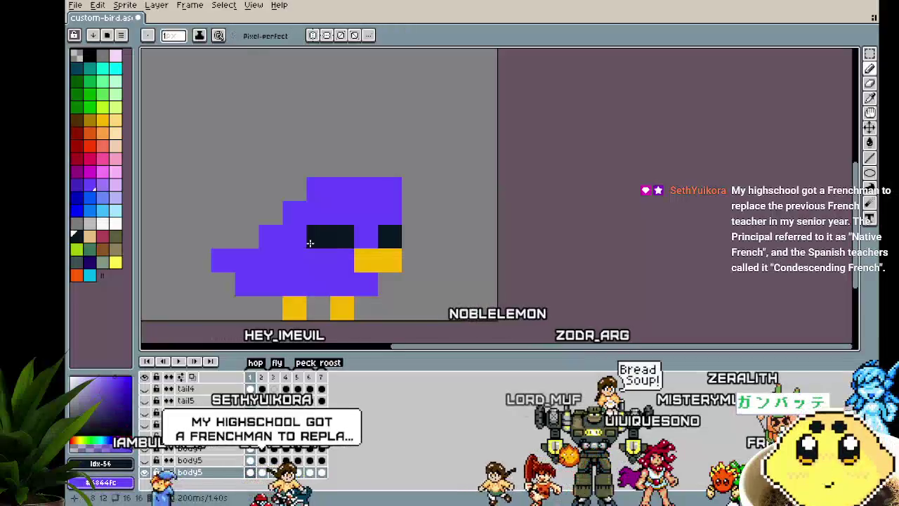
Step: Paint over the bird's old dark eye squares with purple
right_click(366, 213)
scroll(260, 313, "down", 4)
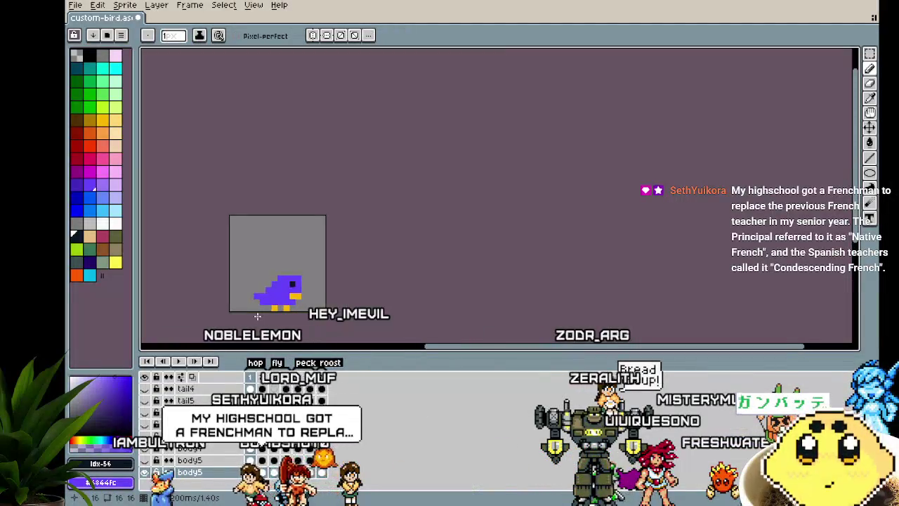
scroll(257, 316, "up", 2)
scroll(258, 316, "up", 1)
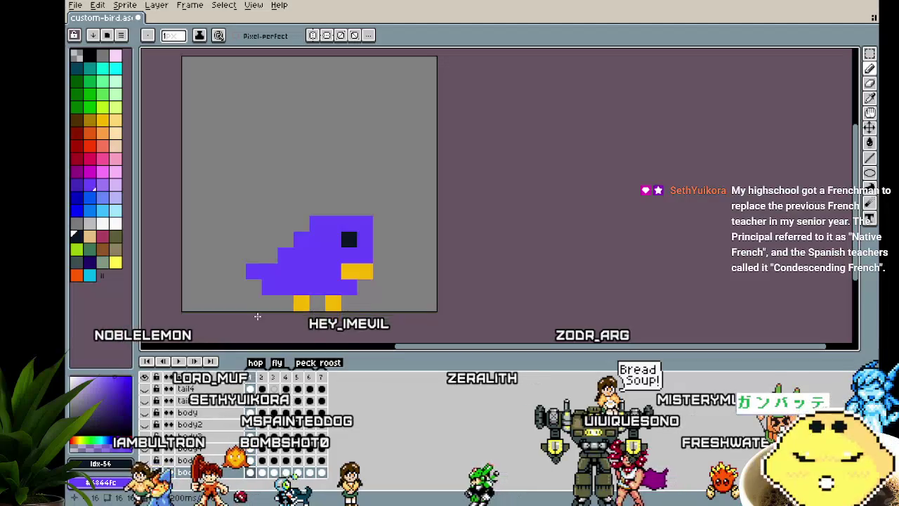
Step: Pick white and draw white pixels around the single dark pupil
left_click(115, 223)
left_click_drag(333, 239, 349, 224)
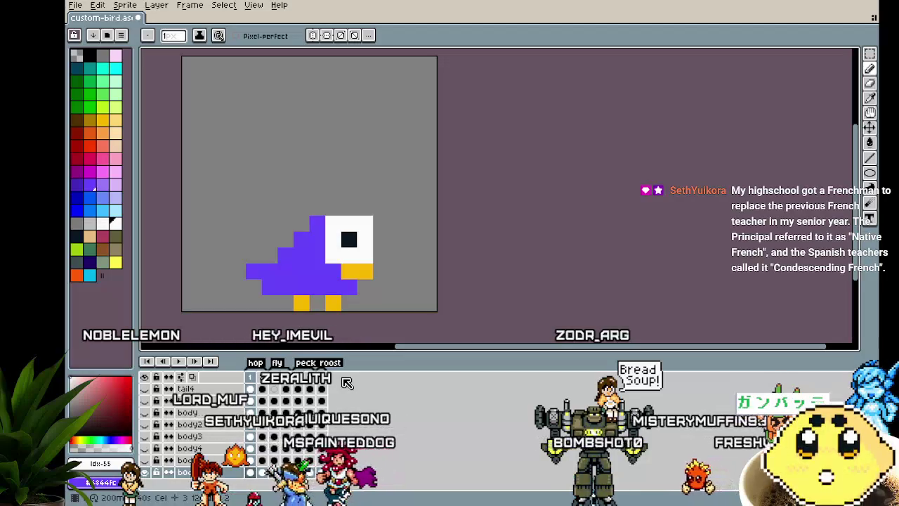
key("ctrl+z")
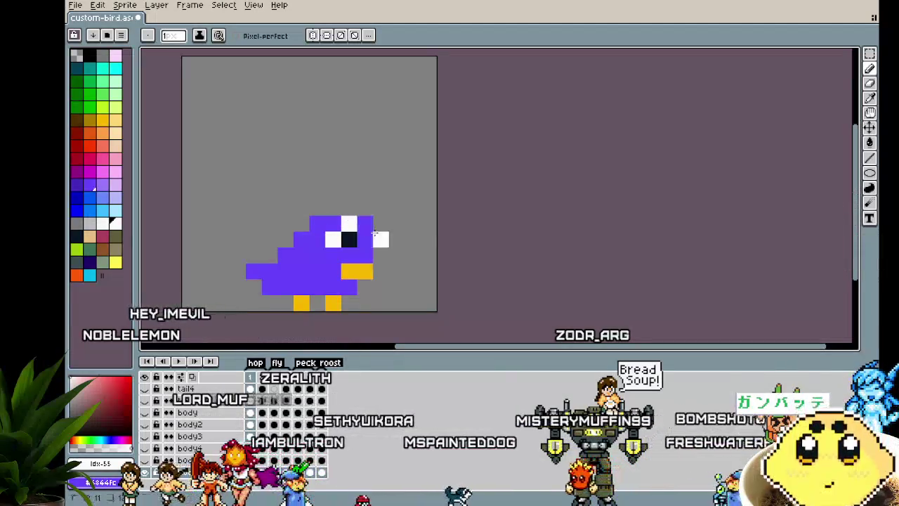
key("ctrl+y")
key("b")
left_click(364, 240)
scroll(313, 322, "down", 5)
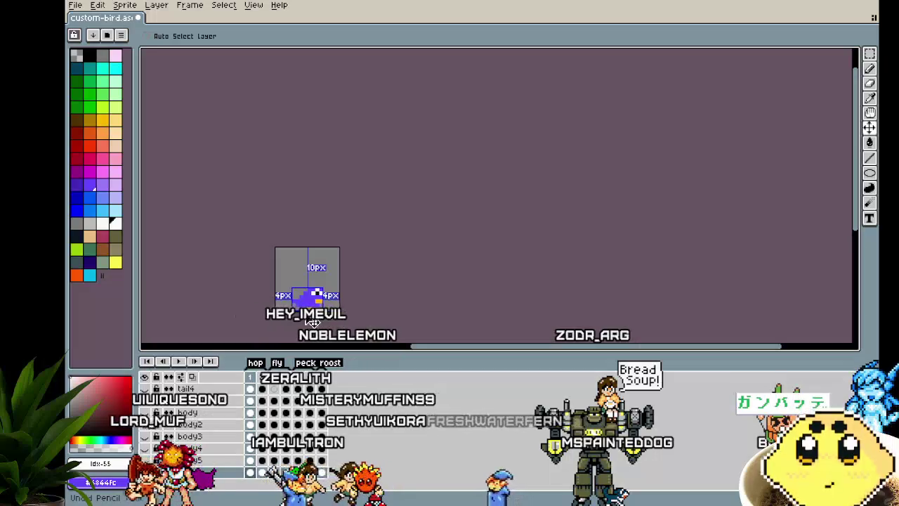
scroll(313, 322, "up", 1)
scroll(305, 313, "up", 2)
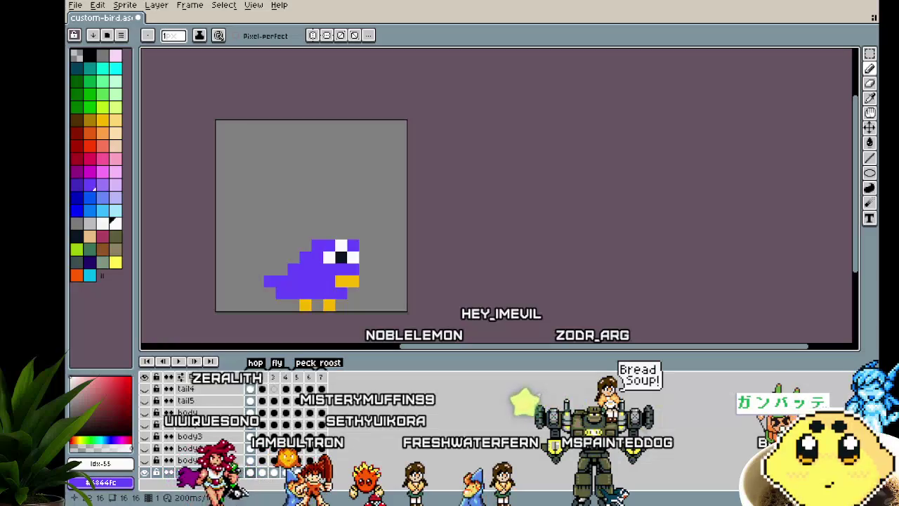
Step: Paint frame 2's old dark eye pixels purple
left_click(262, 472)
scroll(316, 295, "up", 2)
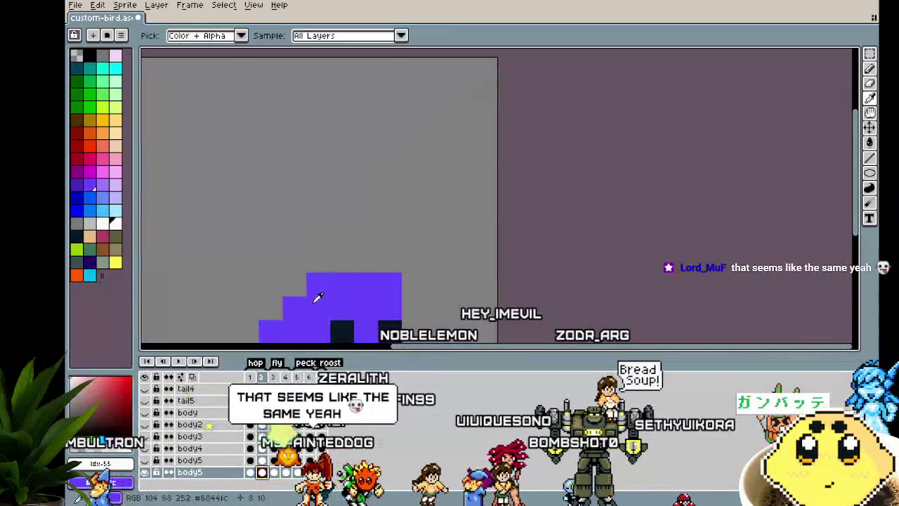
scroll(321, 231, "down", 1)
left_click(348, 251)
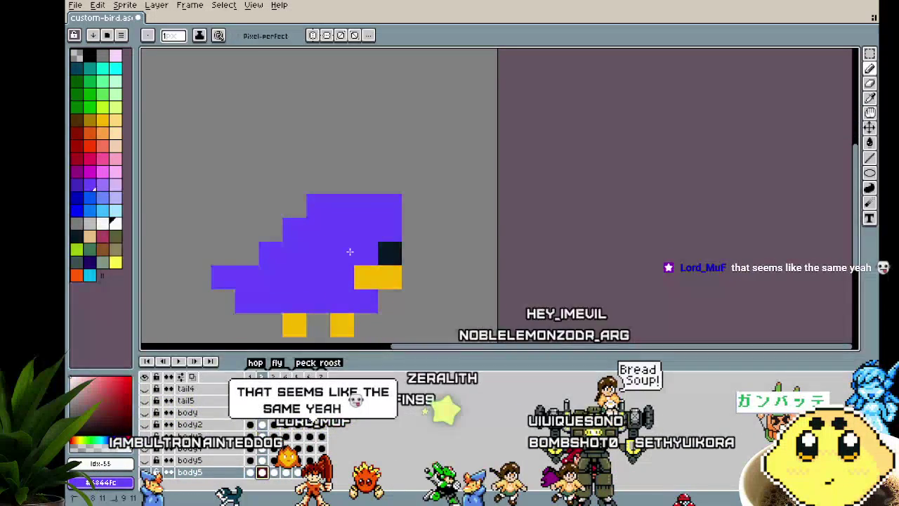
left_click(389, 251)
Step: Marquee-select frame 1's white-and-dark eye block and carry it to frames 2–4
key("Left")
key("m")
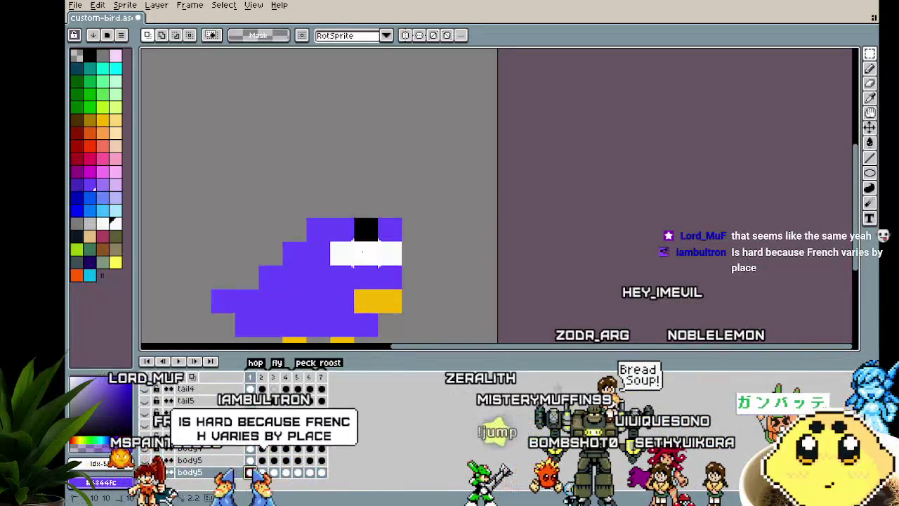
left_click_drag(327, 240, 404, 267)
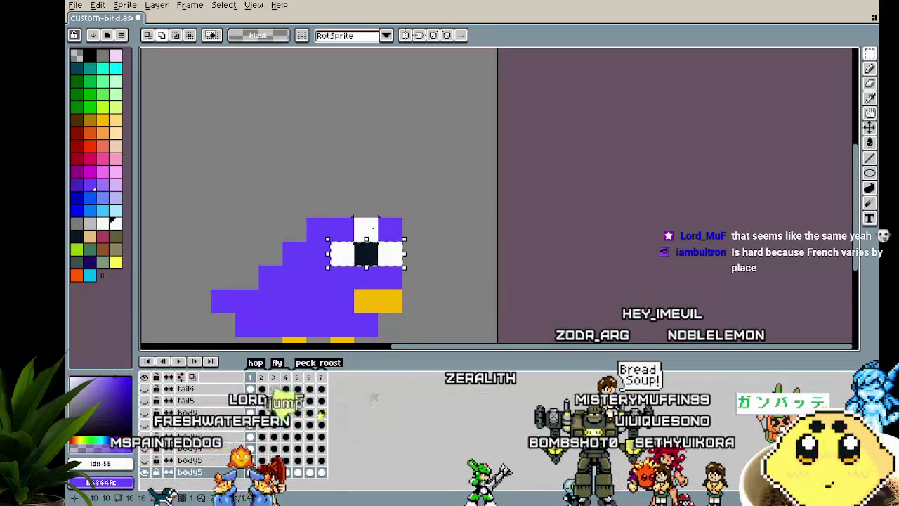
left_click(270, 473)
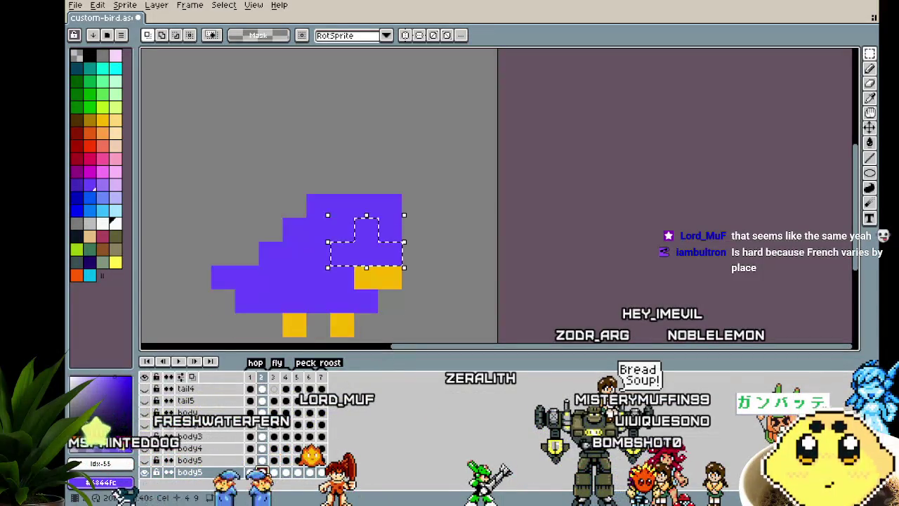
left_click(273, 473)
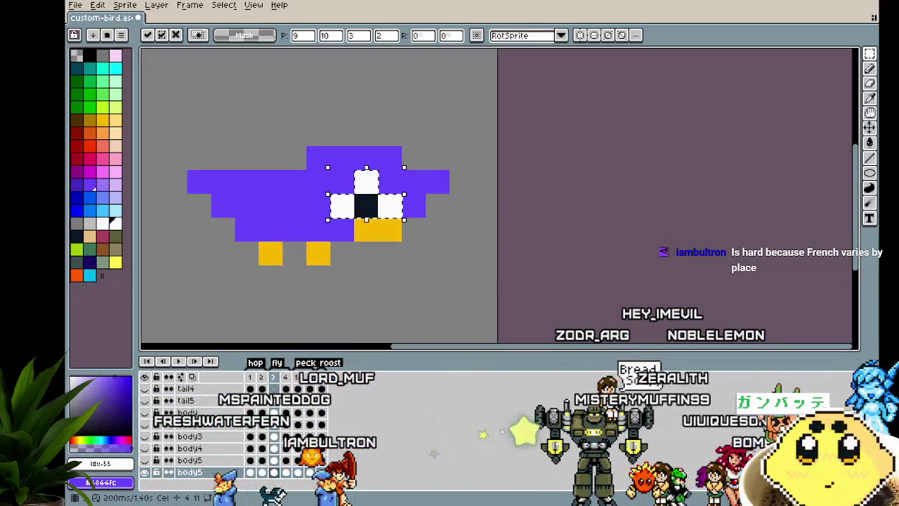
left_click(286, 472)
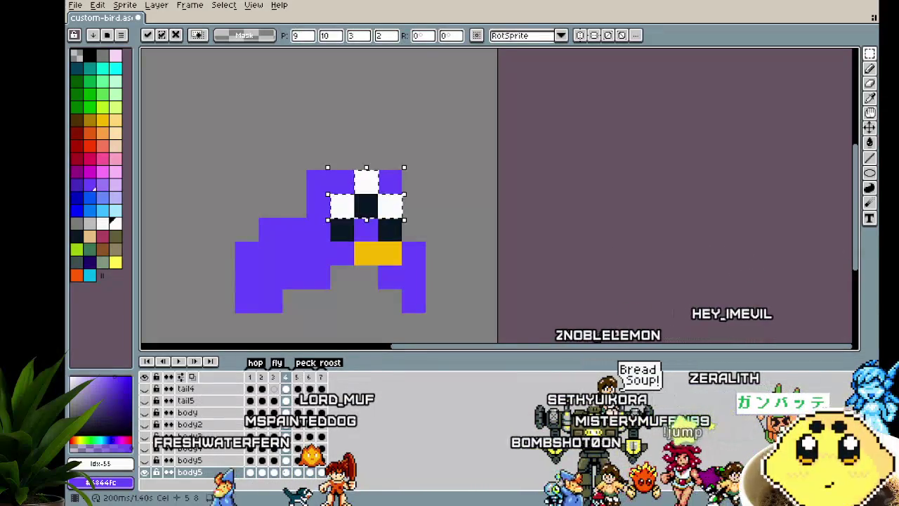
Step: Nudge the placed eye block down one pixel, and lower frame 1's eye one pixel
key("Down")
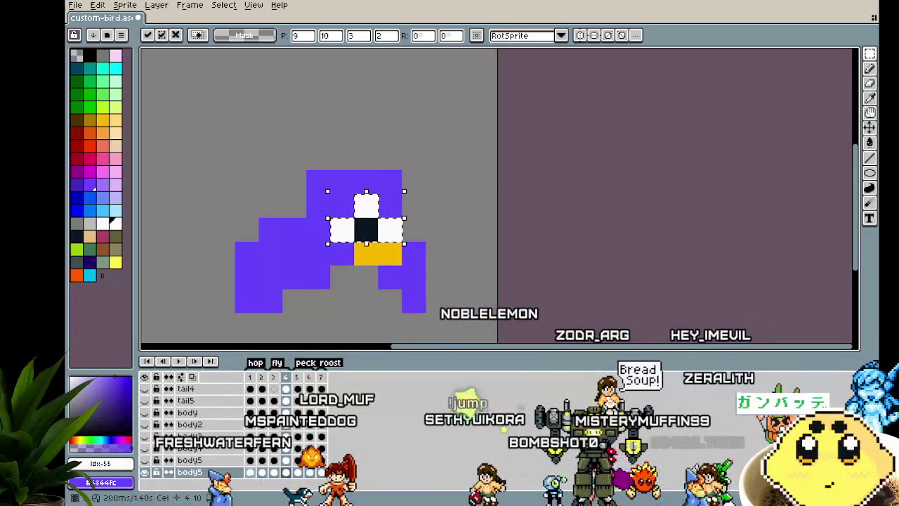
key("Return")
key("Return")
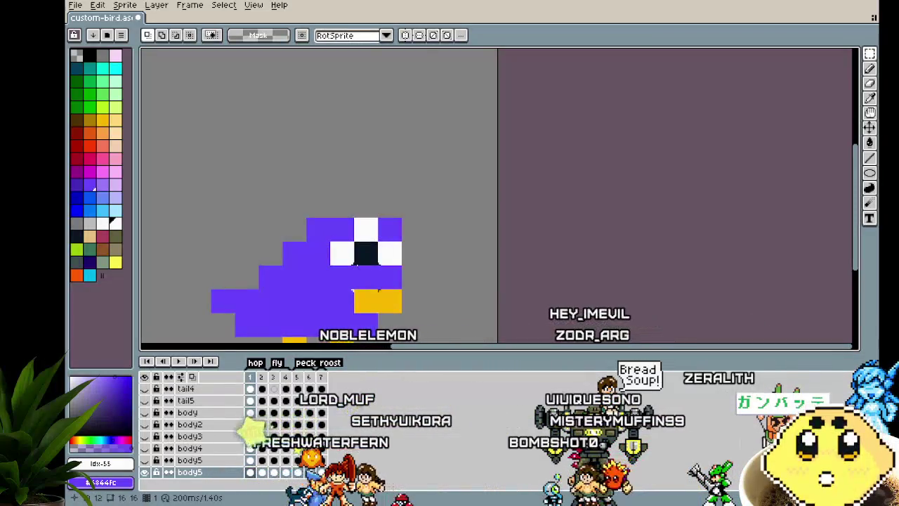
key("Return")
key("Down")
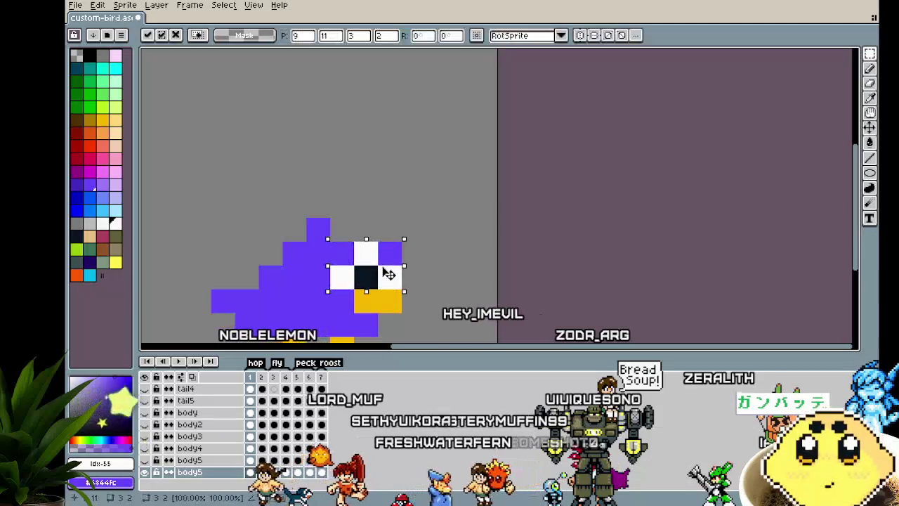
key("Return")
Step: Fill the gap above frame 1's eye with purple and review the frames
left_click(317, 232, "alt")
left_click_drag(342, 230, 392, 232)
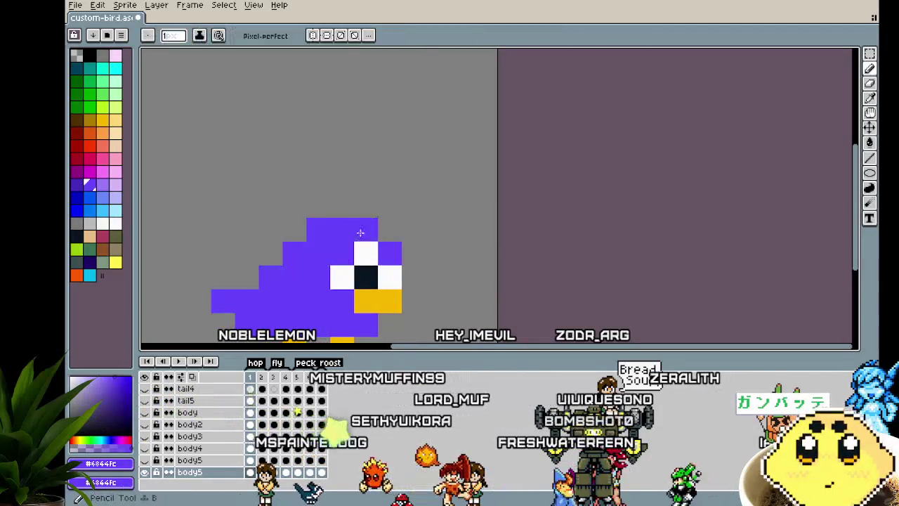
left_click(495, 246)
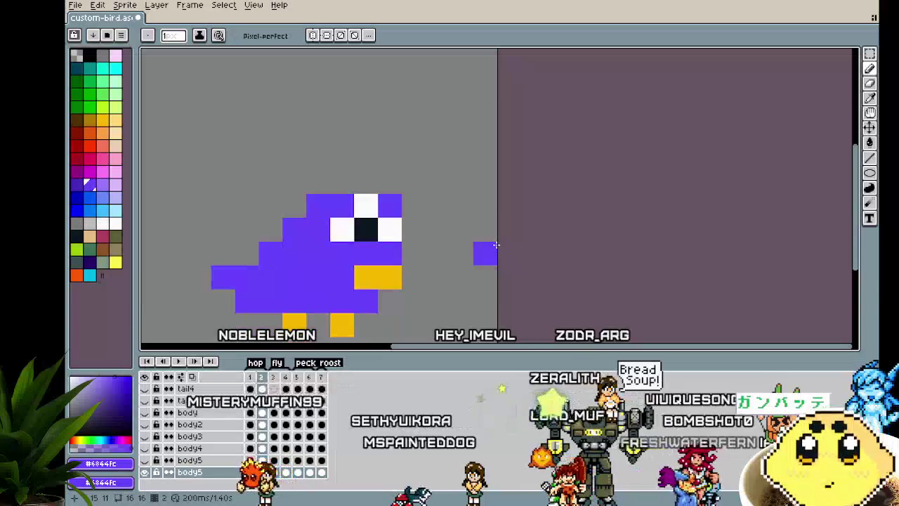
key("ctrl+z")
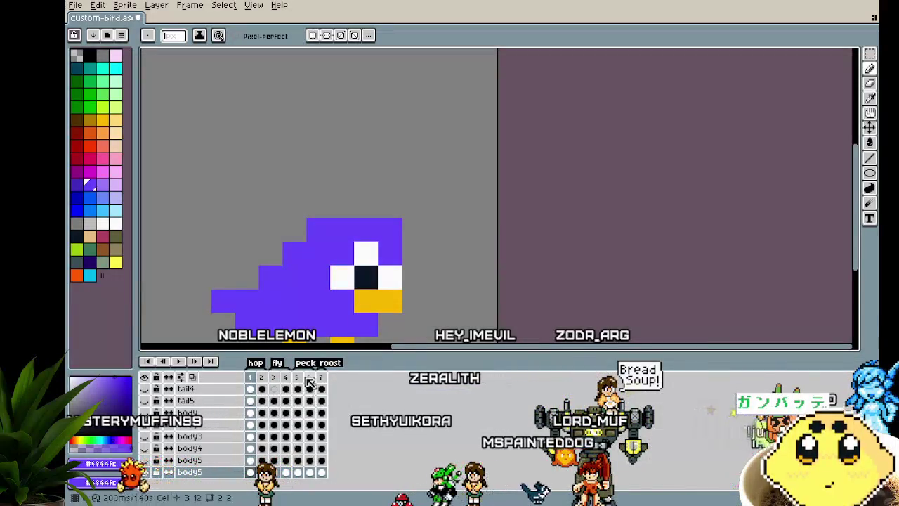
left_click(309, 377)
left_click(248, 469)
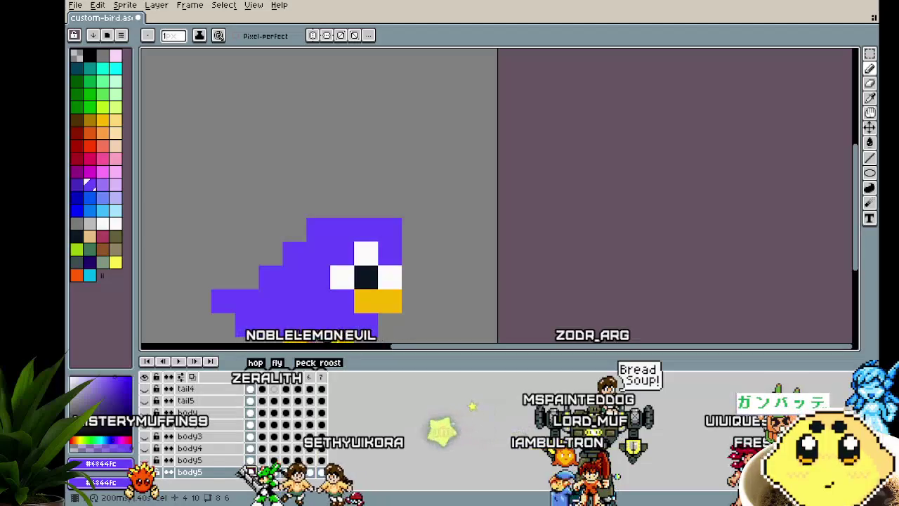
left_click(262, 469)
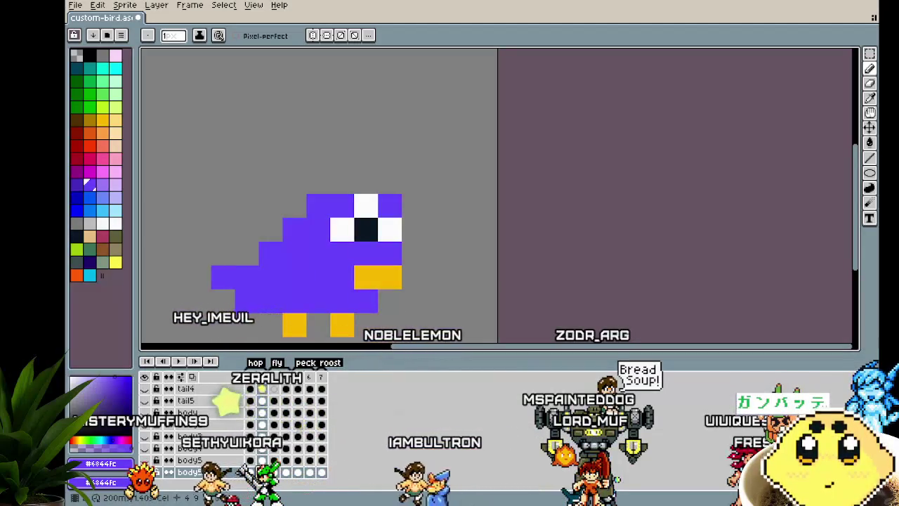
scroll(328, 281, "up", 1)
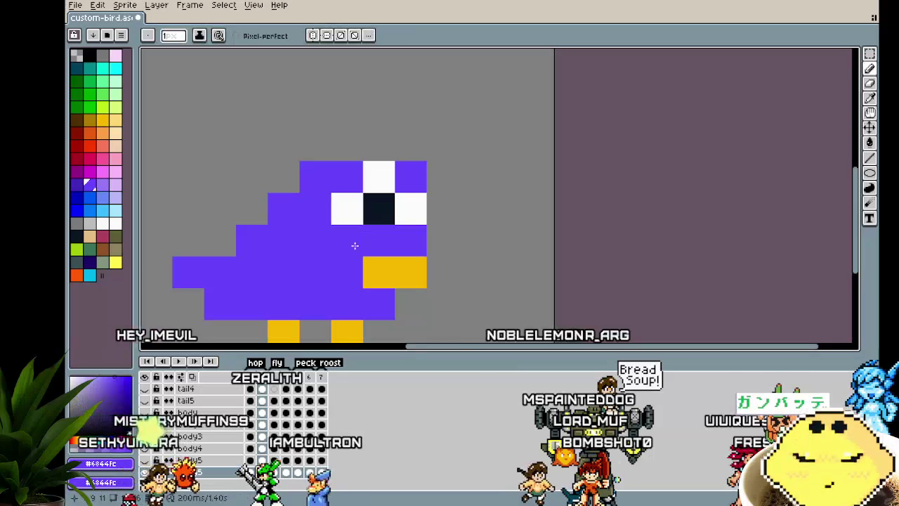
Step: Cover stray white eye pixels with purple and paste the eye block in place
left_click_drag(354, 245, 363, 178)
key("ctrl+v")
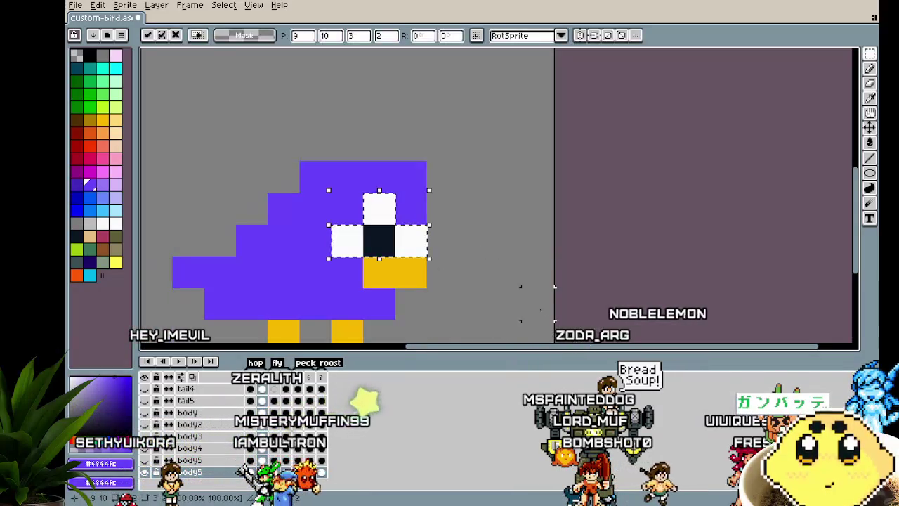
key("Return")
key("Right")
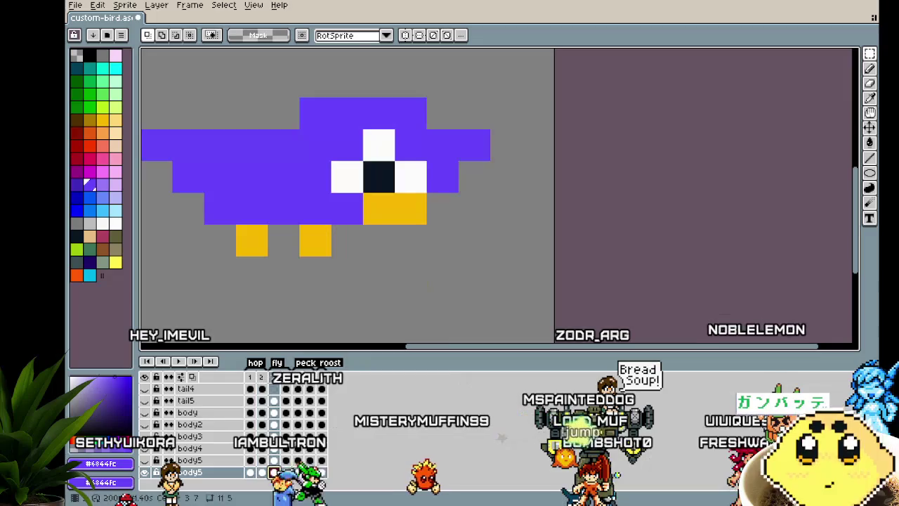
key("Right")
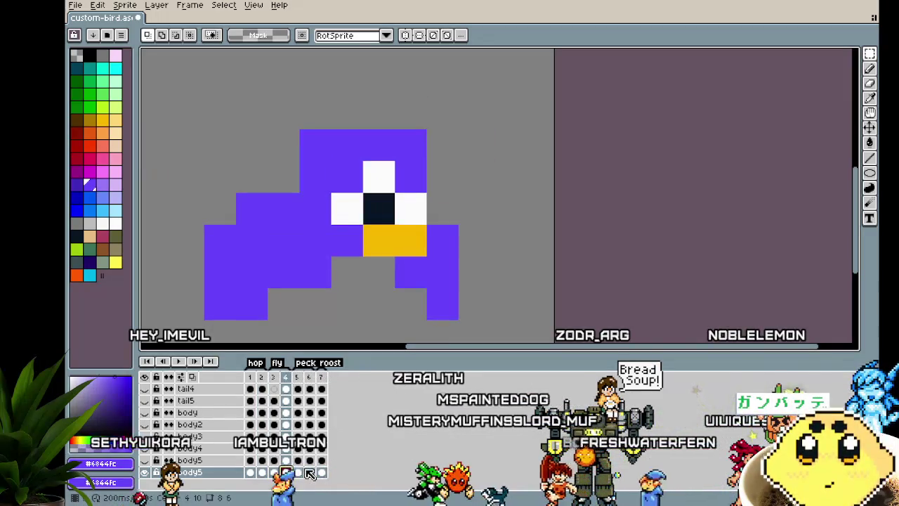
Step: Paste the eye block onto the bird's head on frames 5 and 6
left_click(297, 472)
left_click_drag(337, 296, 281, 223)
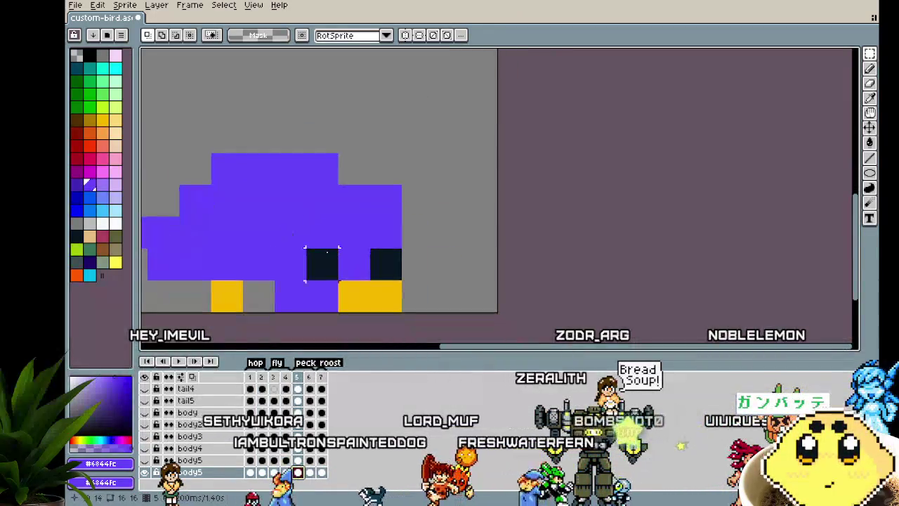
key("ctrl+v")
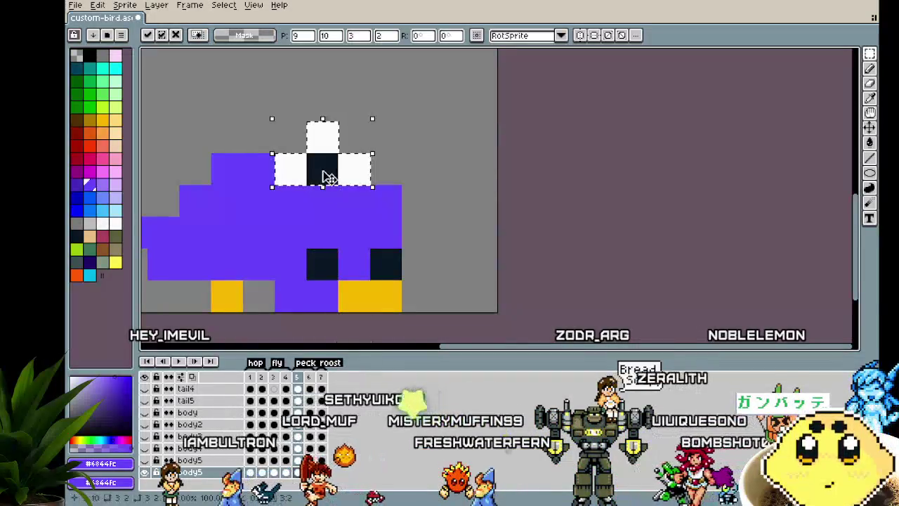
left_click_drag(326, 172, 359, 266)
left_click(309, 472)
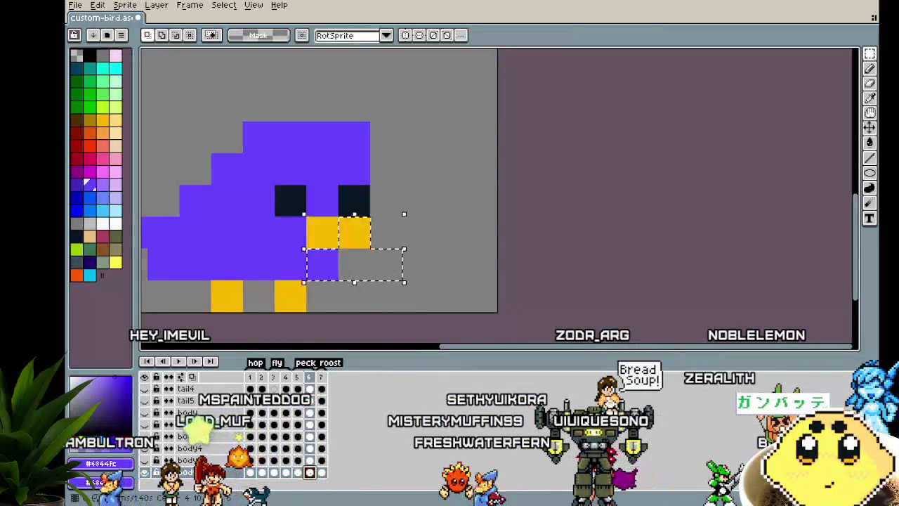
key("ctrl+v")
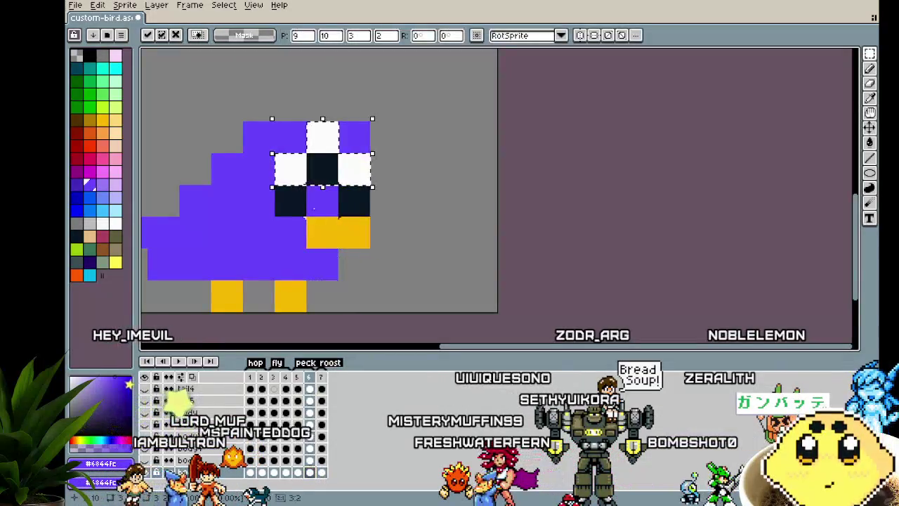
left_click_drag(314, 167, 314, 199)
left_click(385, 263)
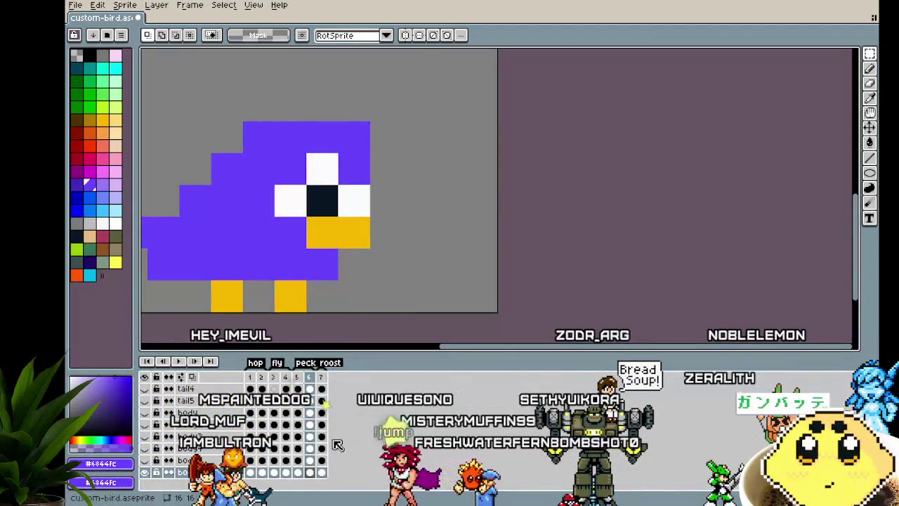
Step: Paste the eye block onto frame 7, zoom out, and play the animation
key("Right")
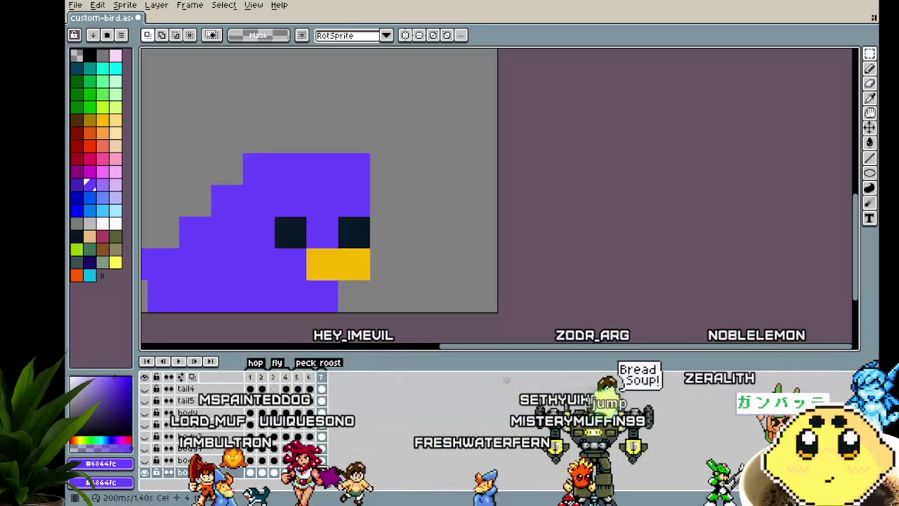
key("ctrl+v")
left_click_drag(321, 169, 323, 234)
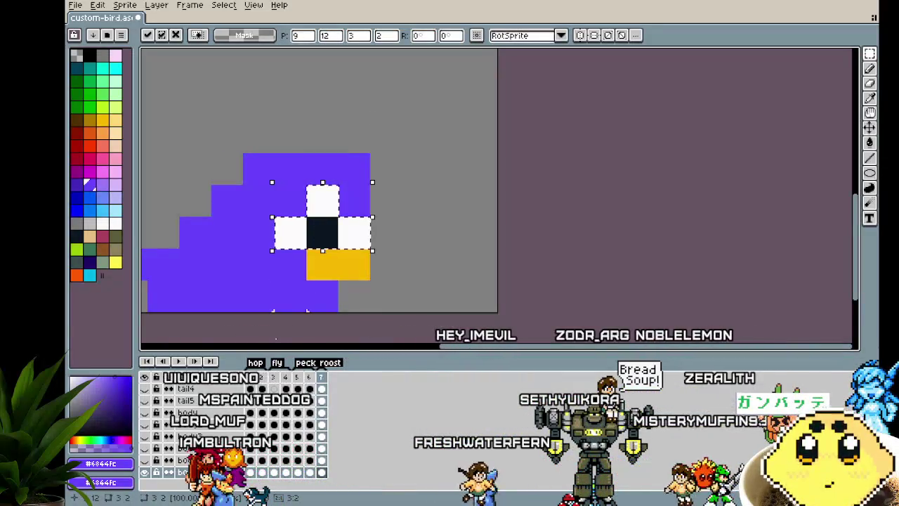
left_click(274, 313)
scroll(274, 316, "down", 3)
key("Return")
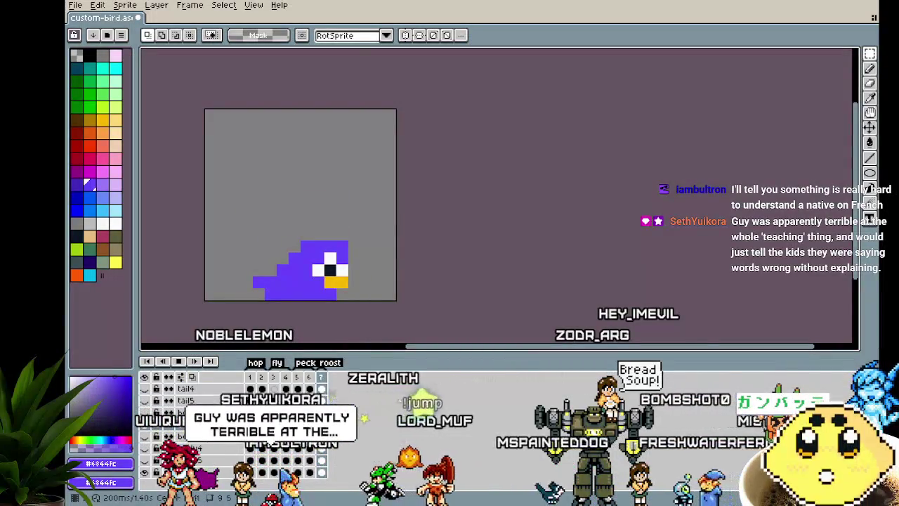
Step: Rename the bottom body layer to body6 in Layer Properties
double_click(184, 472)
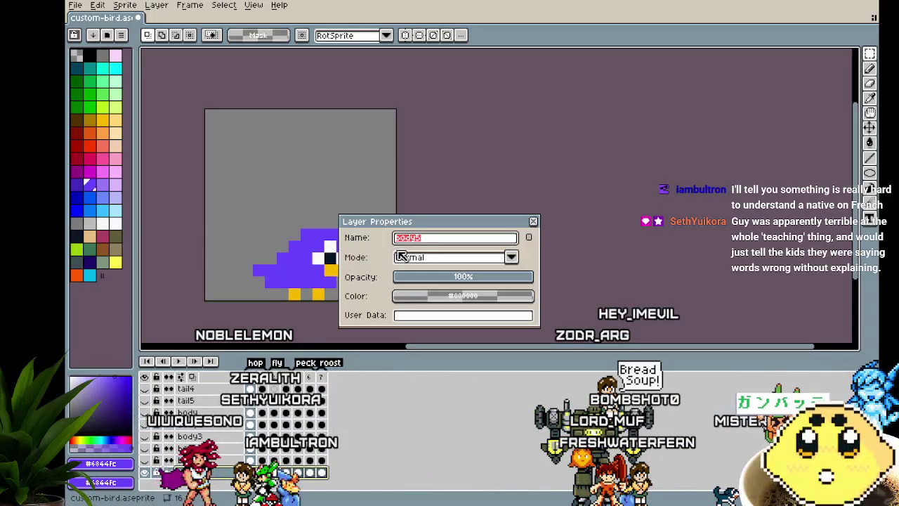
type("body6")
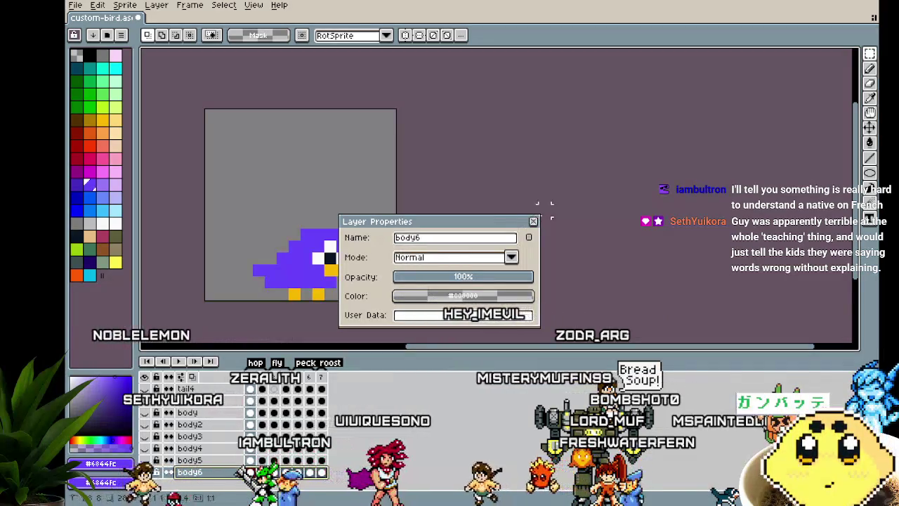
left_click(534, 222)
left_click_drag(426, 281, 474, 234)
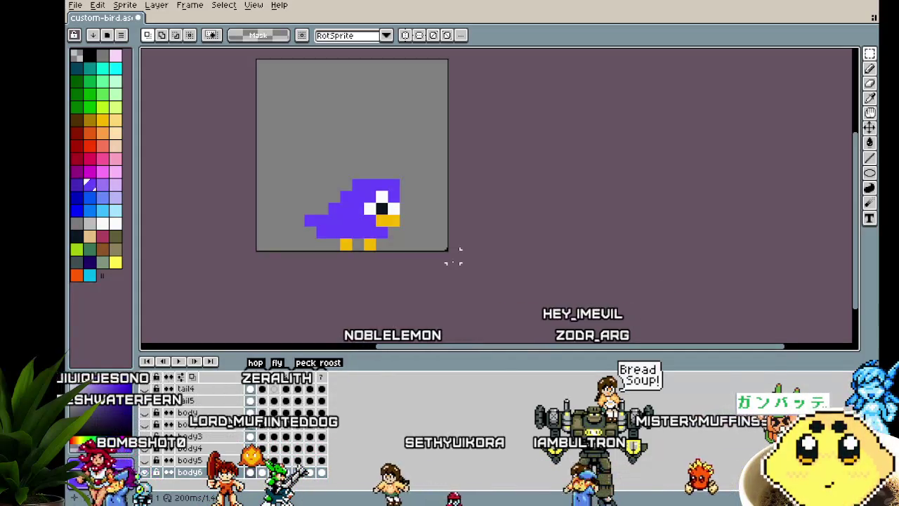
Step: Add a new layer and name it beak
scroll(453, 263, "up", 2)
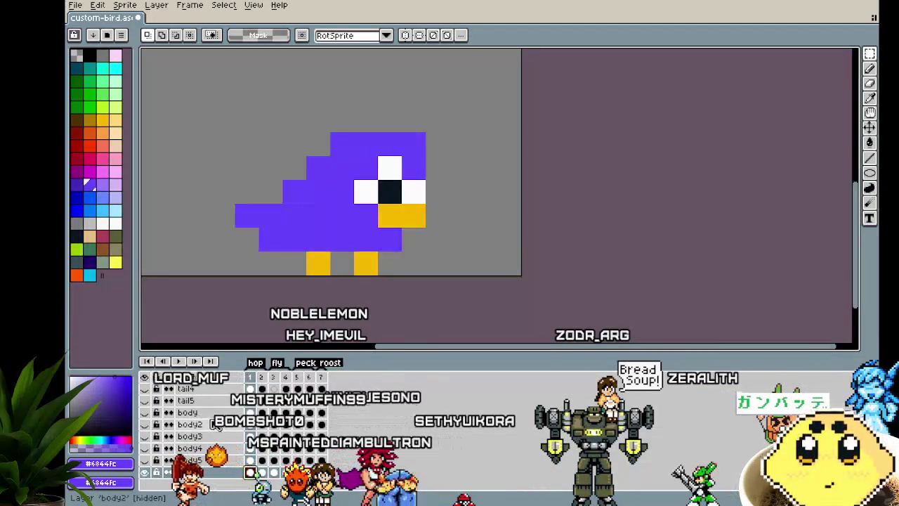
scroll(214, 425, "down", 5)
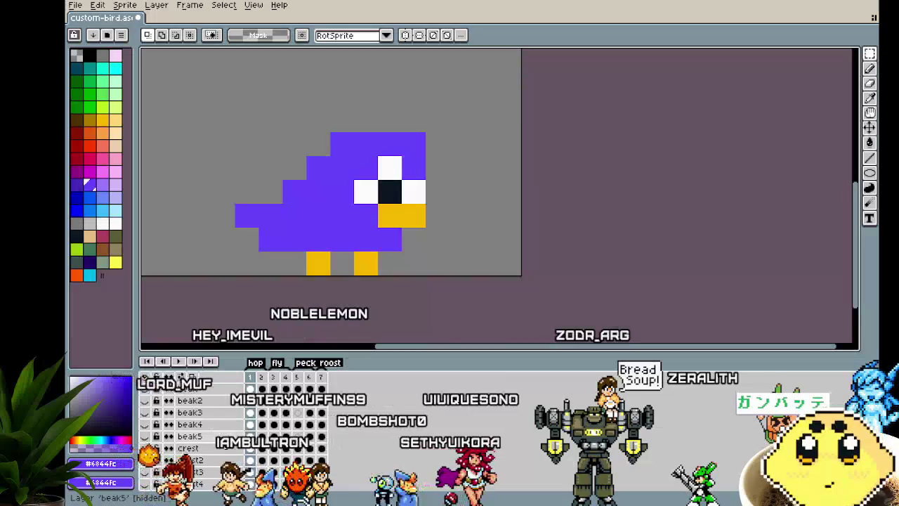
right_click(216, 425)
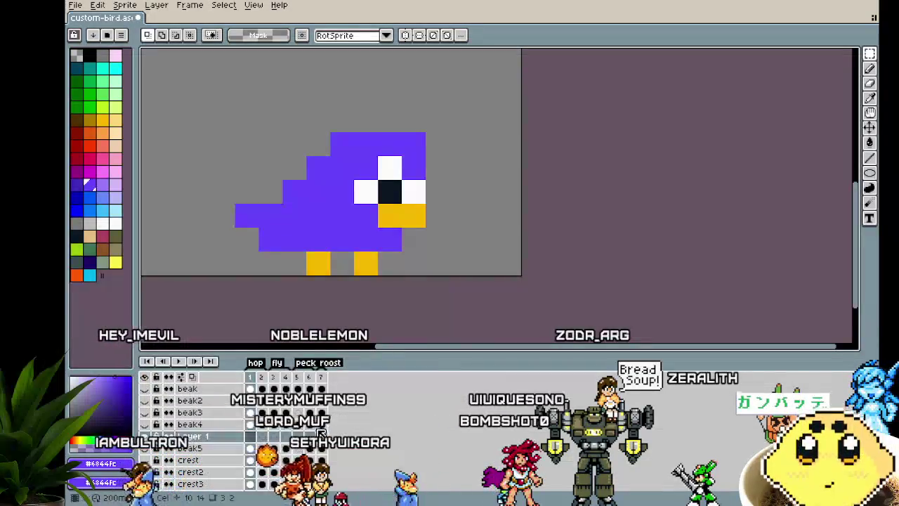
double_click(204, 452)
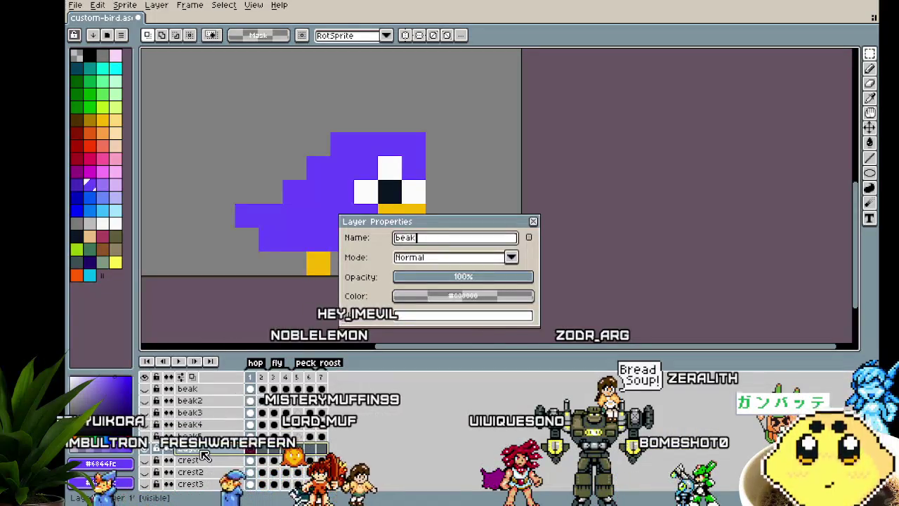
key("Return")
Step: Eyedrop the beak yellow and extend the beak to the right on frames 1 and 3
key("i")
left_click(414, 214)
key("b")
left_click_drag(437, 215, 495, 211)
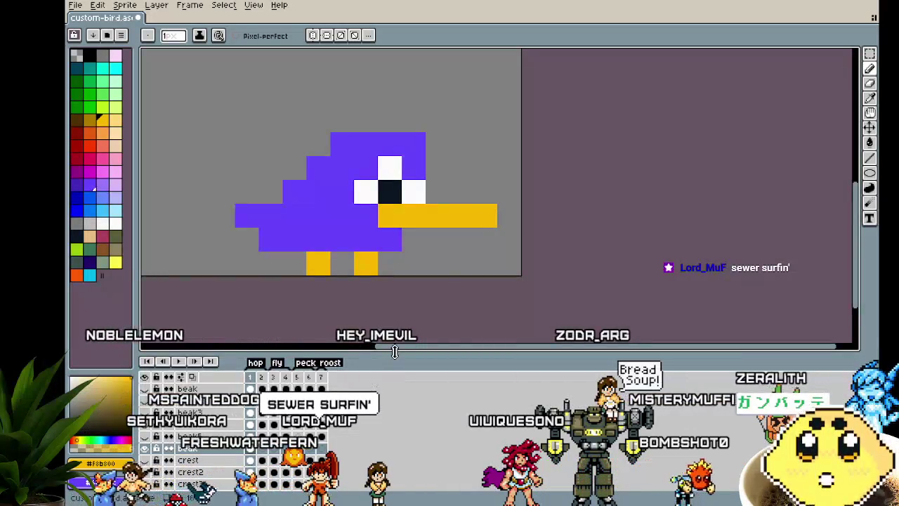
key("Right")
key("Left")
key("Right")
key("Right")
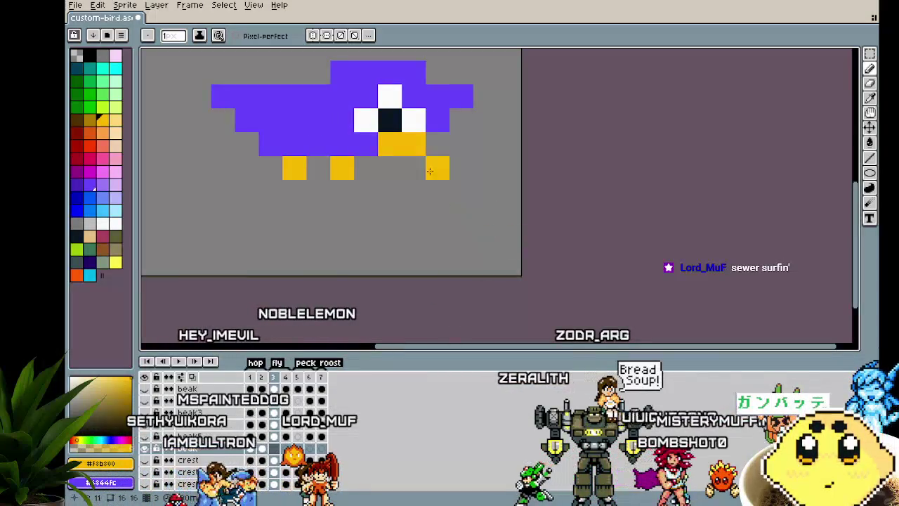
left_click_drag(437, 144, 486, 144)
Step: Step through to frame 7 and lengthen the beak tip there
key("Return")
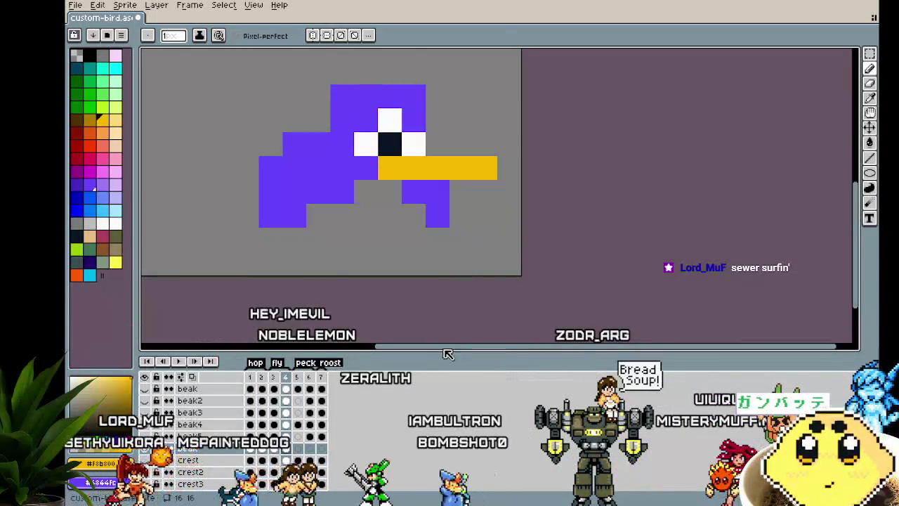
key("Right")
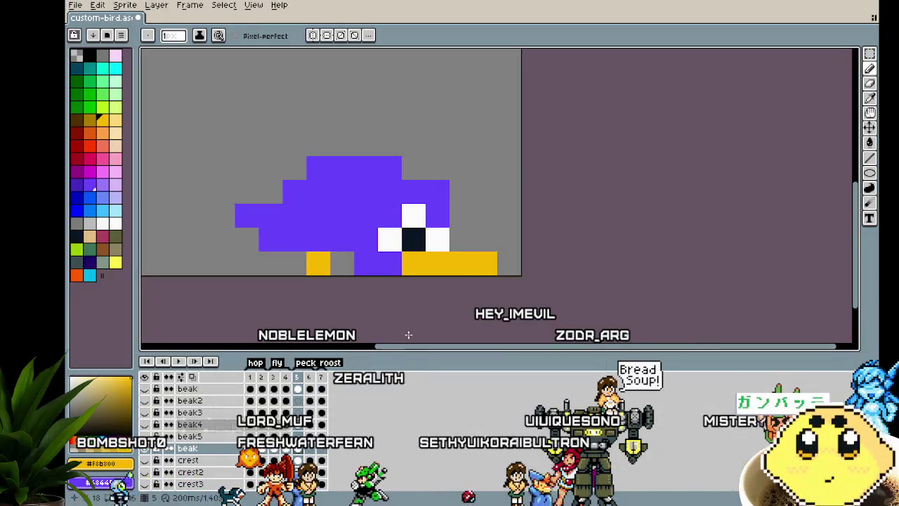
key("Right")
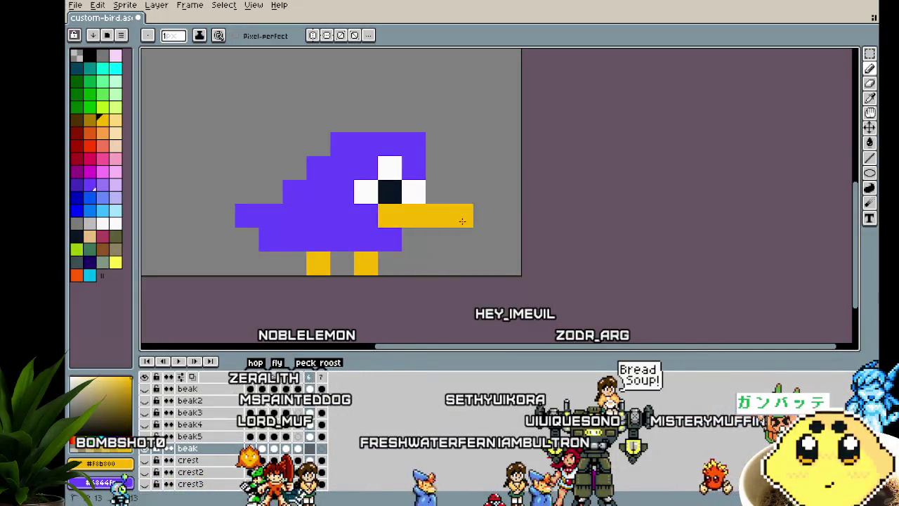
key("Right")
left_click_drag(444, 261, 433, 242)
scroll(412, 330, "down", 1)
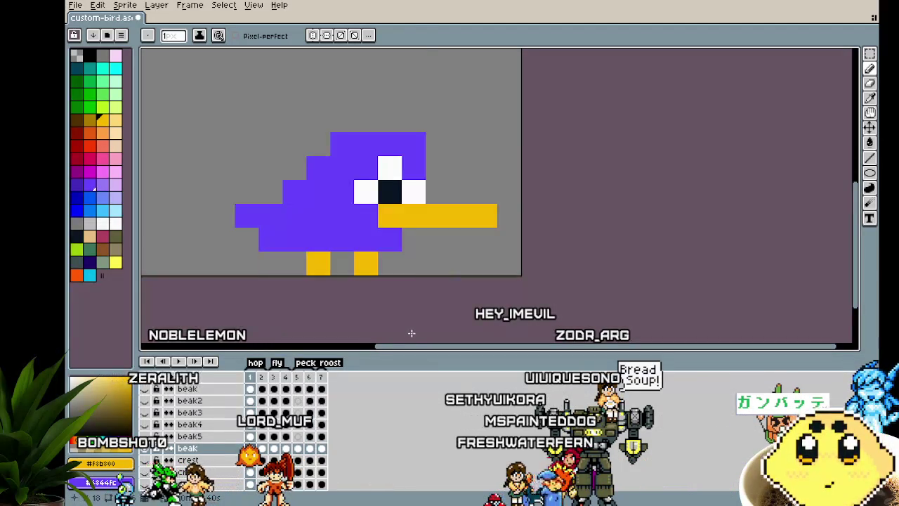
scroll(417, 316, "down", 1)
Step: Play the animation to check the longer beak, then return to frame 1
key("Return")
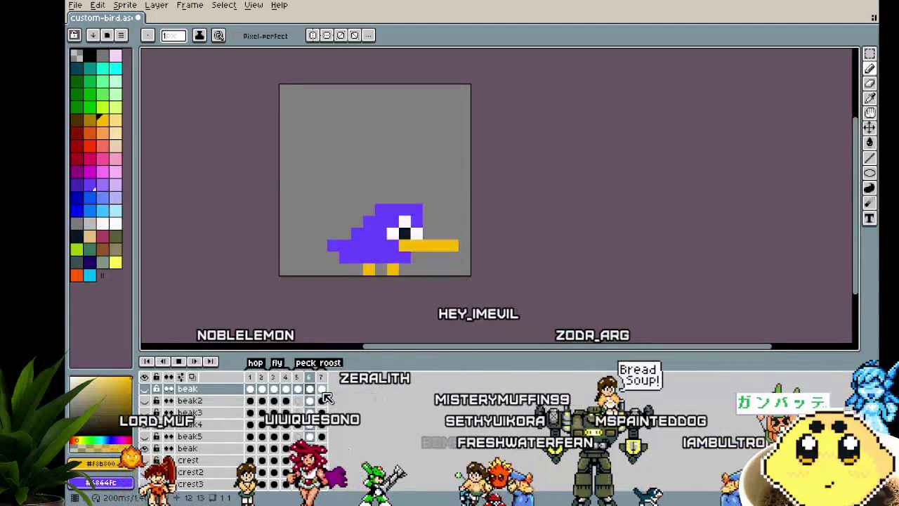
left_click_drag(303, 296, 274, 292)
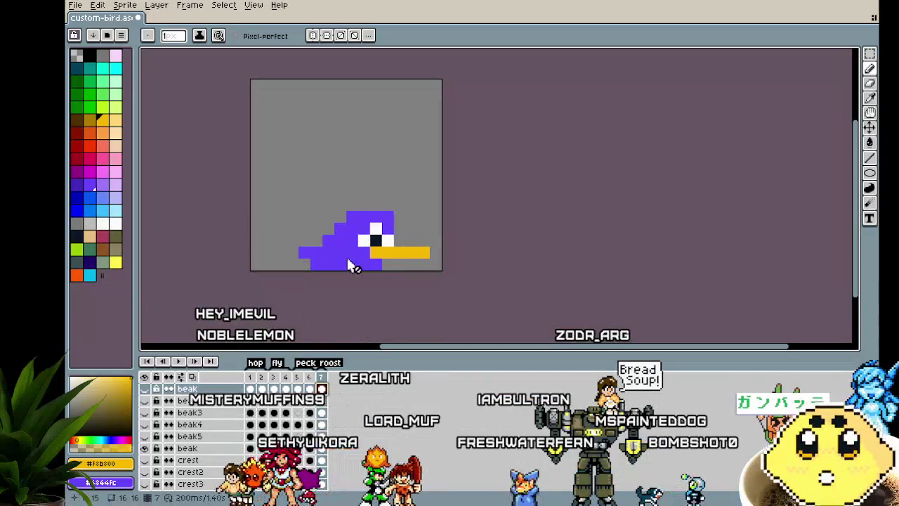
scroll(263, 450, "down", 3)
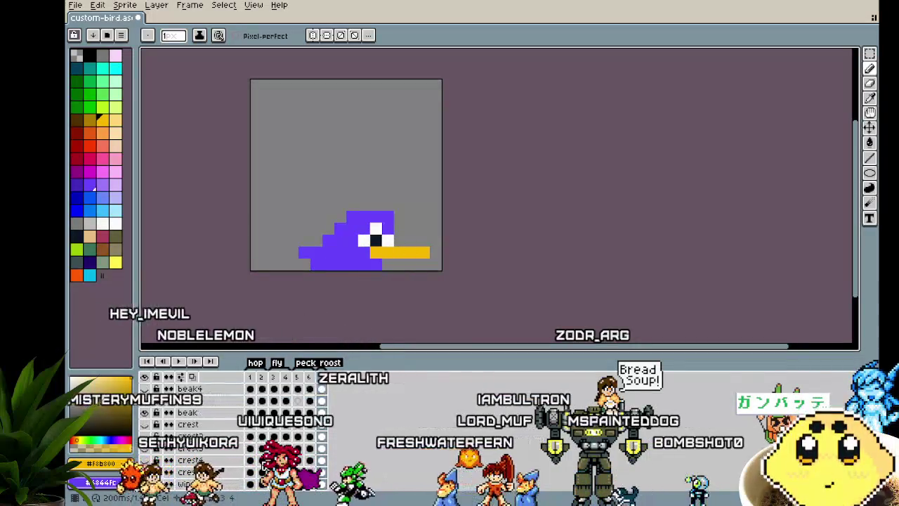
scroll(263, 450, "down", 3)
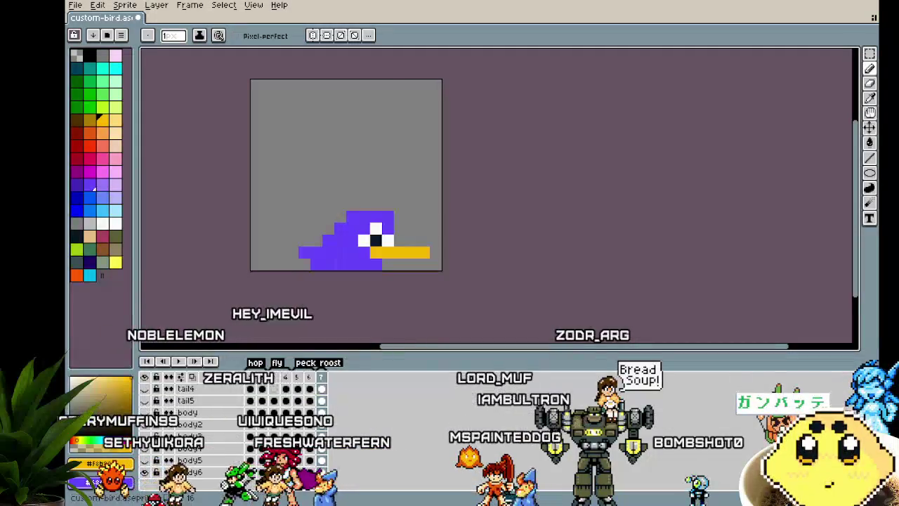
left_click(251, 472)
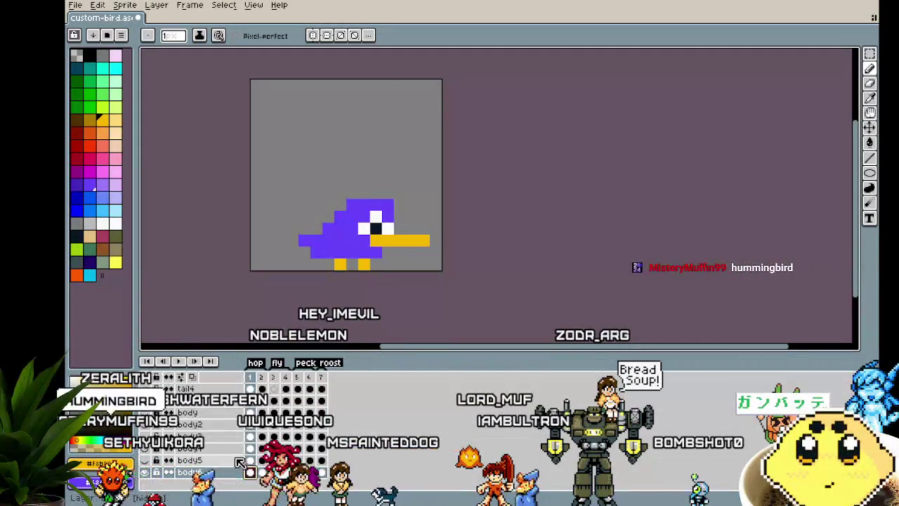
scroll(234, 458, "up", 3)
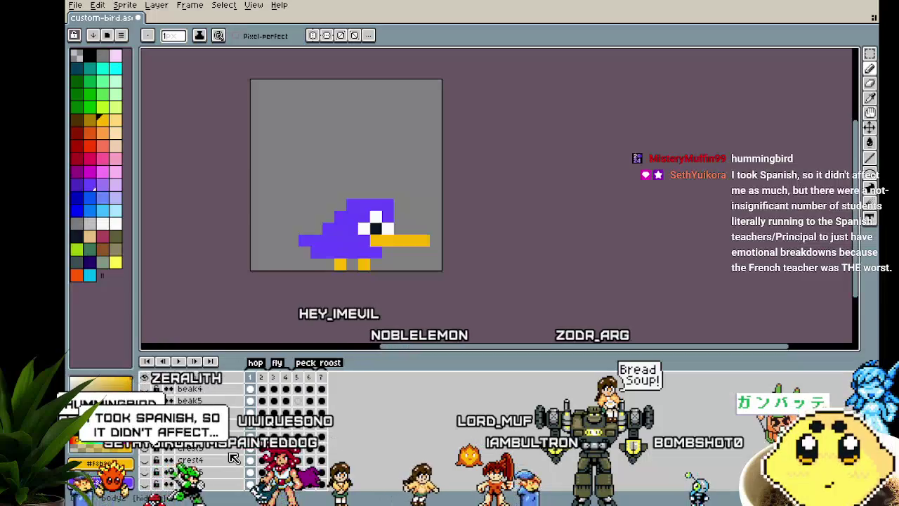
Step: Rename the beak layer to beak6 and add a new layer named crest6
double_click(189, 400)
type("beak6")
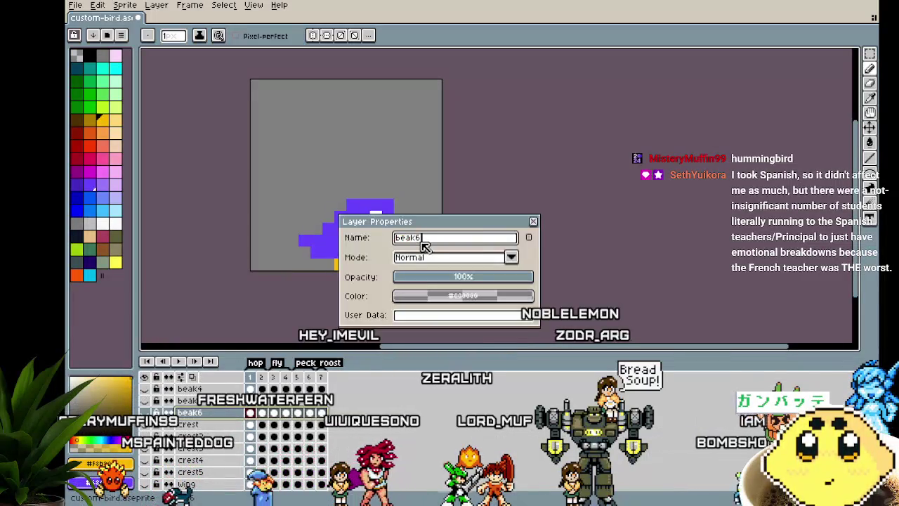
key("Return")
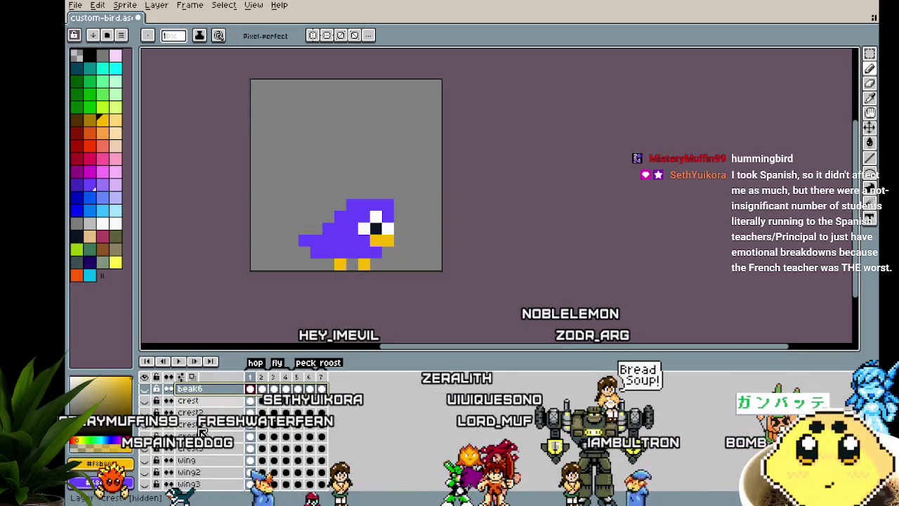
right_click(203, 450)
mouse_move(239, 449)
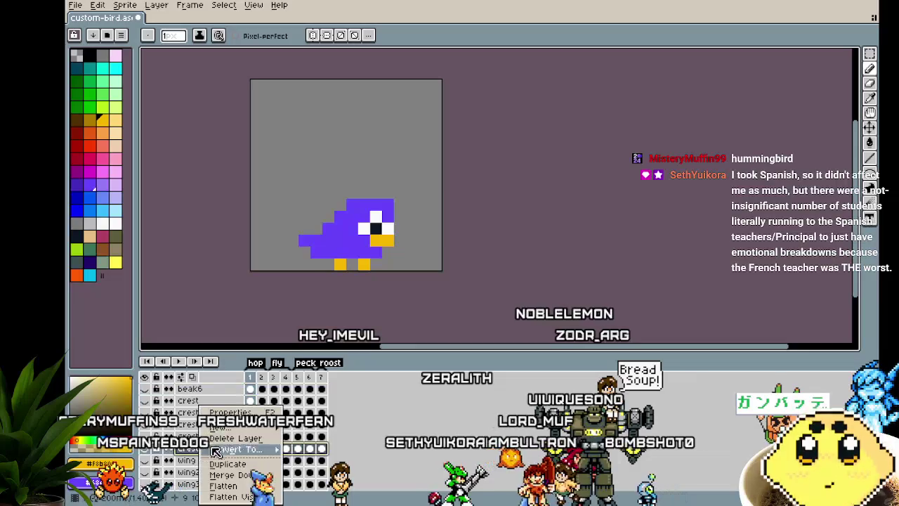
left_click(318, 429)
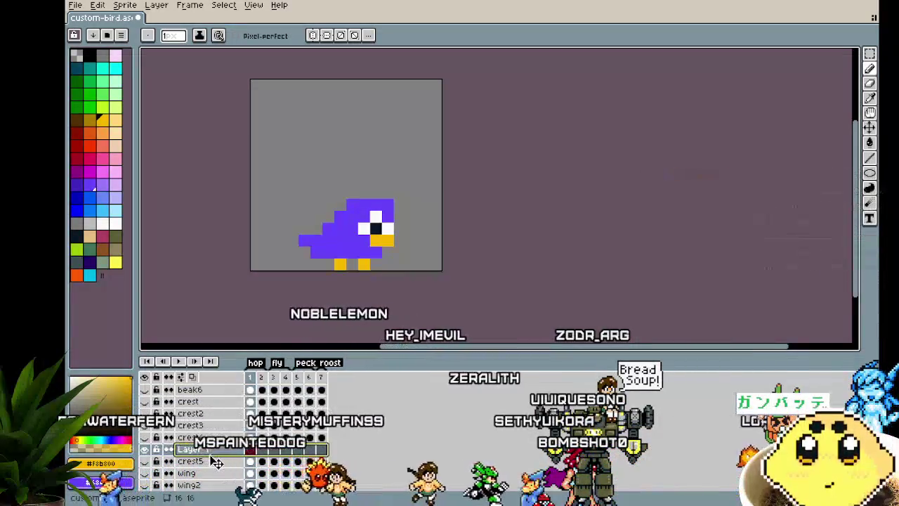
double_click(211, 465)
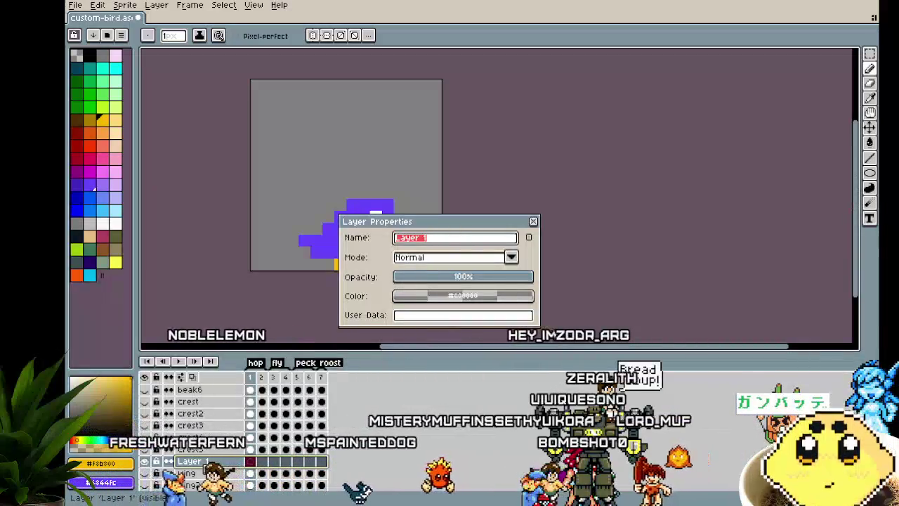
type("crest6")
key("Return")
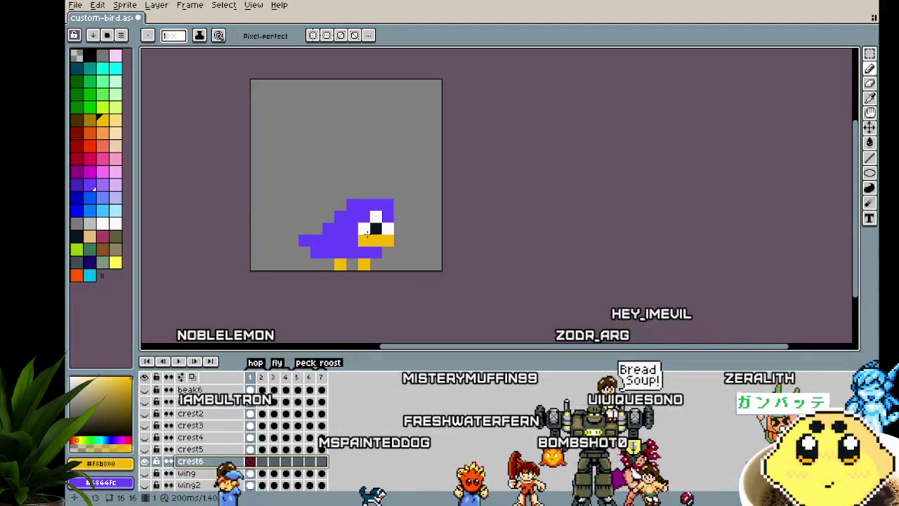
scroll(316, 281, "up", 1)
Step: Eyedrop the bird's purple and draw crest pixels on the first two frames
left_click_drag(316, 281, 291, 282)
left_click(87, 184)
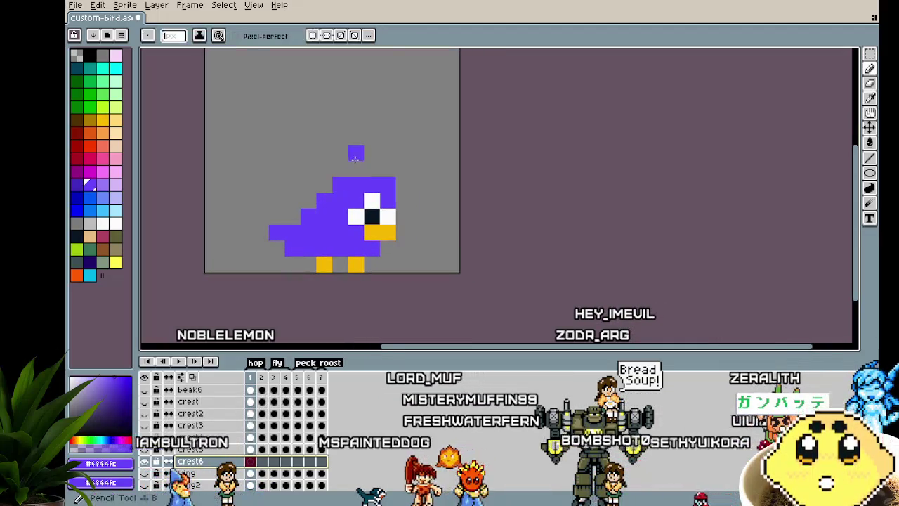
left_click(339, 169)
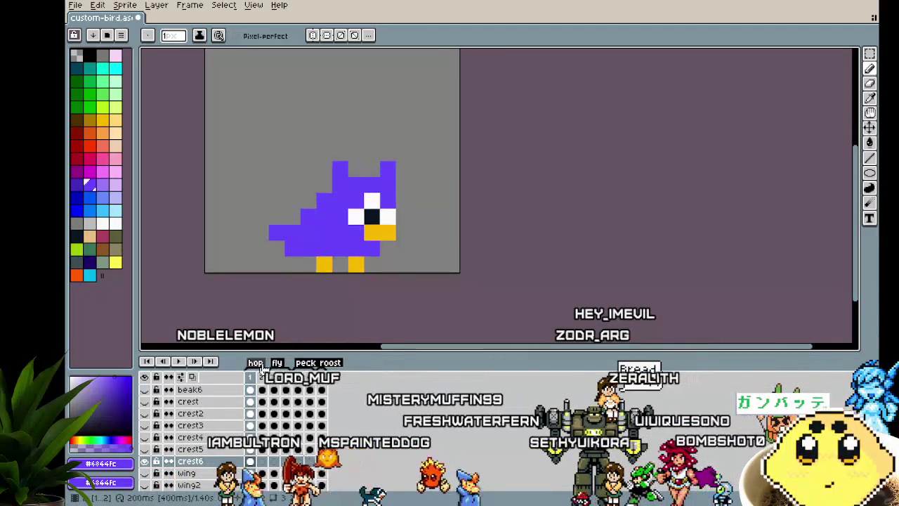
key("Right")
left_click_drag(349, 152, 334, 152)
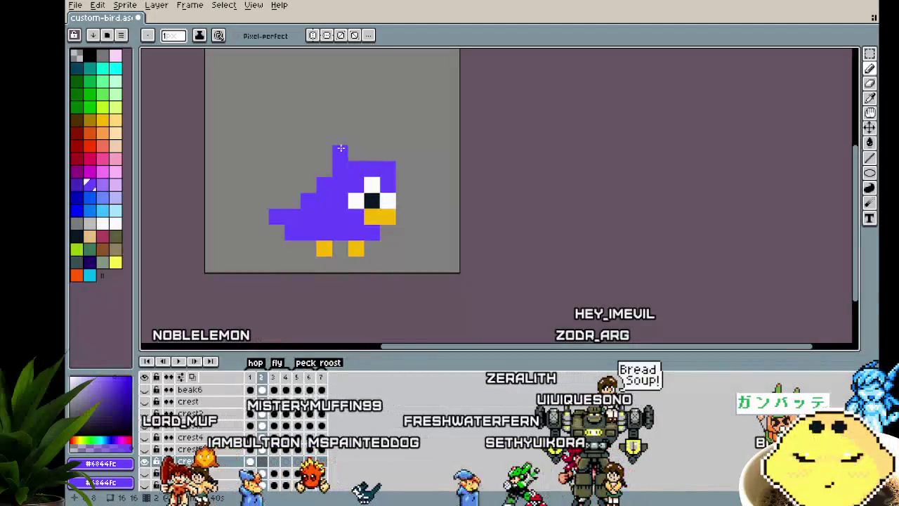
left_click(382, 153)
Step: Step through the remaining frames and play the animation to preview the crest
key("Right")
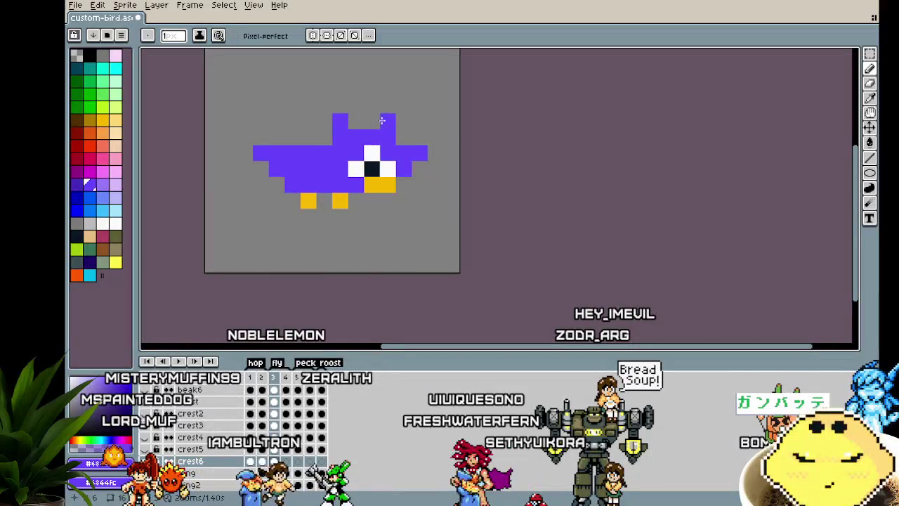
key("Right")
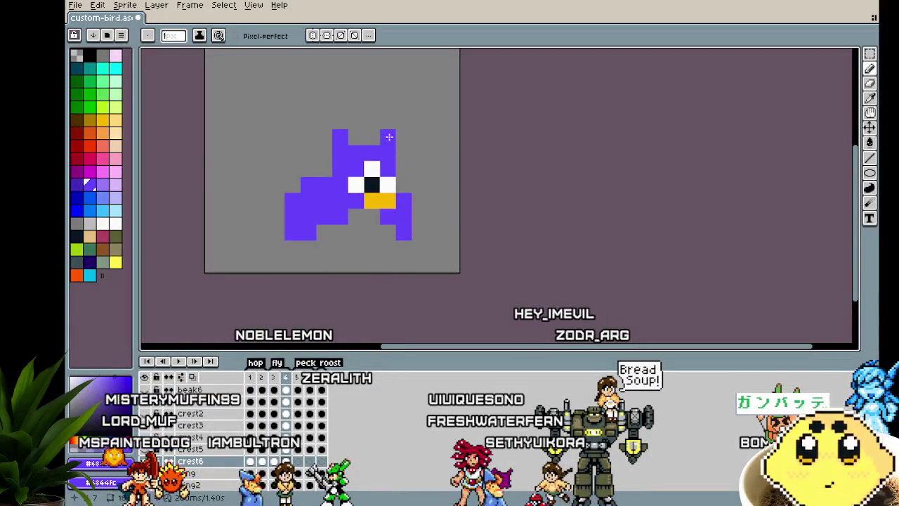
key("Right")
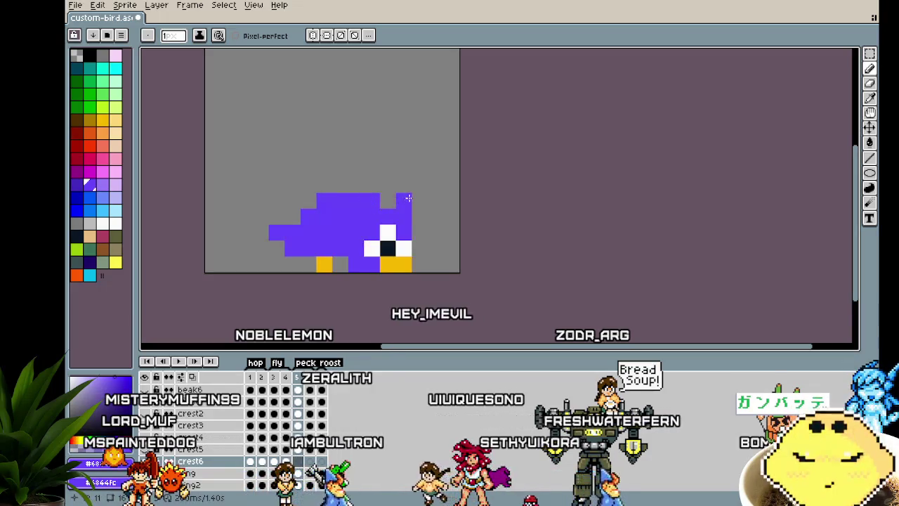
key("Right")
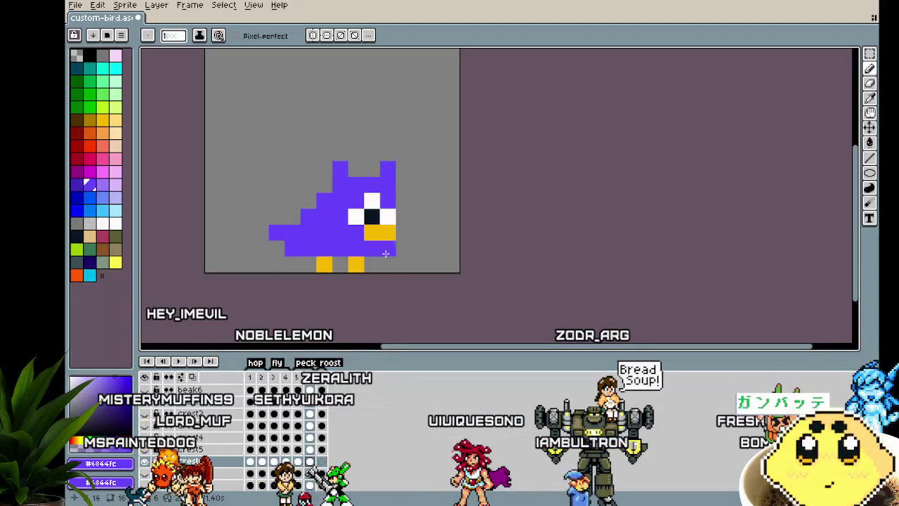
key("Right")
key("Right")
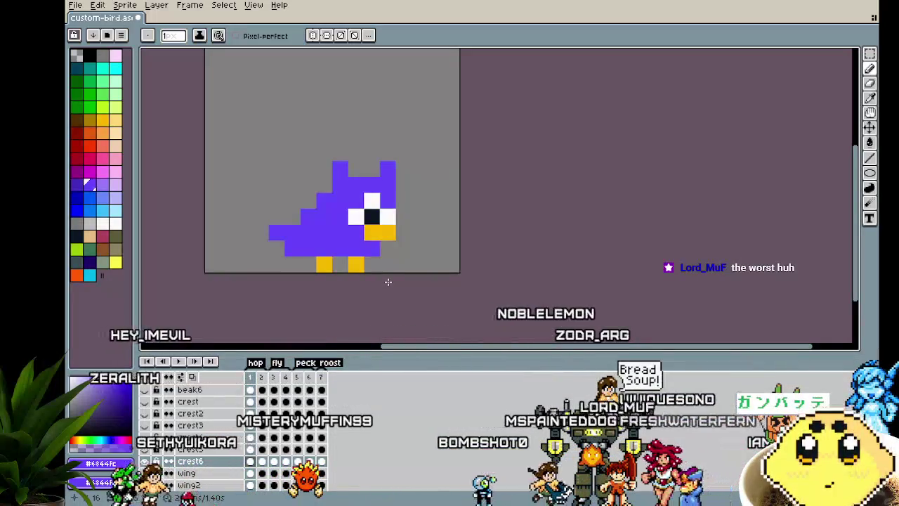
key("Return")
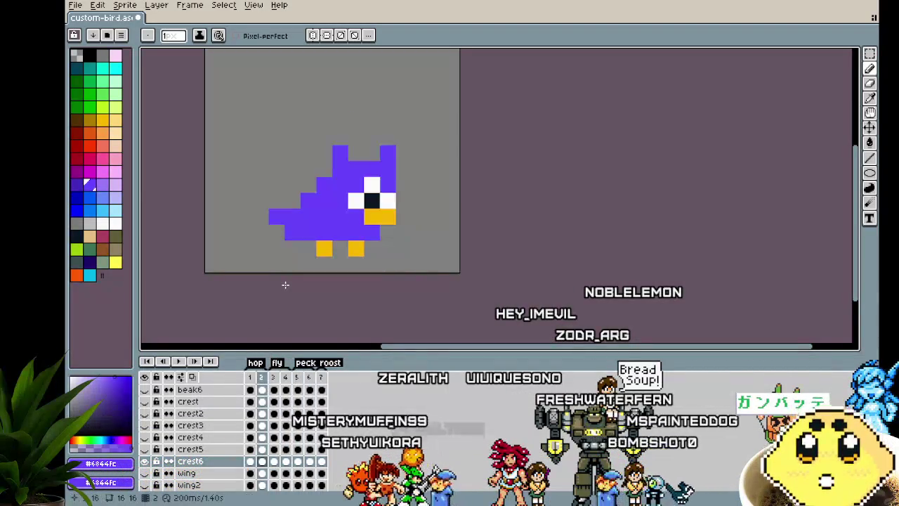
Step: Stop playback, add a new layer moved under wing5, and name it wing6
left_click_drag(285, 283, 253, 298)
key("Return")
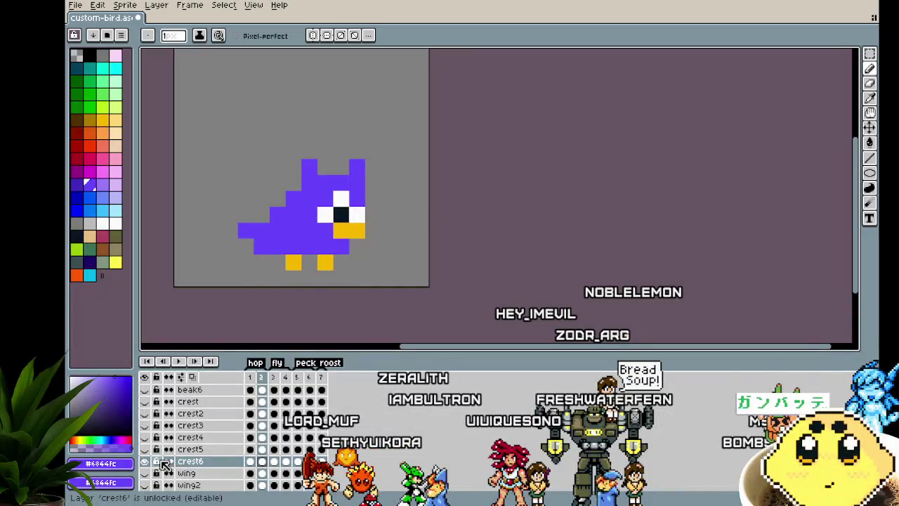
scroll(155, 449, "down", 1)
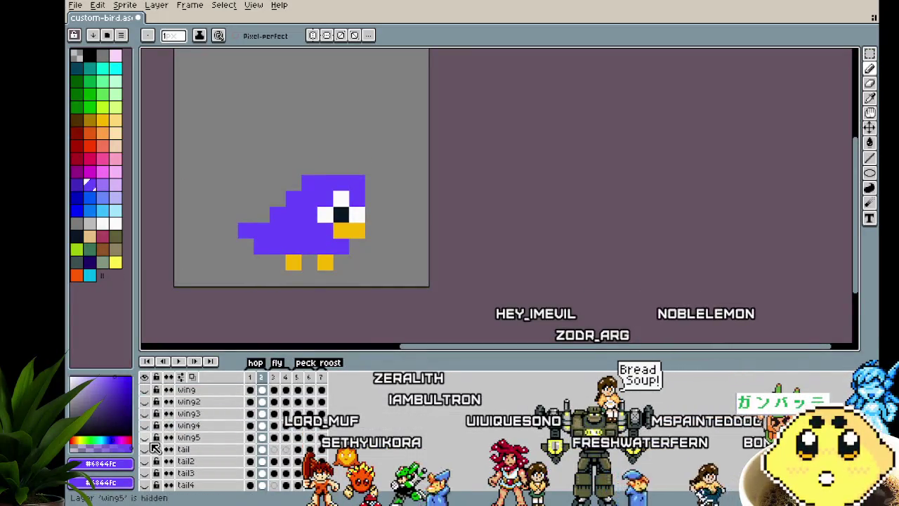
right_click(208, 446)
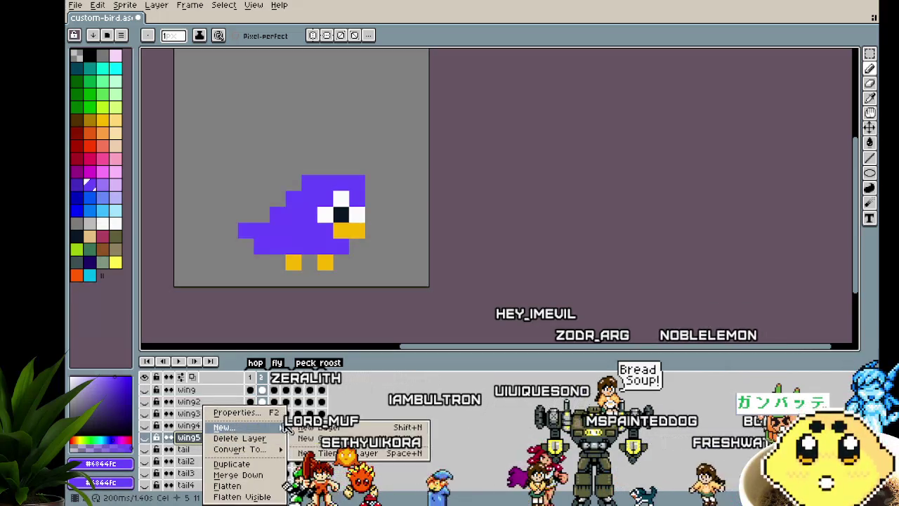
left_click(232, 427)
scroll(223, 453, "down", 3)
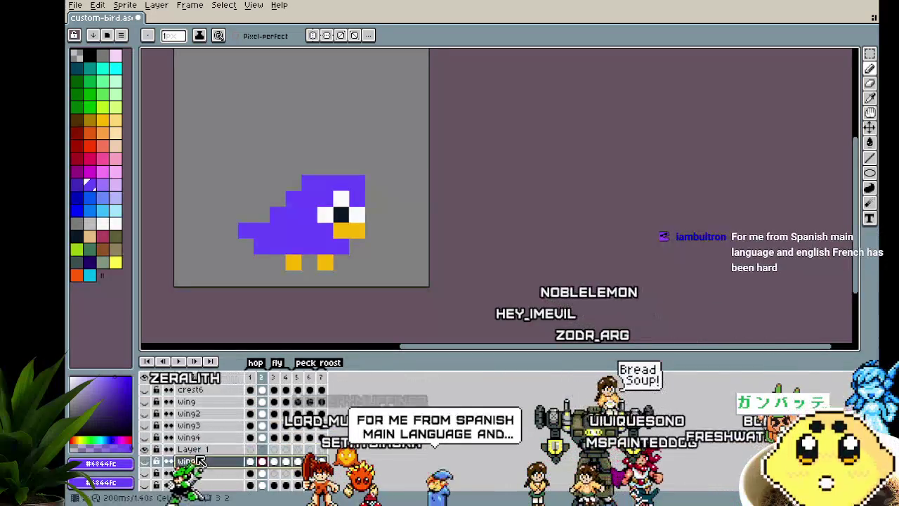
left_click_drag(218, 462, 210, 445)
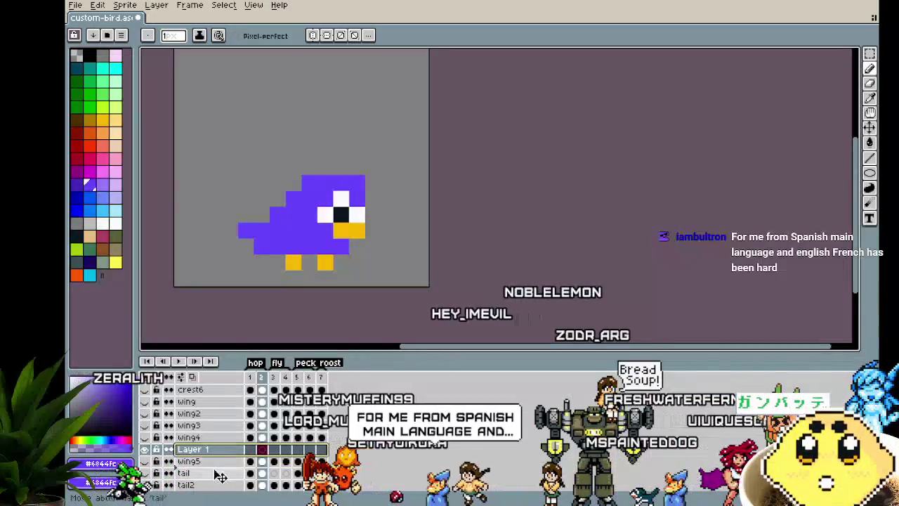
double_click(193, 461)
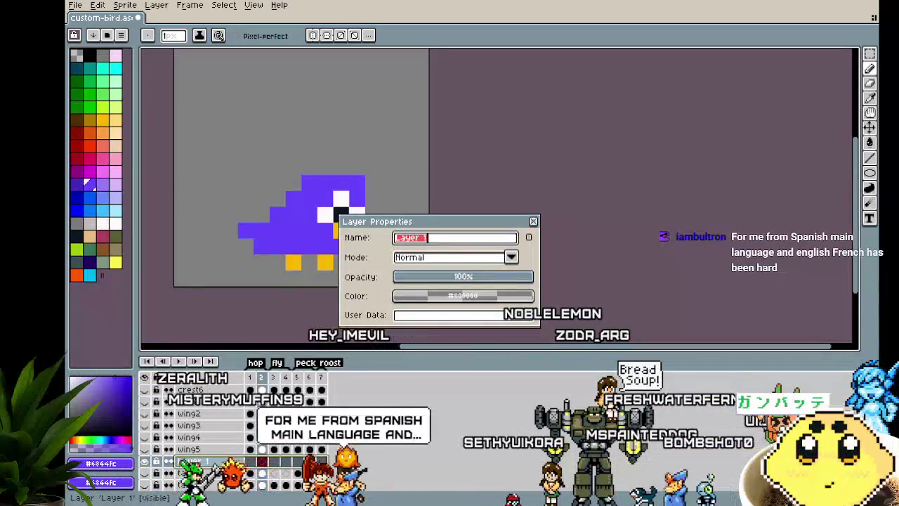
type("wing6")
key("Return")
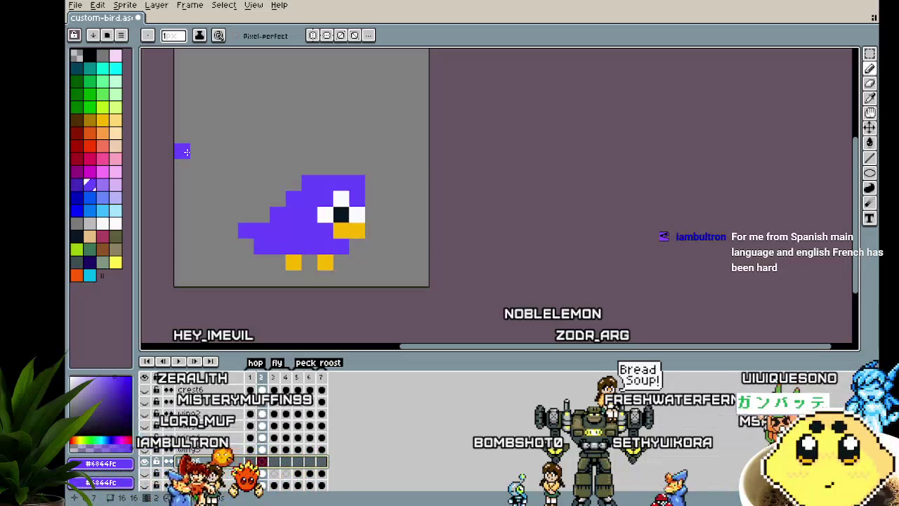
Step: Move through the frames to the wings-spread frame with the line tool ready
key("Return")
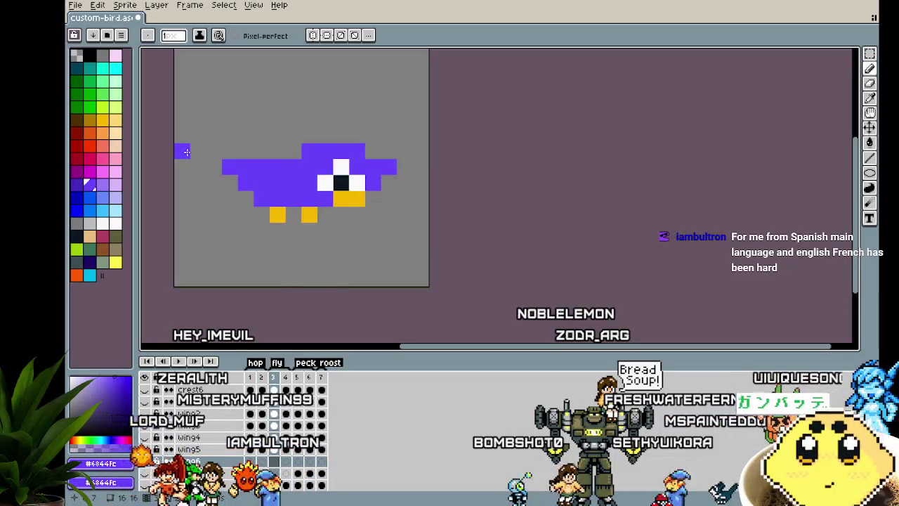
key("e")
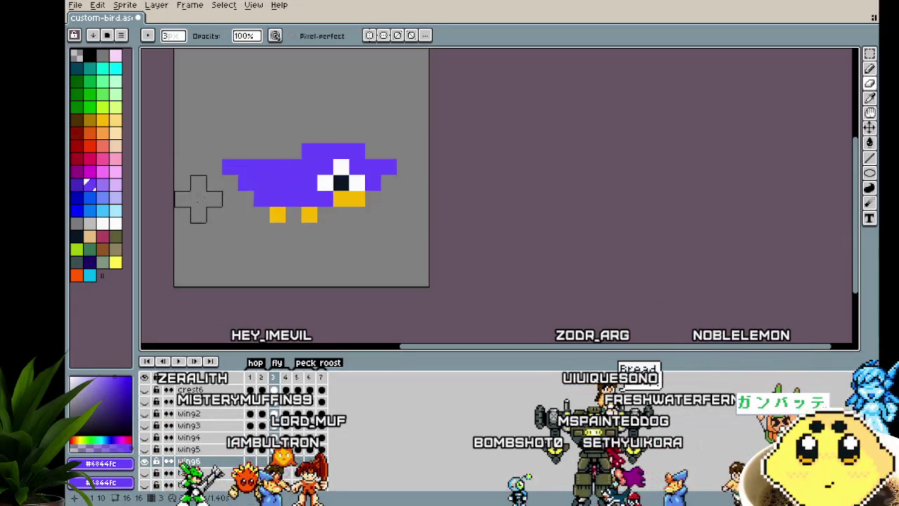
key("b")
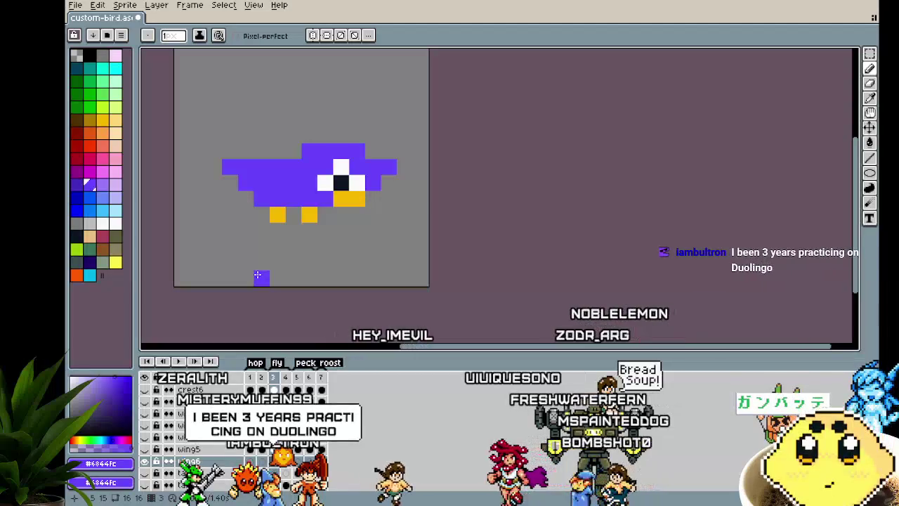
key("Return")
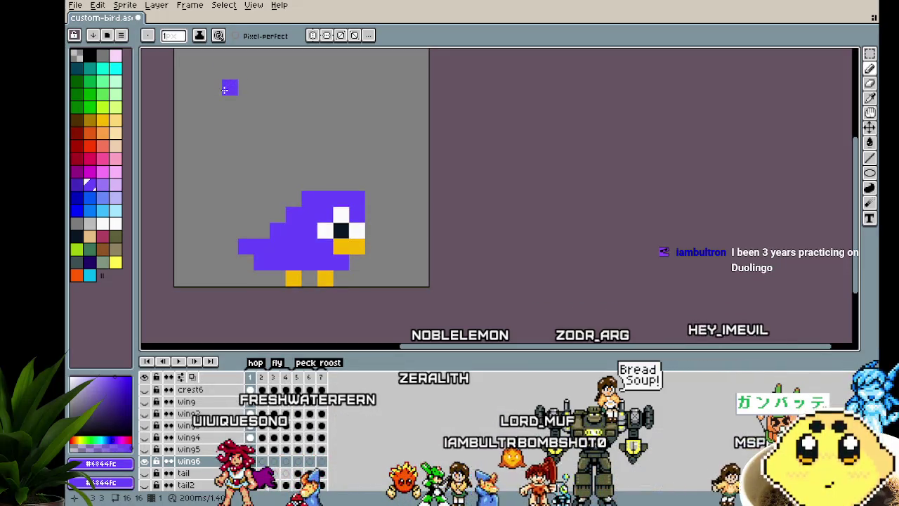
key("l")
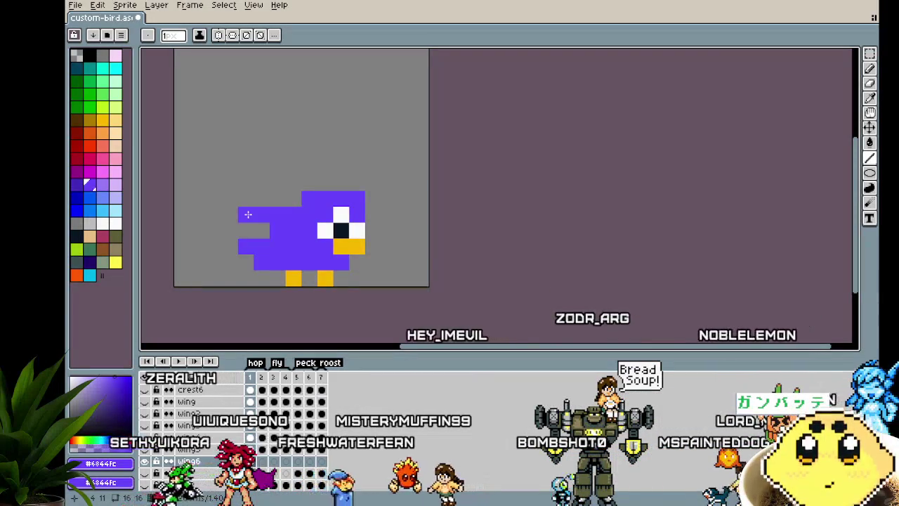
key("Right")
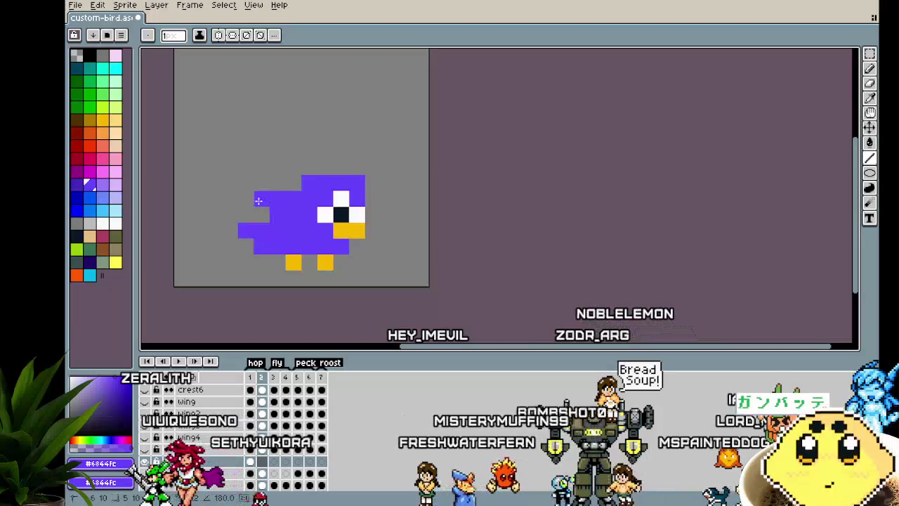
key("Right")
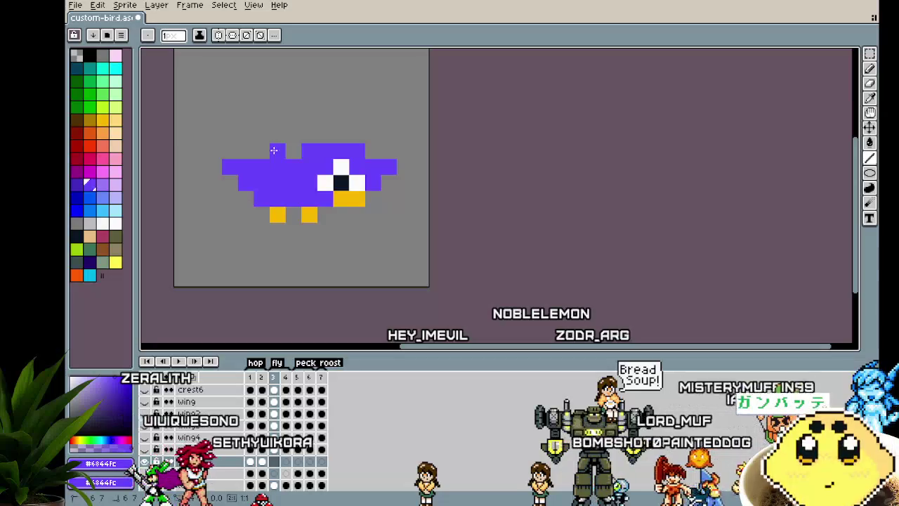
Step: Draw a raised purple wing above the bird's right side
left_click(246, 135)
left_click(372, 151)
left_click_drag(356, 135, 388, 135)
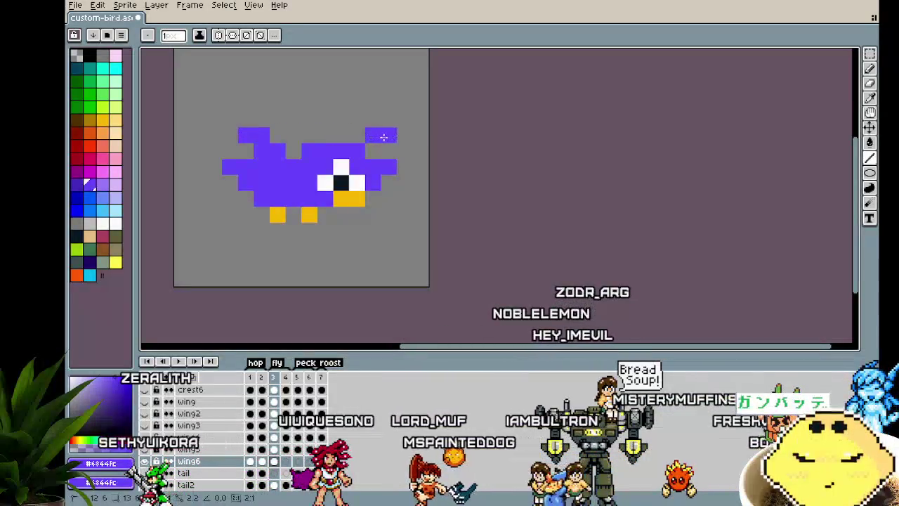
left_click(373, 119)
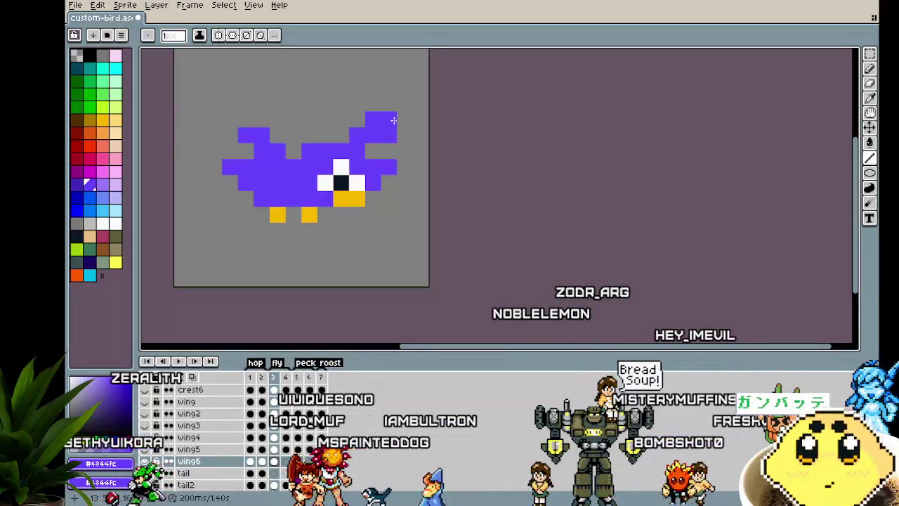
key("ctrl+z")
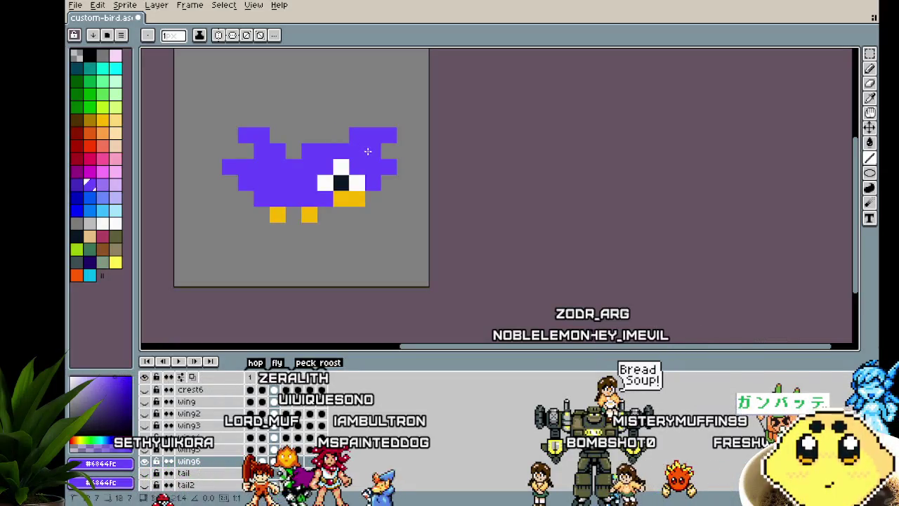
left_click(328, 250)
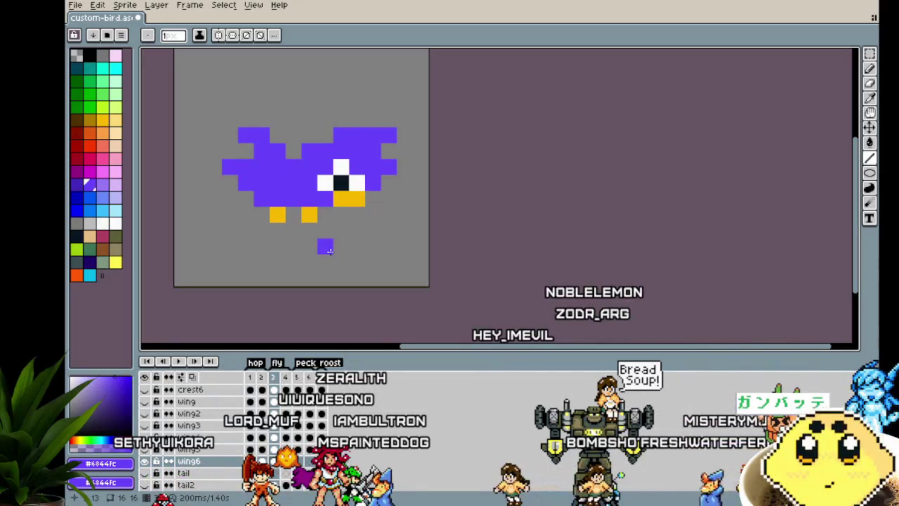
Step: On the next frame, paint the left wing tip and a right wing pixel
key("Right")
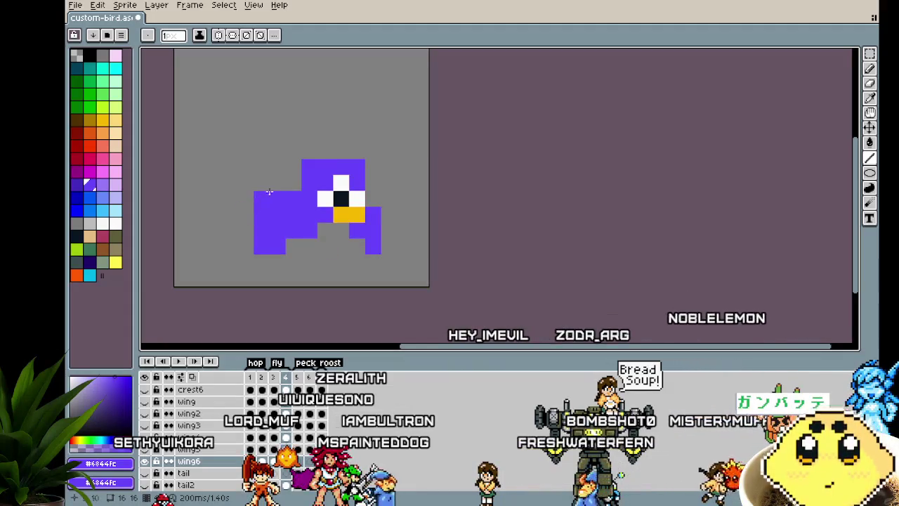
left_click_drag(292, 170, 271, 184)
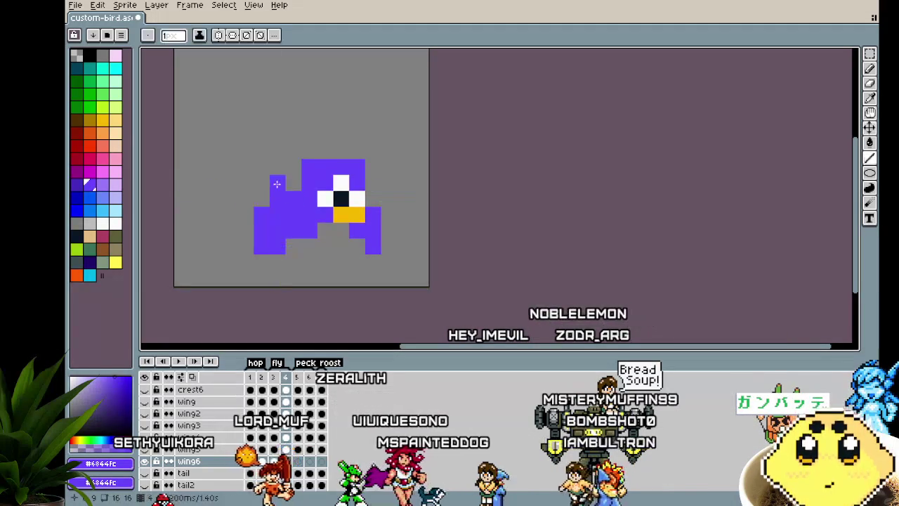
left_click_drag(261, 182, 235, 211)
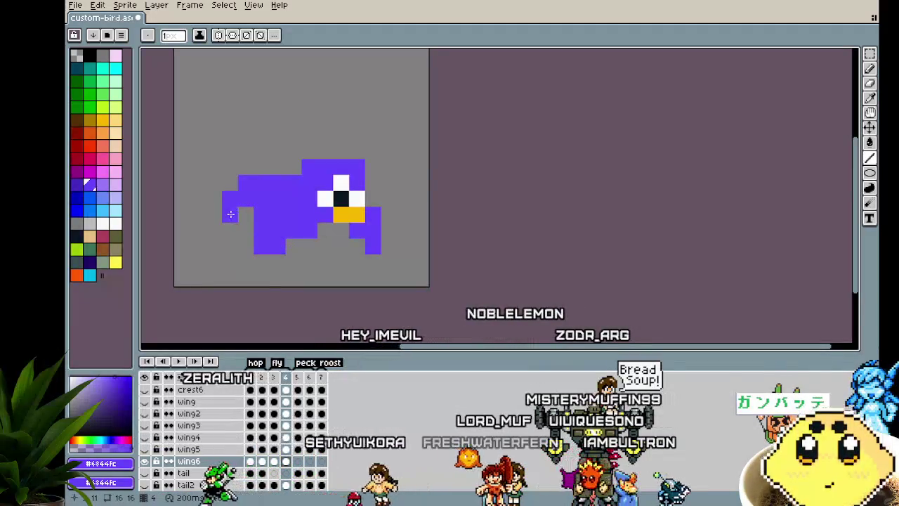
left_click(374, 183)
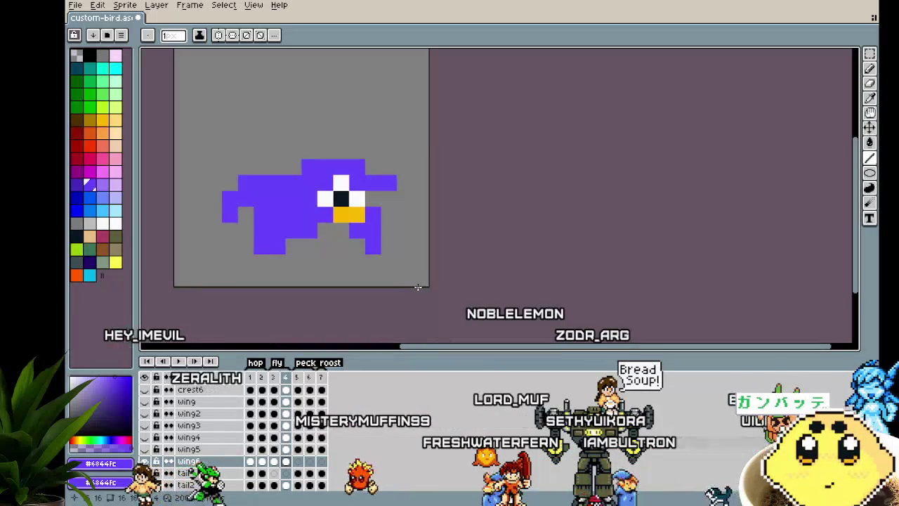
scroll(418, 278, "down", 3)
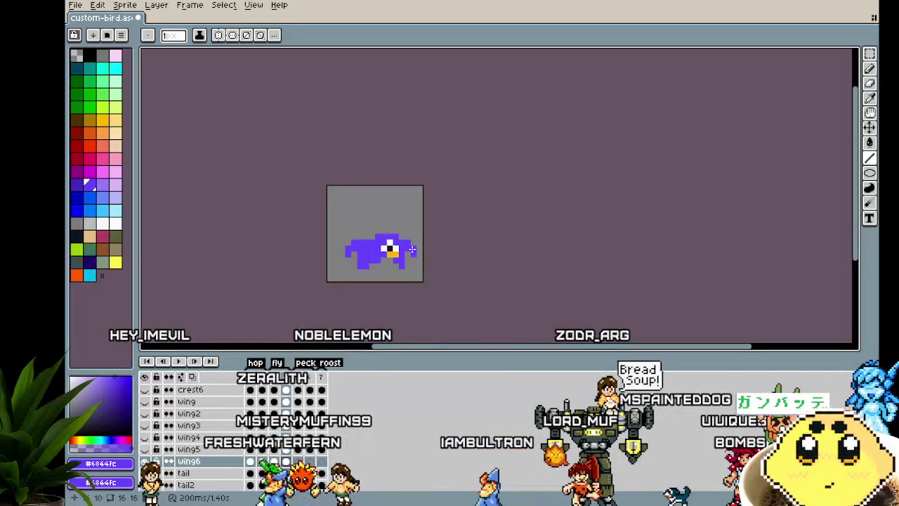
key("Left")
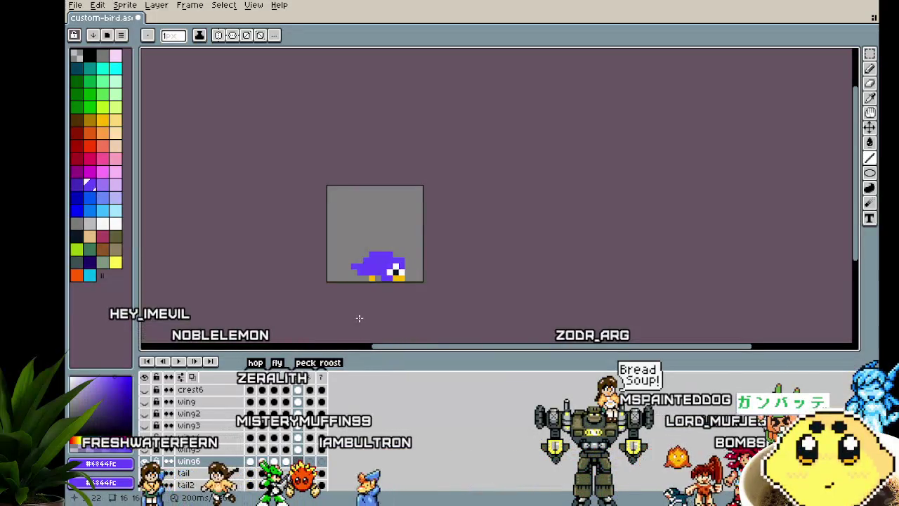
key("Right")
key("Right")
key("Return")
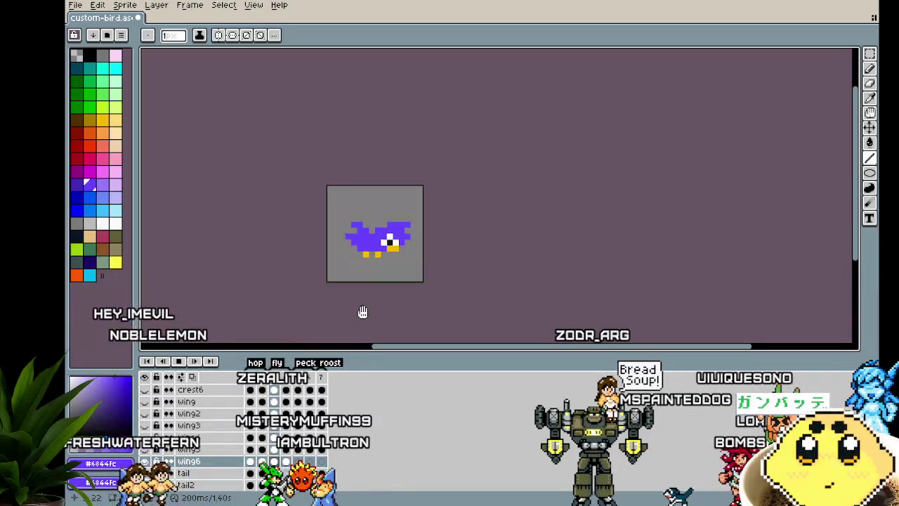
key("Return")
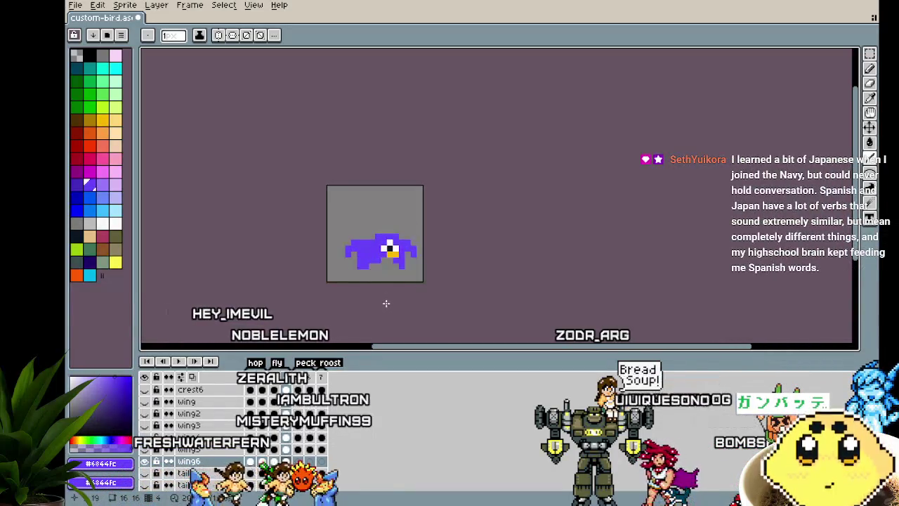
scroll(389, 284, "up", 2)
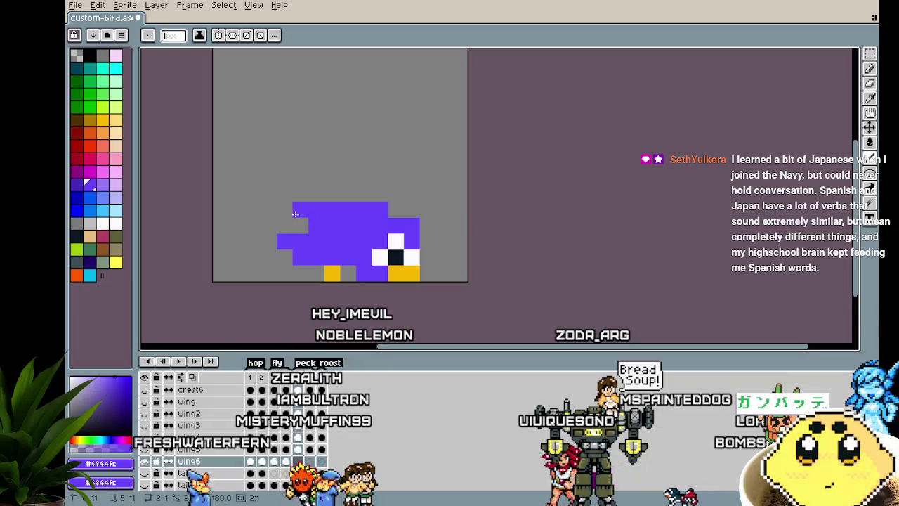
Step: Step through the frames and play the animation to check the wing pixels on frame 1
key("Right")
key("Right")
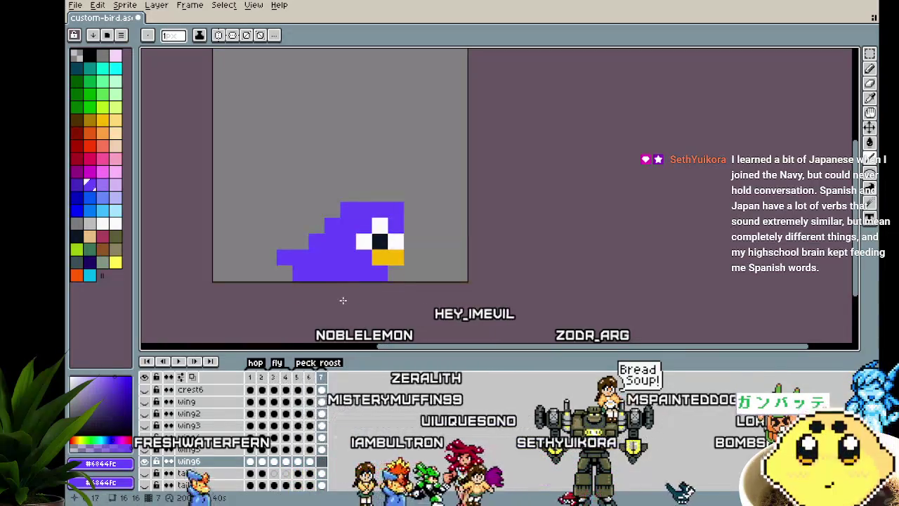
key("Right")
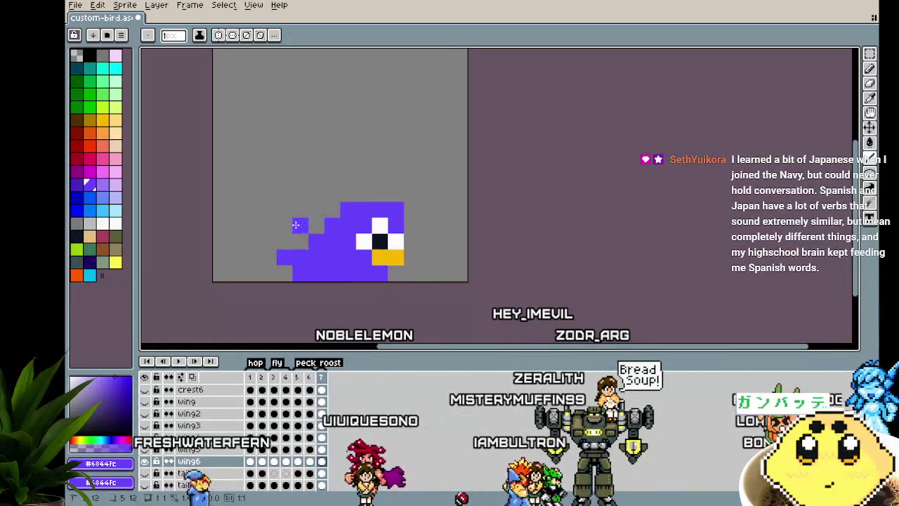
scroll(287, 307, "down", 2)
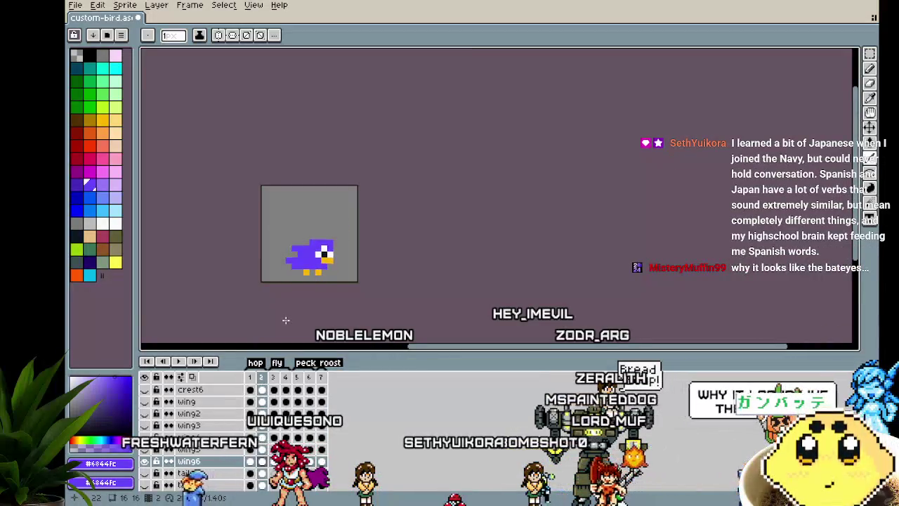
key("Right")
scroll(296, 272, "up", 1)
scroll(295, 272, "up", 1)
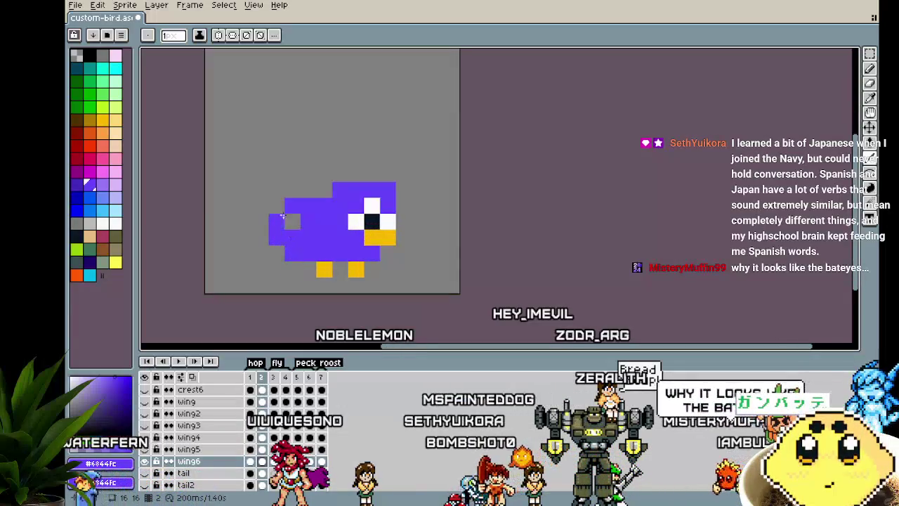
key("Left")
scroll(293, 333, "down", 2)
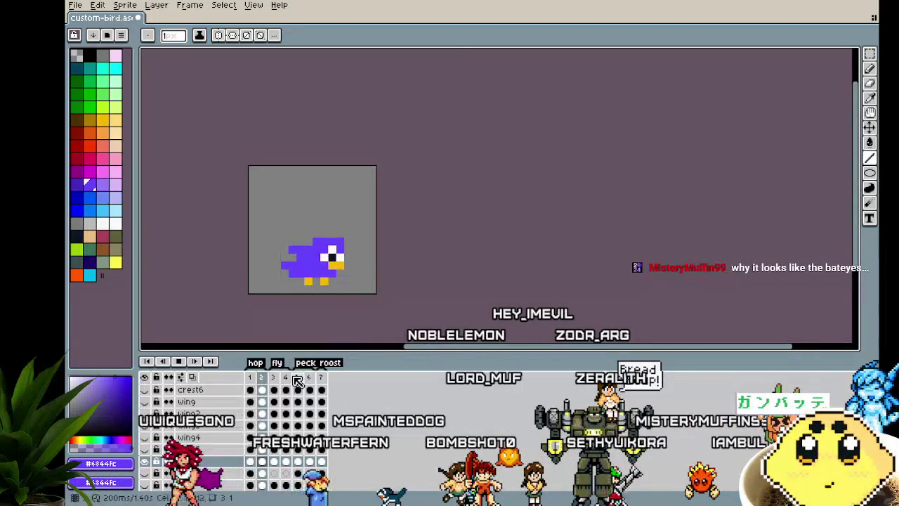
key("Return")
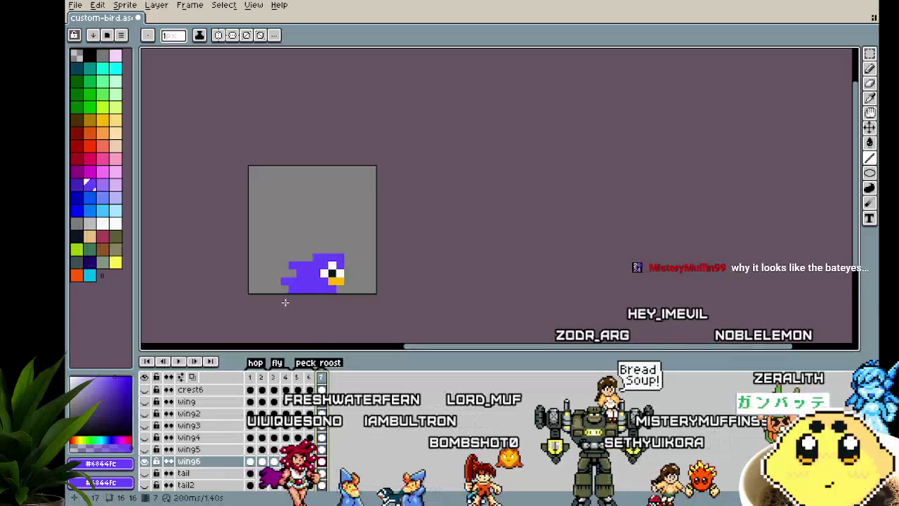
key("Return")
Step: Erase the leftover wing pixels on frame 1 and save the sprite
scroll(286, 257, "up", 2)
left_click_drag(286, 257, 280, 257)
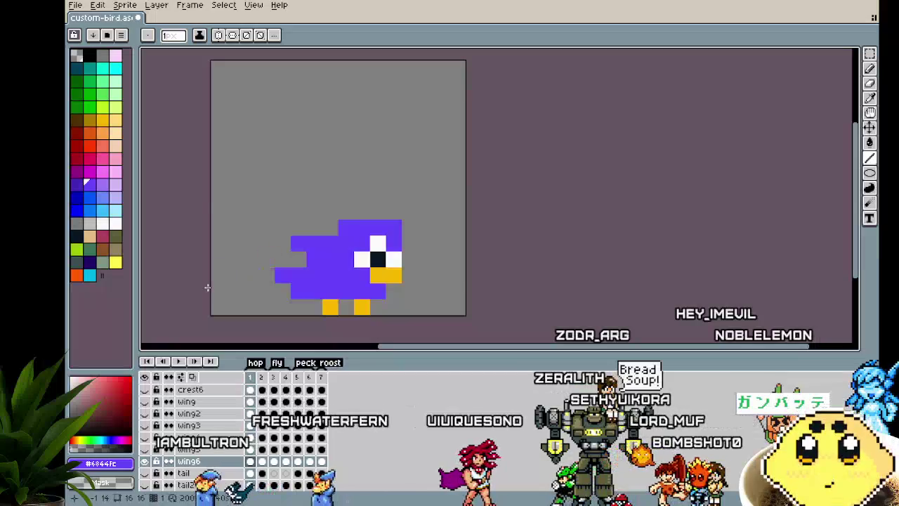
scroll(241, 316, "down", 3)
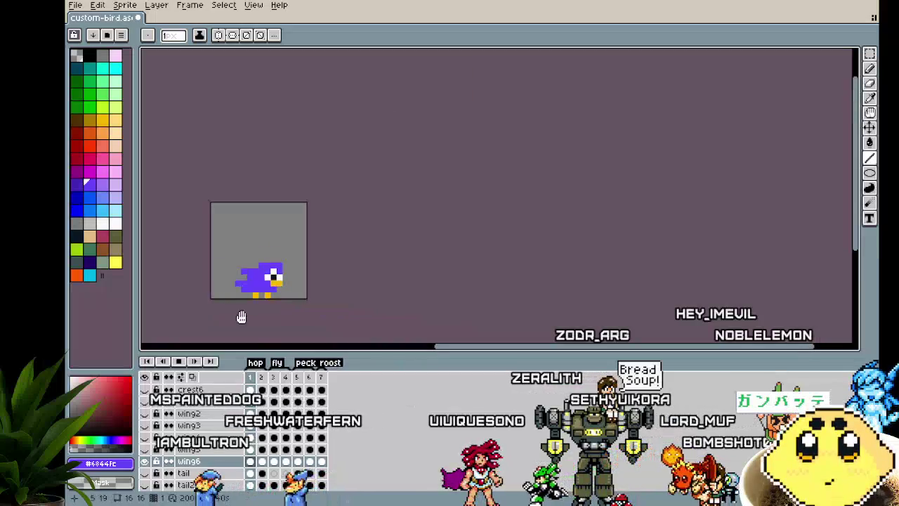
left_click(276, 377)
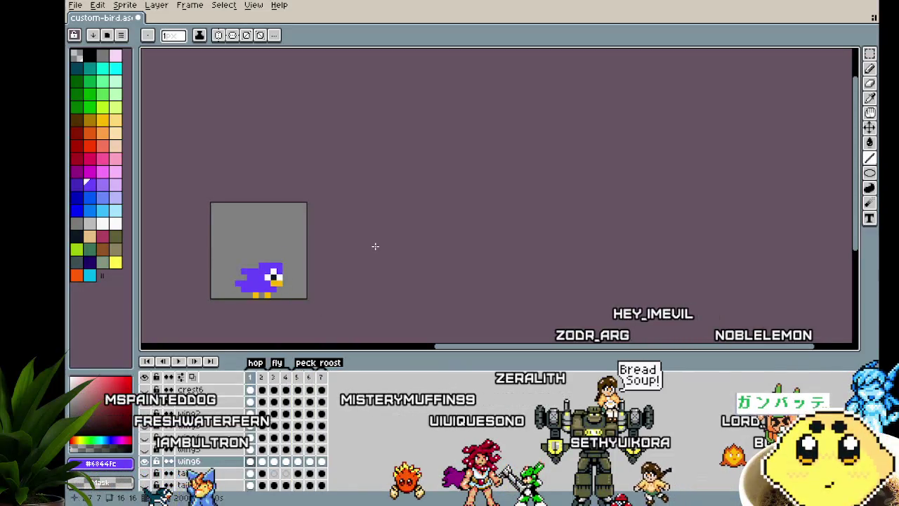
key("ctrl+s")
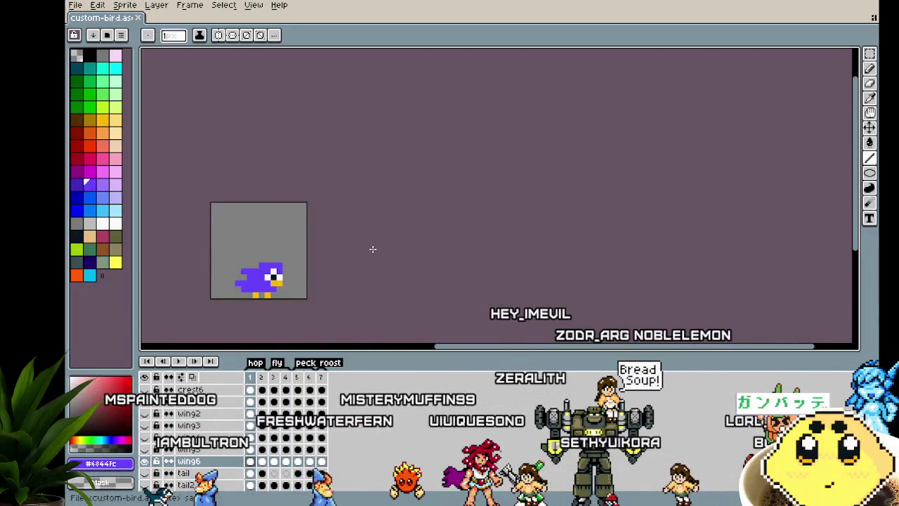
left_click_drag(360, 264, 410, 247)
key("Left")
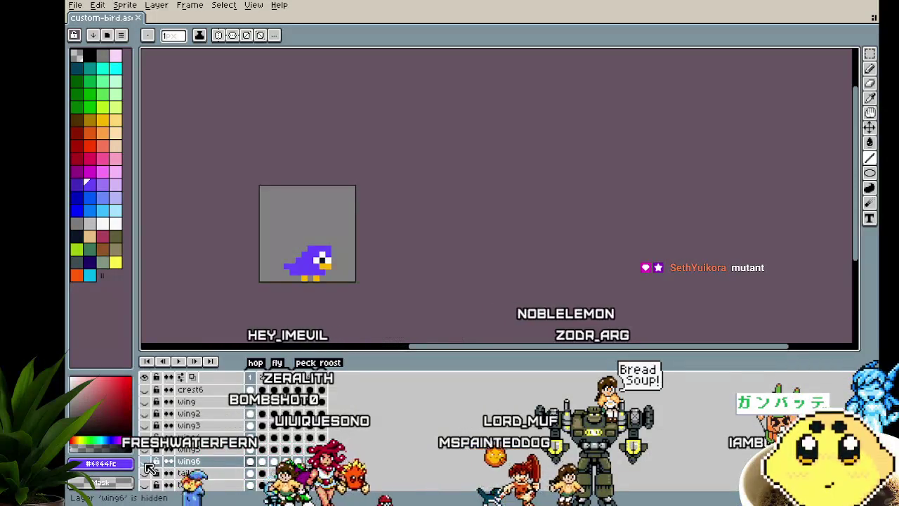
Step: Select the body layer in the timeline
scroll(154, 461, "down", 2)
scroll(160, 454, "down", 2)
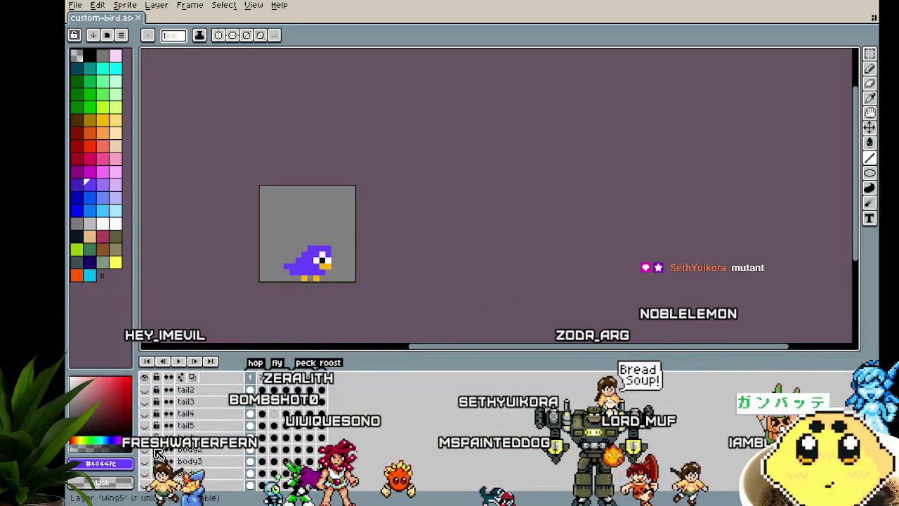
scroll(158, 454, "up", 2)
left_click(207, 462)
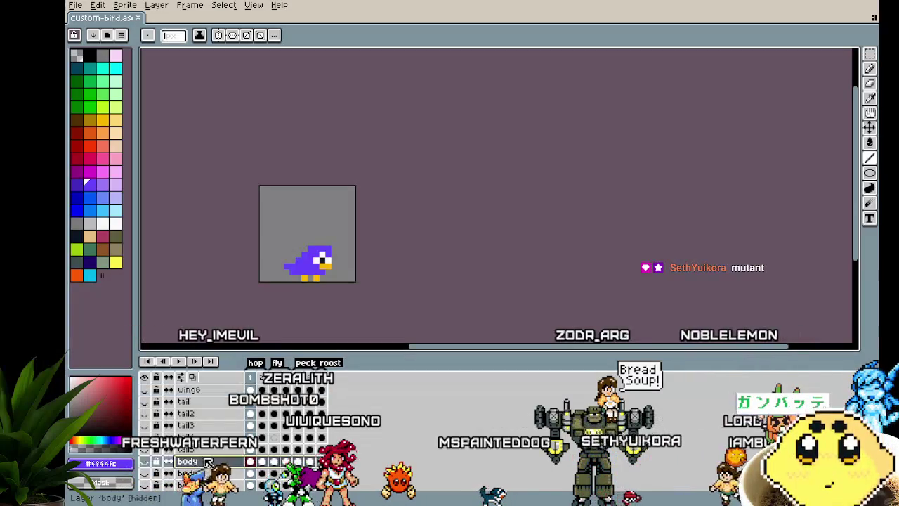
right_click(189, 457)
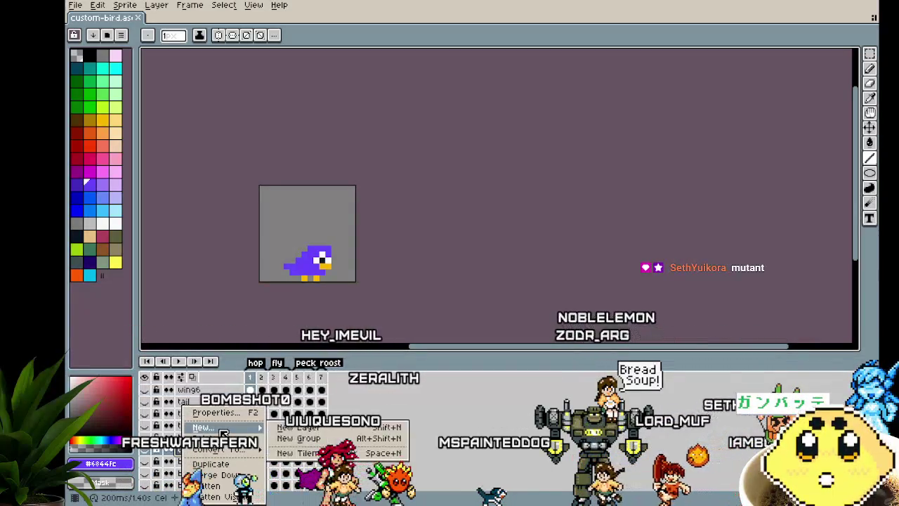
scroll(269, 435, "up", 3)
scroll(269, 436, "down", 3)
Step: Add a new layer above body and name it tail6
key("shift+n")
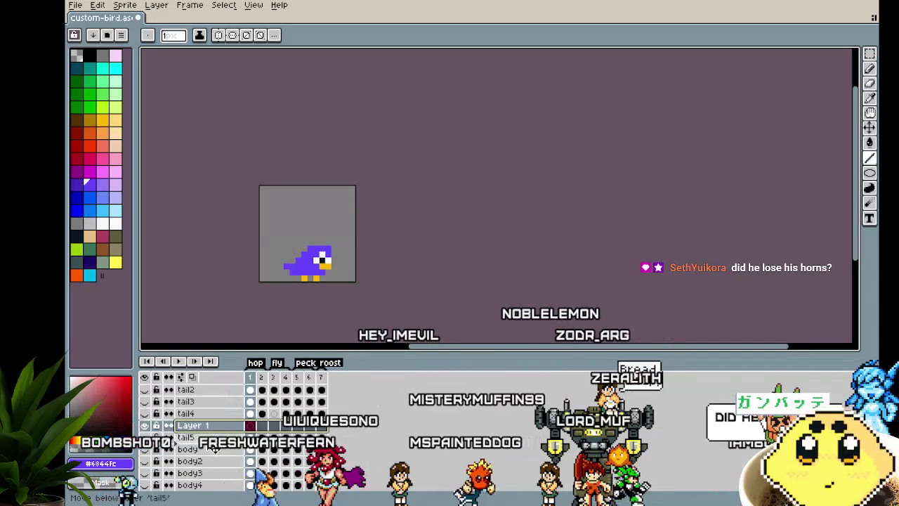
key("shift+p")
type("tail6")
key("Return")
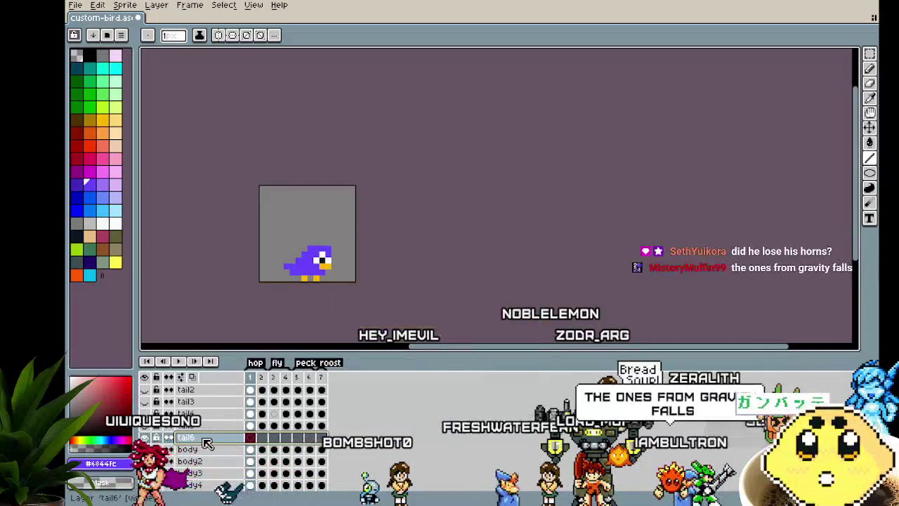
left_click(299, 242)
scroll(298, 242, "up", 2)
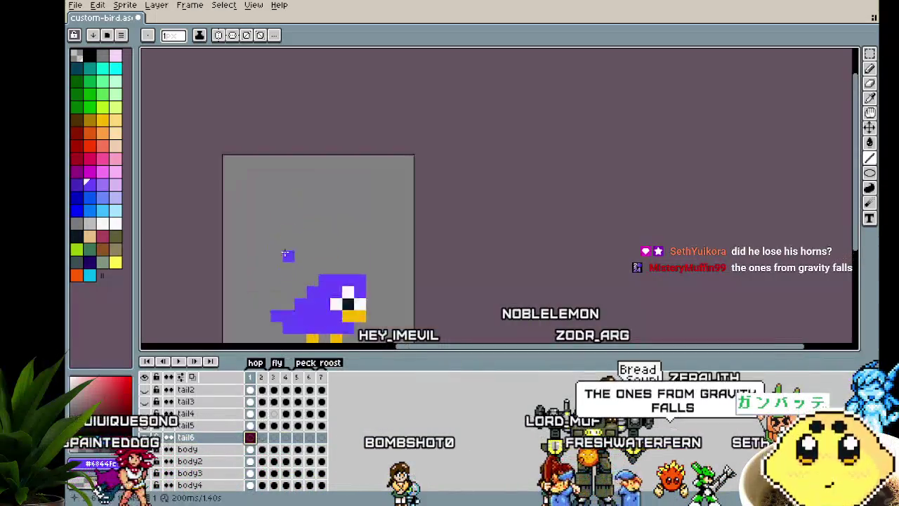
key("ctrl+z")
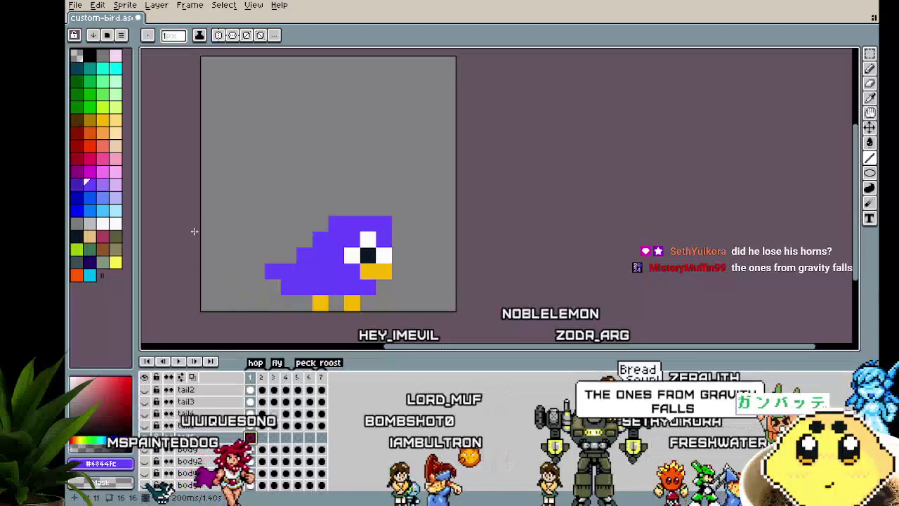
Step: Paint dark tail pixels beside the bird's body on frame 1
left_click(295, 238)
key("ctrl+z")
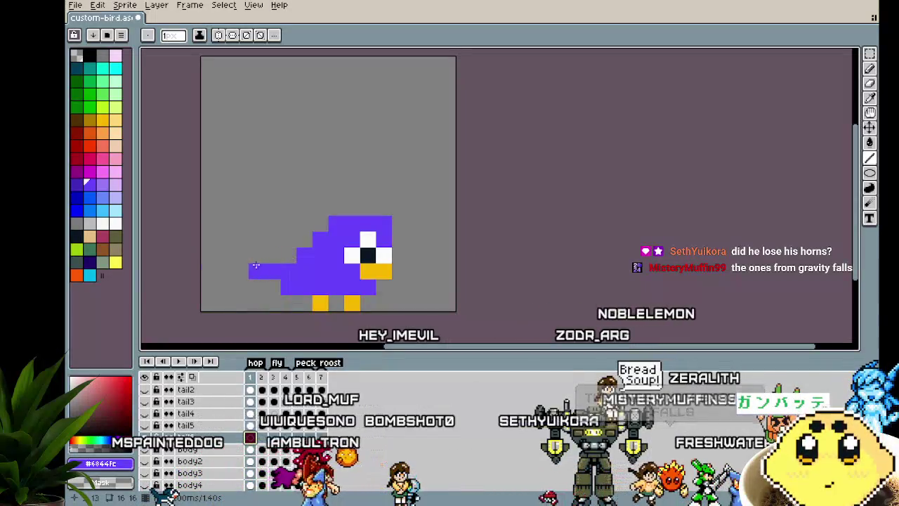
left_click(78, 239)
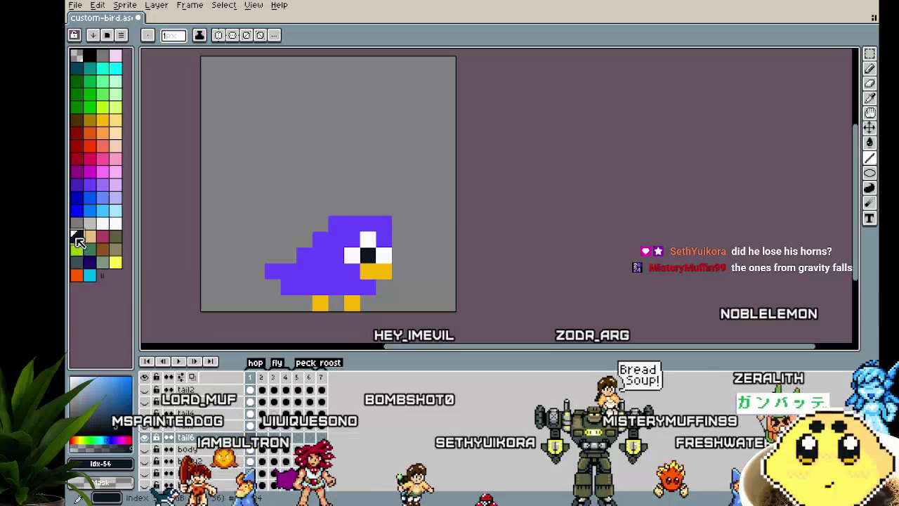
left_click_drag(288, 254, 274, 251)
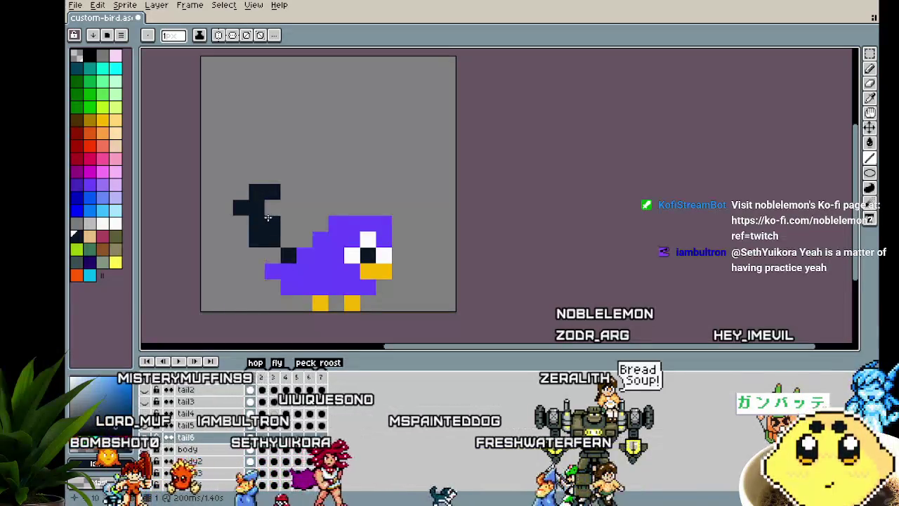
Step: Zoom in on the sprite and marquee-select the dark tail on frame 1
scroll(184, 317, "down", 3)
scroll(184, 317, "down", 1)
scroll(183, 318, "up", 4)
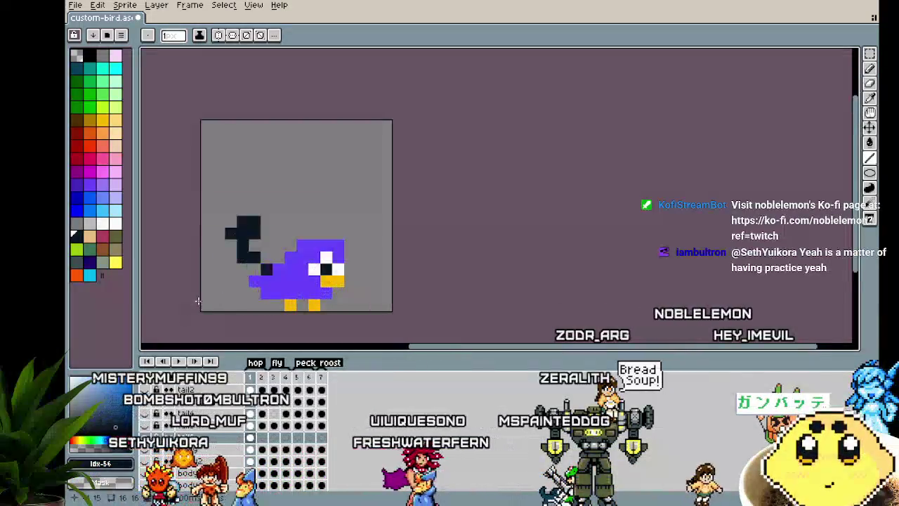
scroll(191, 317, "down", 3)
scroll(191, 317, "down", 2)
scroll(191, 317, "up", 2)
scroll(191, 317, "up", 1)
scroll(191, 317, "up", 2)
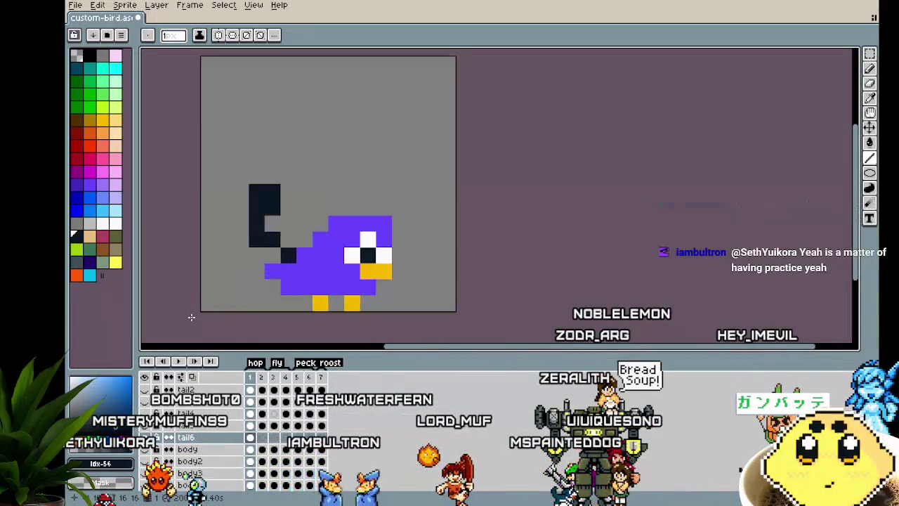
key("m")
left_click_drag(219, 152, 303, 275)
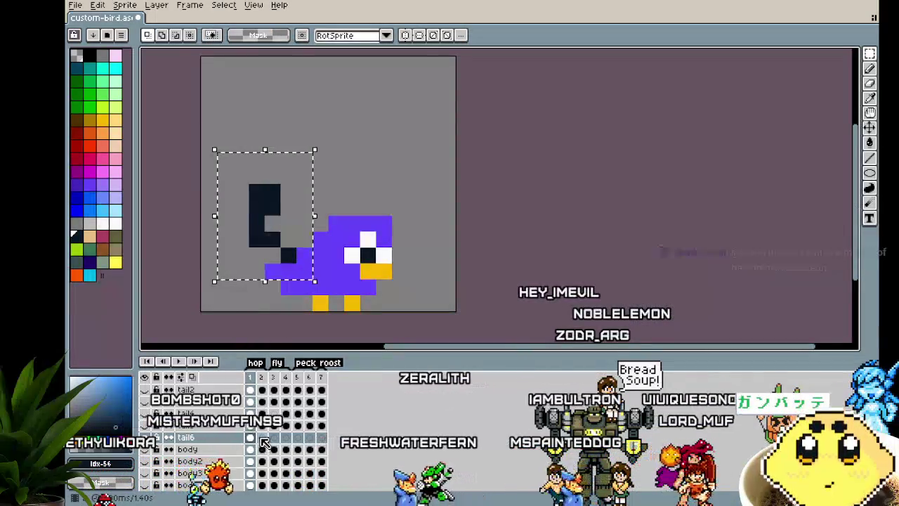
Step: Paste the copied tail into frames 2, 3 and 4, lowering it beneath the bird
left_click(261, 438)
key("ctrl+v")
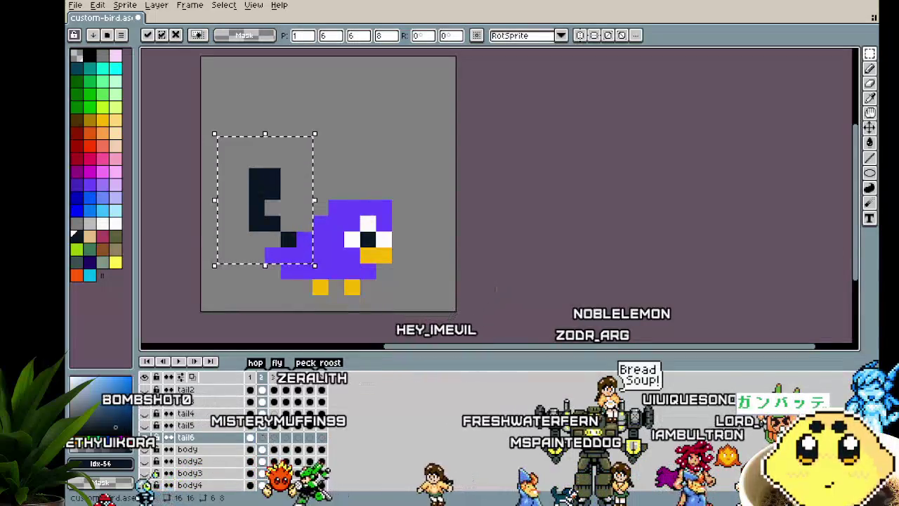
key("period")
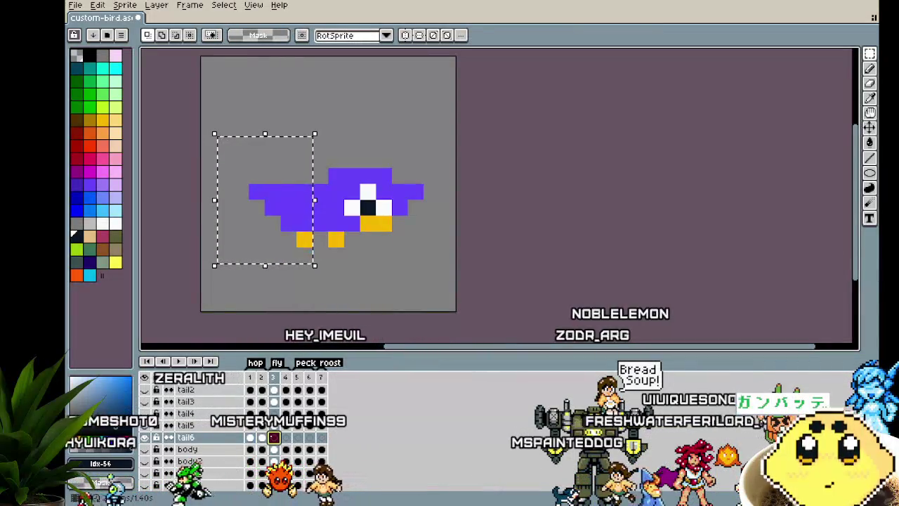
key("ctrl+v")
mouse_move(287, 220)
left_mouse_down()
mouse_move(287, 286)
mouse_move(282, 276)
left_mouse_up()
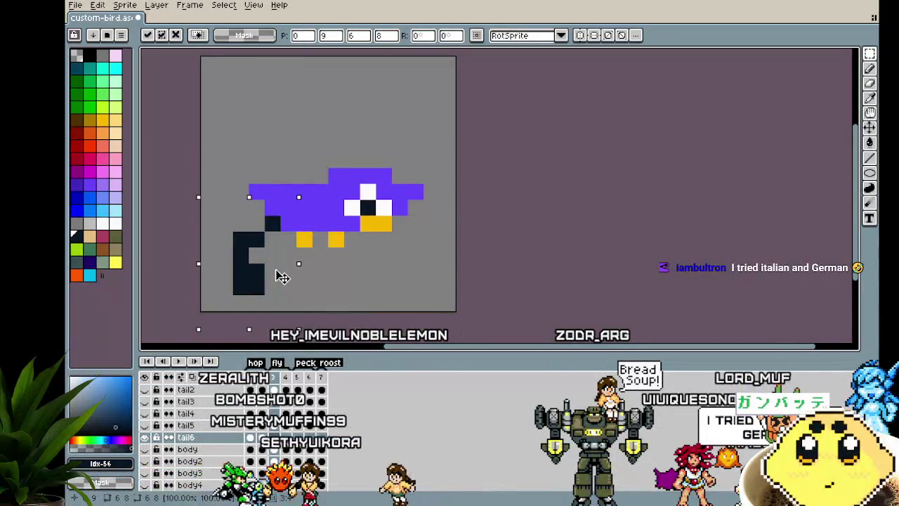
key("period")
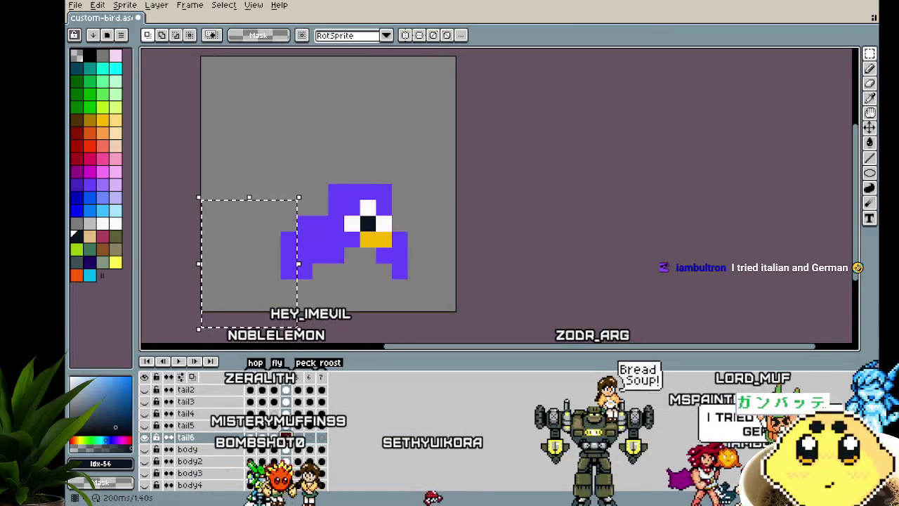
key("ctrl+v")
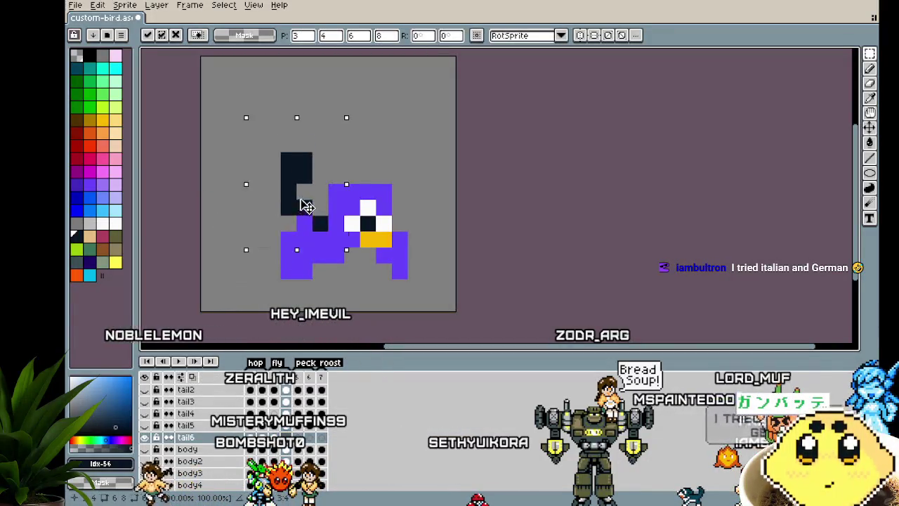
key("Return")
Step: Re-paste the tail on the flying frame and position it under the bird's body
key("comma")
key("ctrl+v")
mouse_move(253, 288)
left_mouse_down()
mouse_move(305, 279)
mouse_move(291, 283)
left_mouse_up()
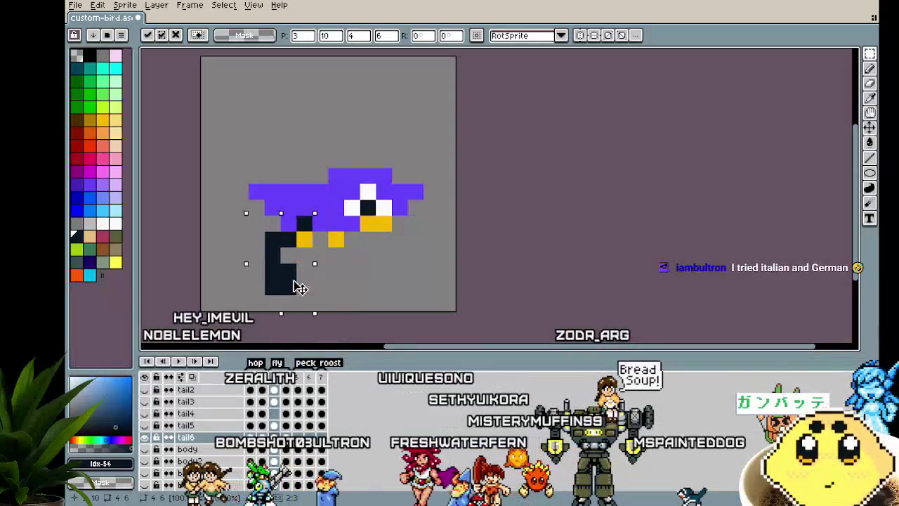
mouse_move(292, 283)
left_mouse_down()
mouse_move(304, 279)
mouse_move(299, 291)
left_mouse_up()
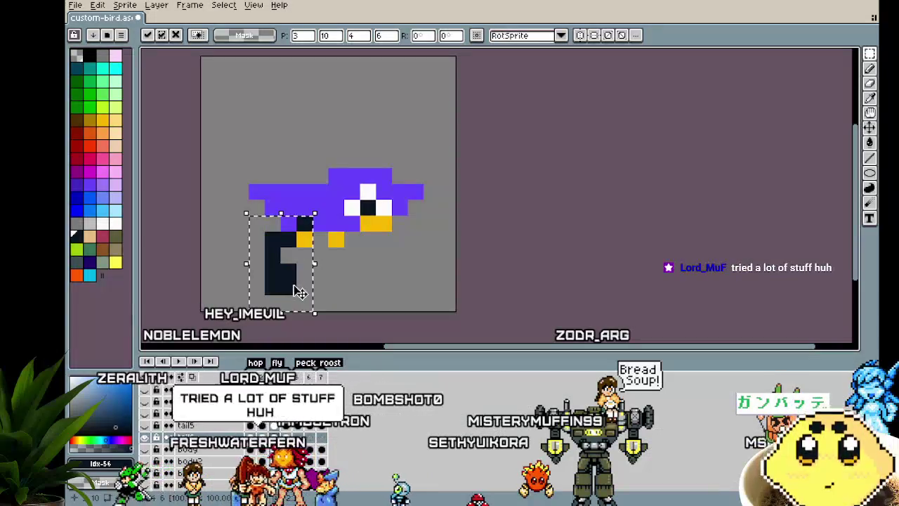
left_click(383, 271)
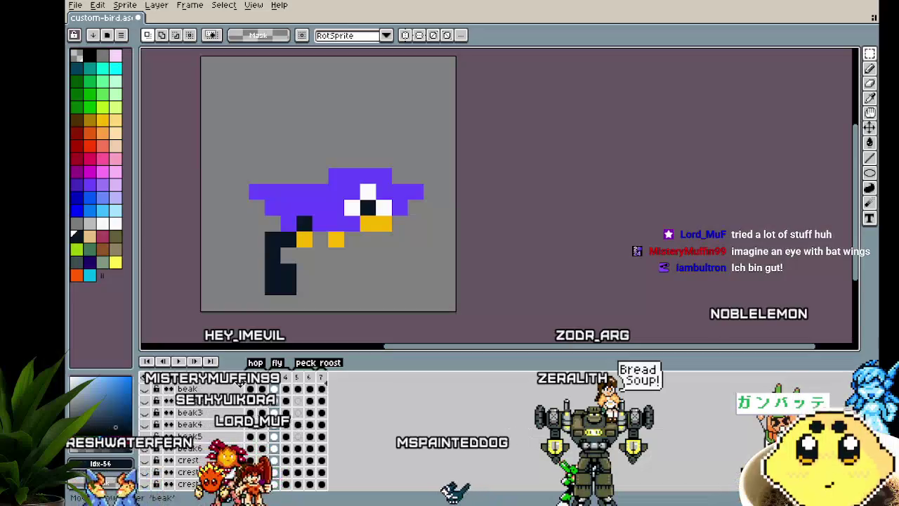
scroll(222, 392, "up", 3)
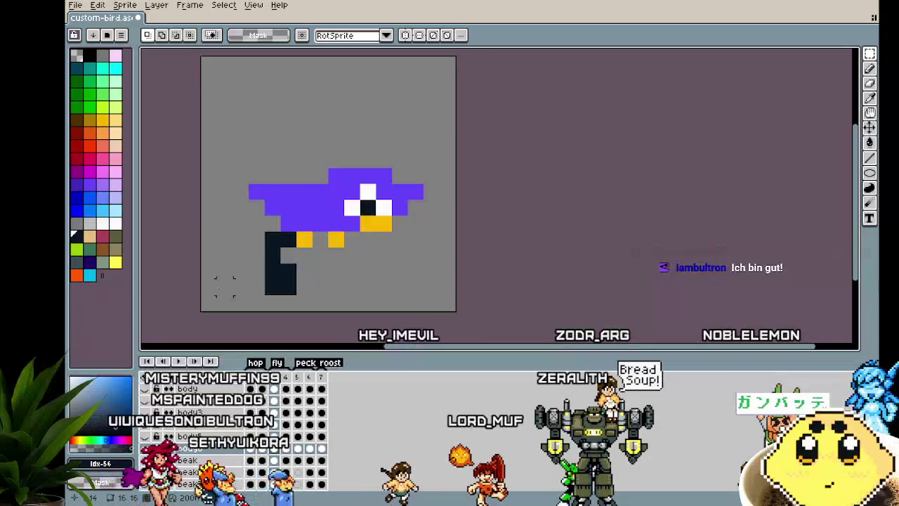
scroll(223, 285, "down", 2)
key("period")
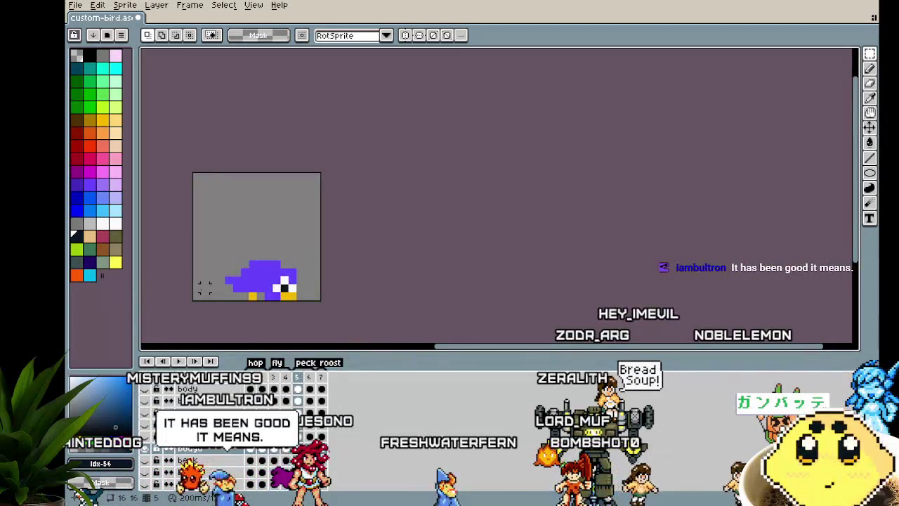
Step: Paste the tail into frame 5 and place it behind the crouching bird
key("ctrl+v")
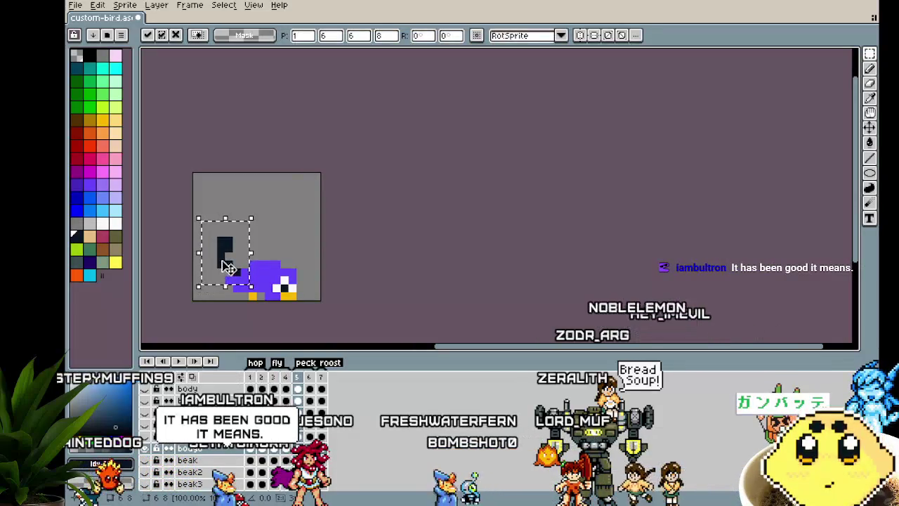
left_click_drag(228, 267, 243, 269)
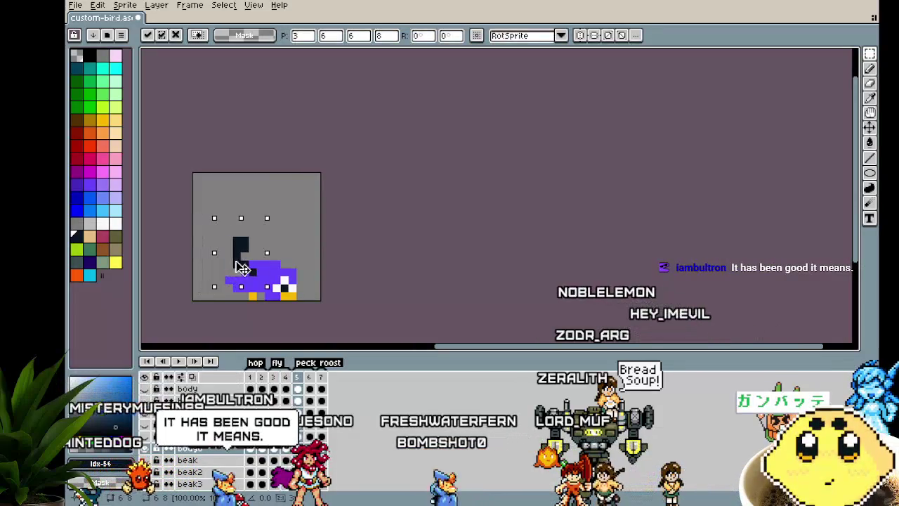
left_click(340, 223)
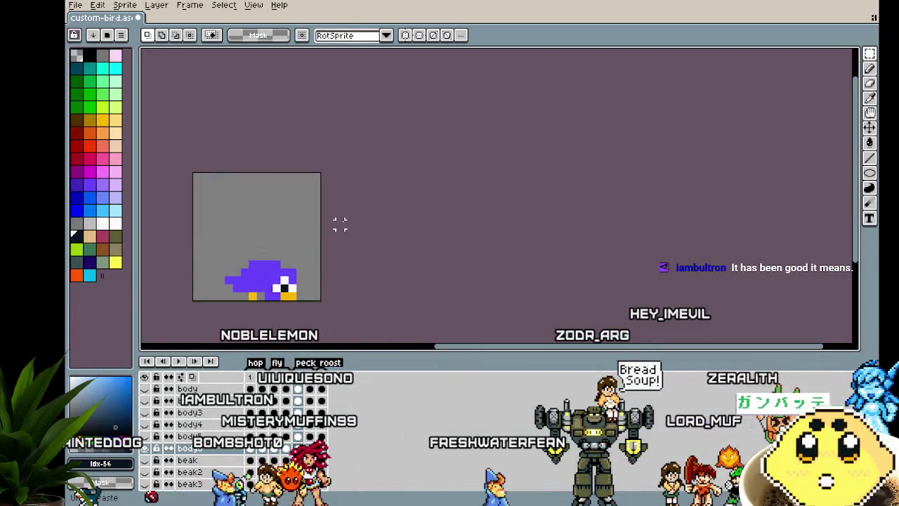
scroll(281, 429, "down", 5)
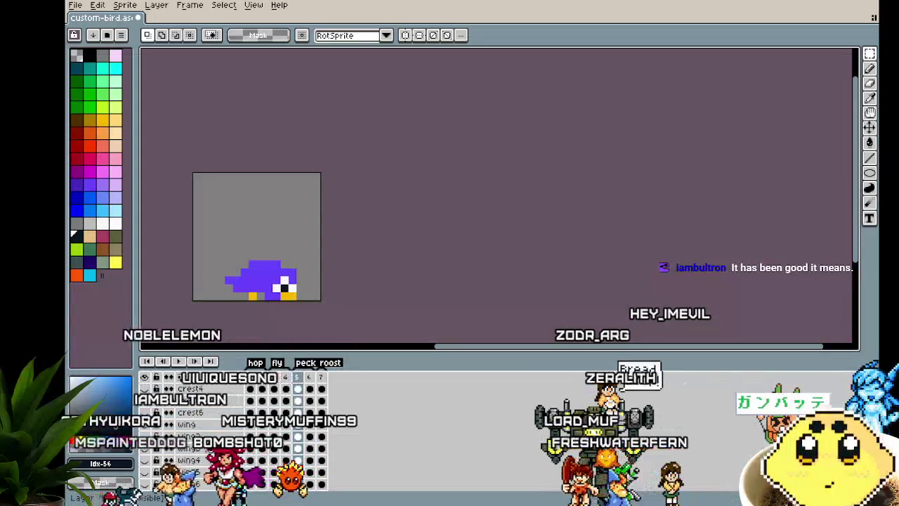
scroll(214, 449, "up", 5)
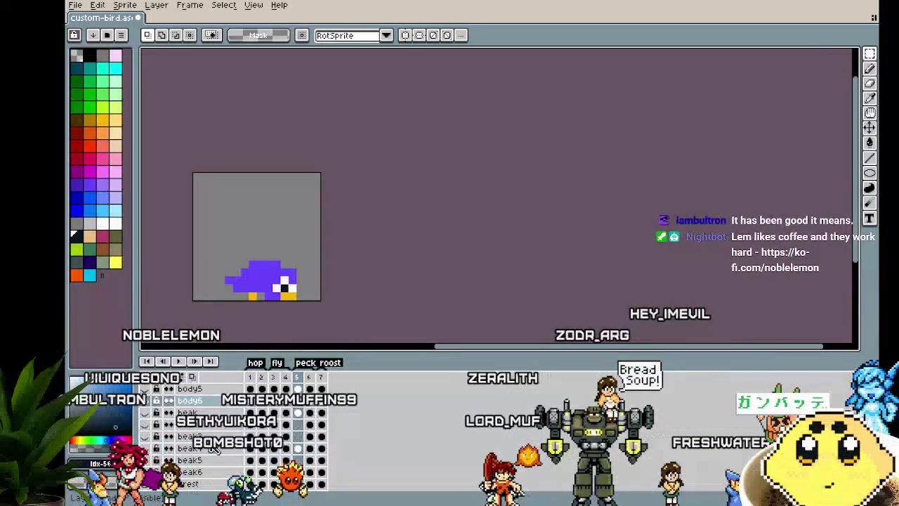
scroll(214, 449, "down", 3)
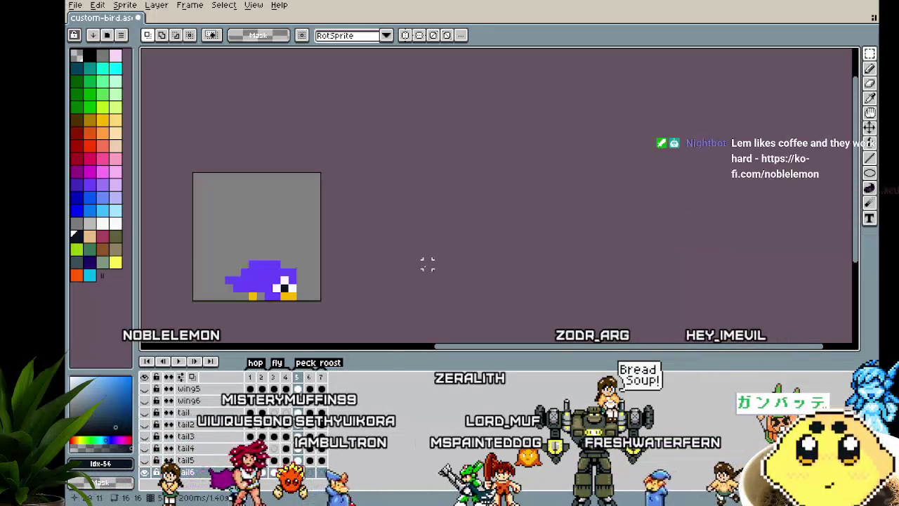
key("ctrl+v")
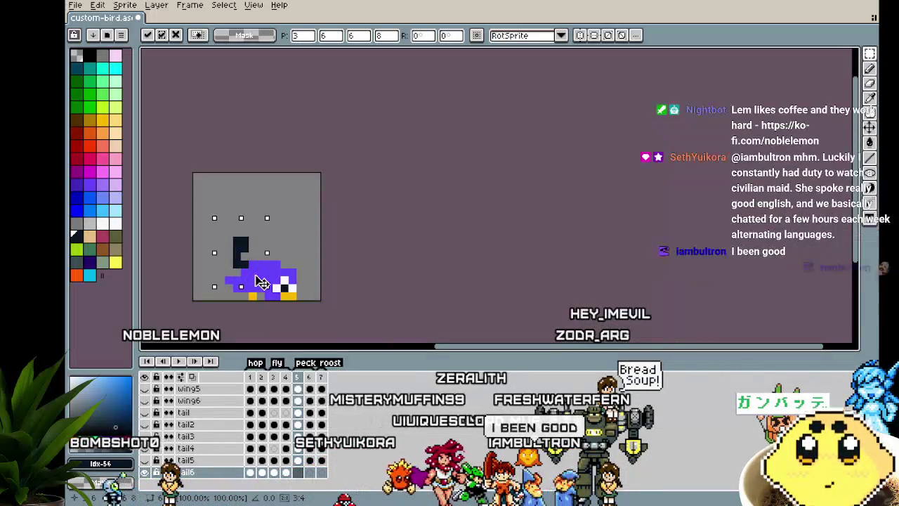
left_click(363, 224)
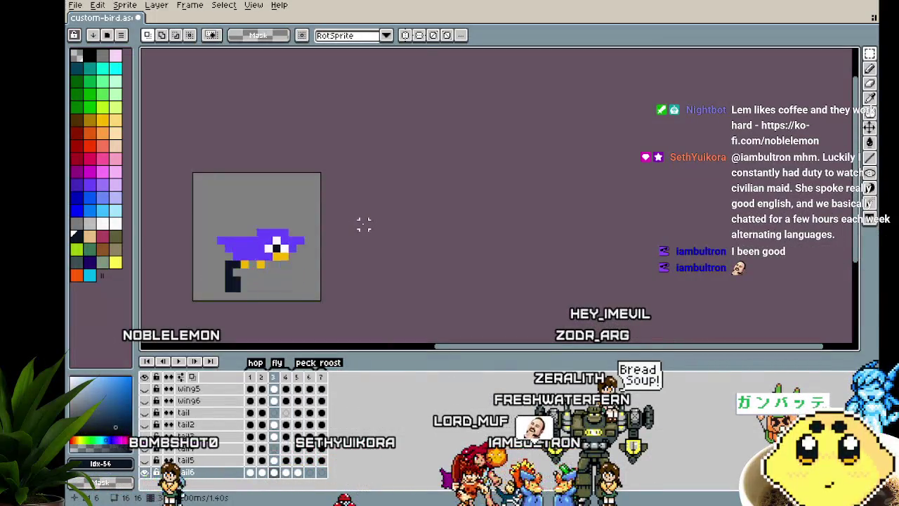
Step: Paste and position the tail on frames 6 and 7
key("Right")
key("Right")
key("Right")
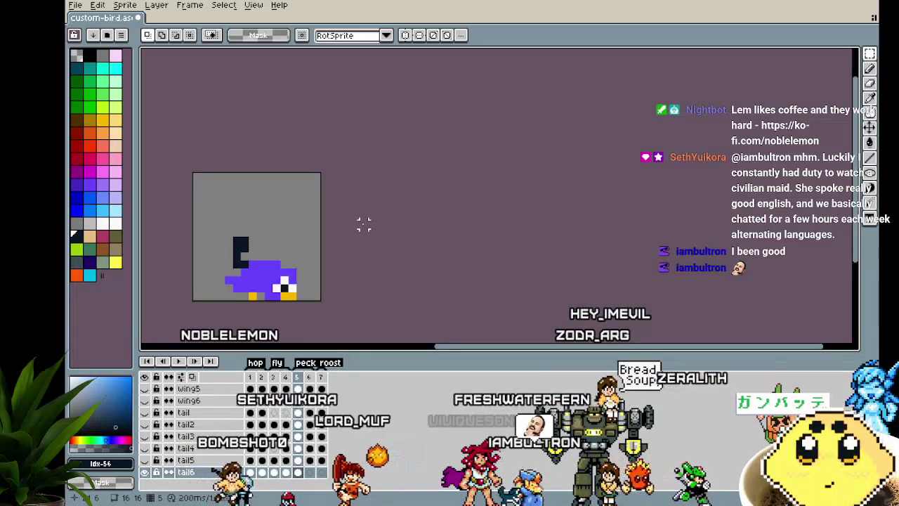
key("ctrl+v")
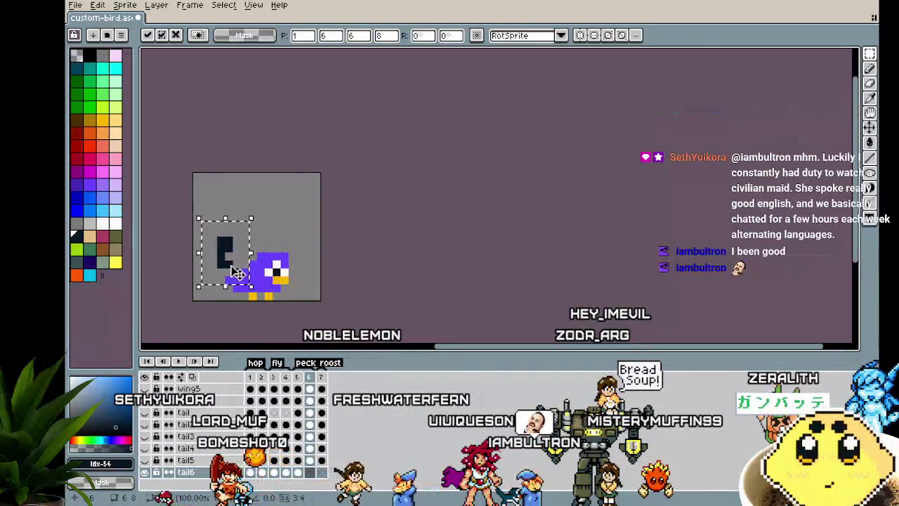
left_click(370, 246)
key("Right")
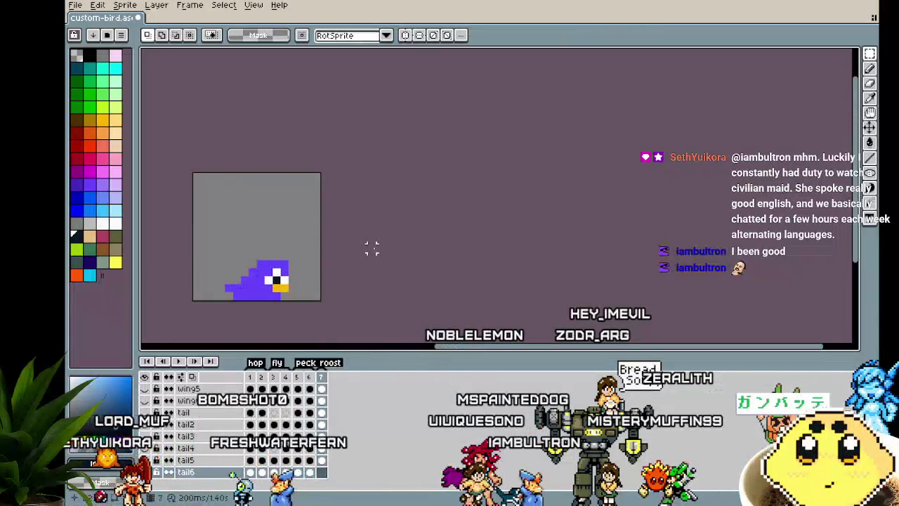
key("ctrl+v")
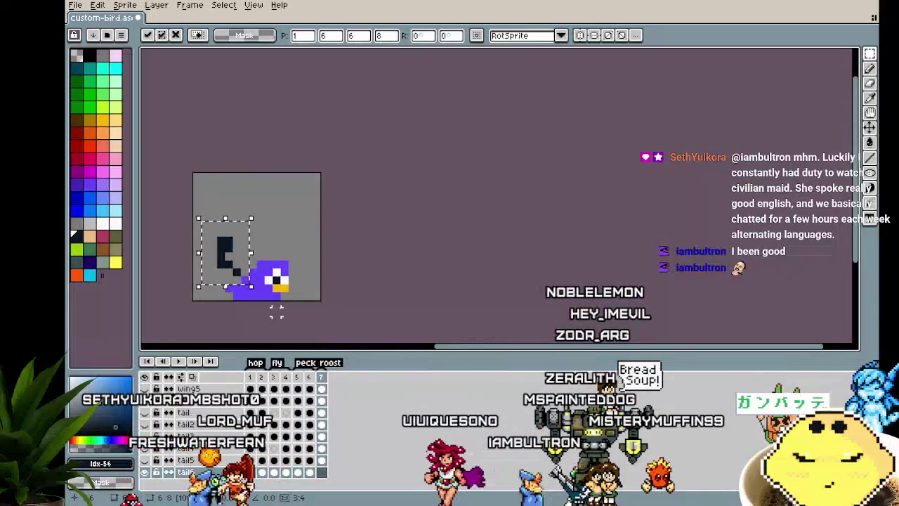
mouse_move(237, 272)
left_mouse_down()
mouse_move(253, 280)
mouse_move(232, 272)
left_mouse_up()
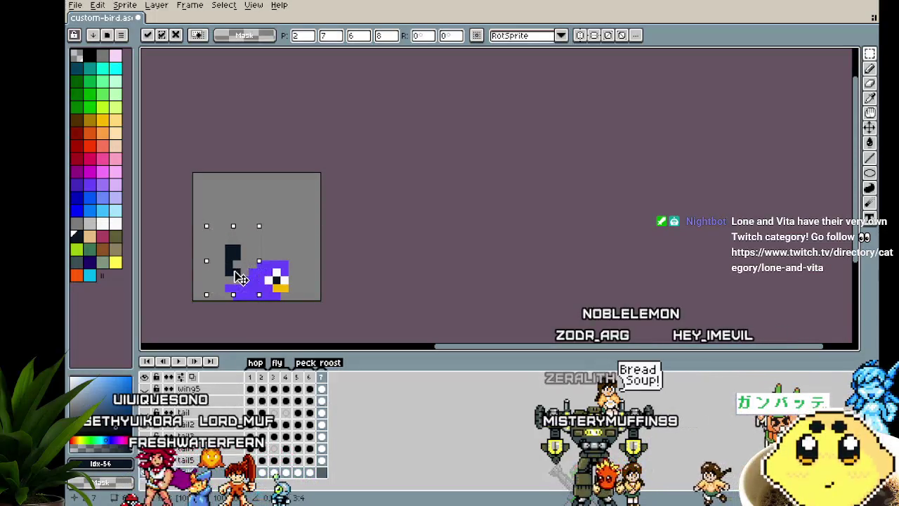
key("Left")
left_click(337, 297)
scroll(338, 297, "down", 2)
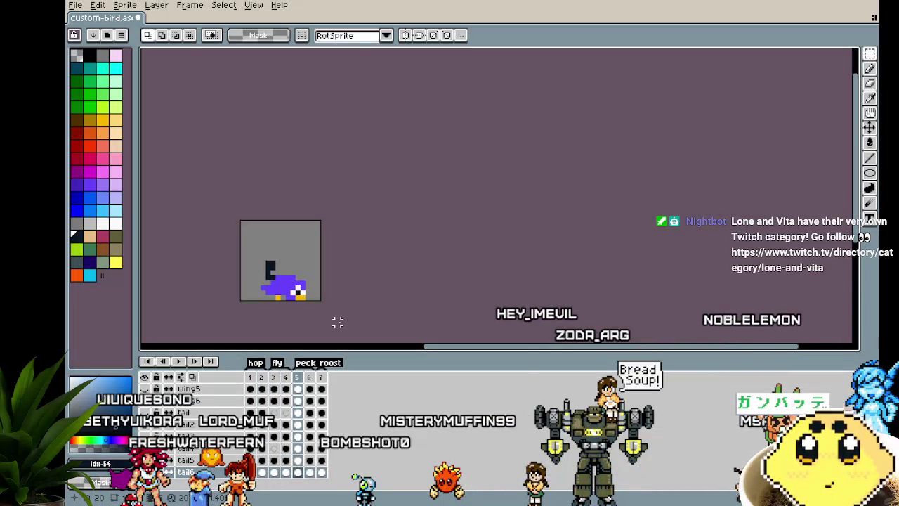
key("Right")
Step: Recentre the sprite and scroll the layer list to find the crest and long beak layers
left_click_drag(338, 322, 378, 314)
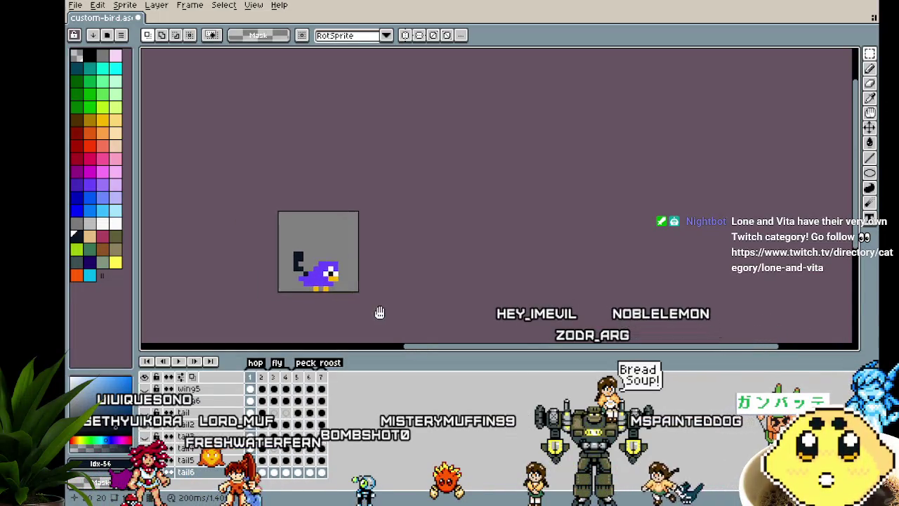
scroll(345, 312, "up", 1)
scroll(345, 312, "up", 1)
scroll(222, 458, "up", 3)
scroll(222, 458, "up", 2)
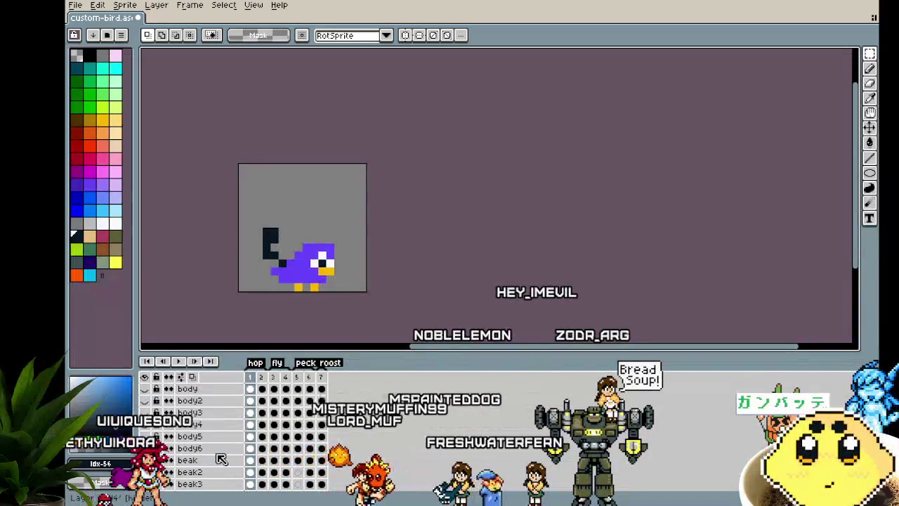
scroll(190, 459, "down", 4)
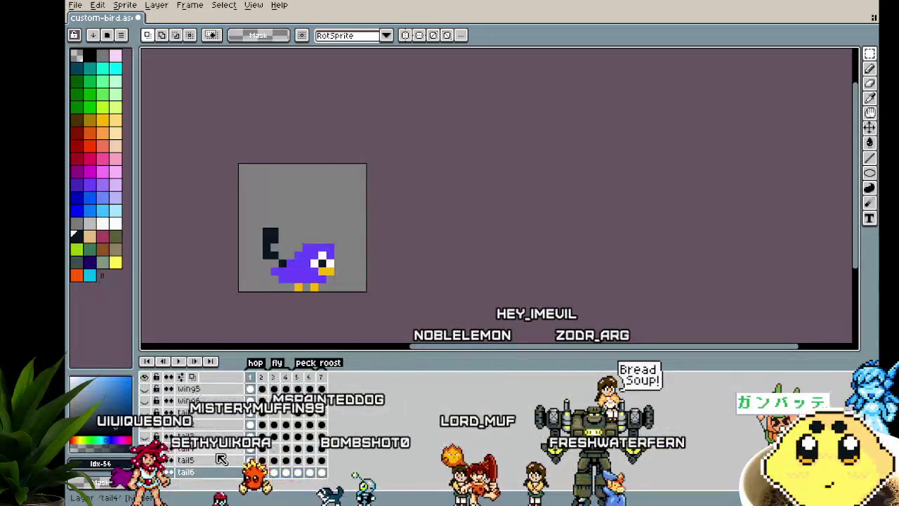
scroll(161, 443, "up", 2)
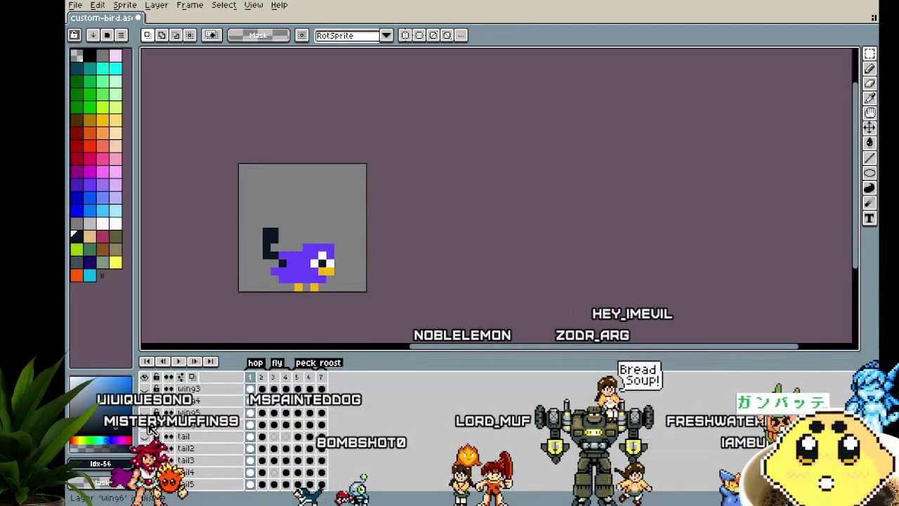
scroll(156, 437, "up", 3)
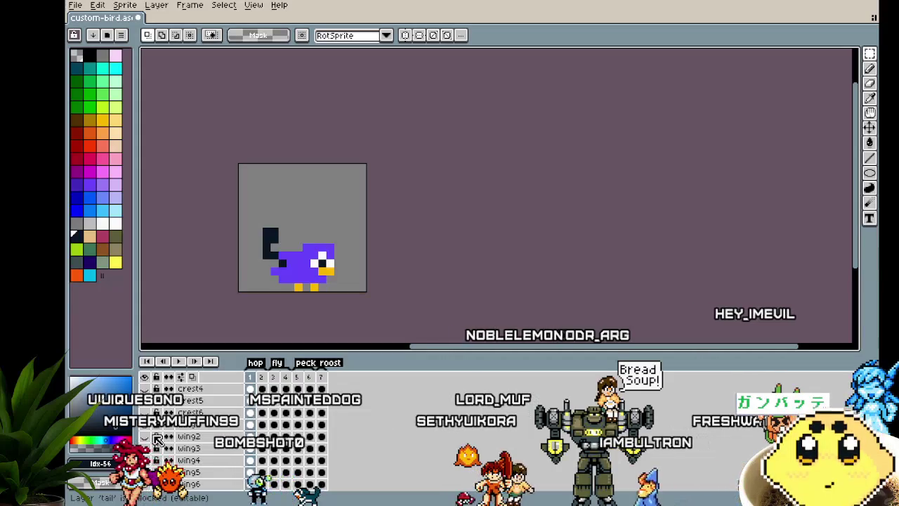
scroll(158, 438, "up", 5)
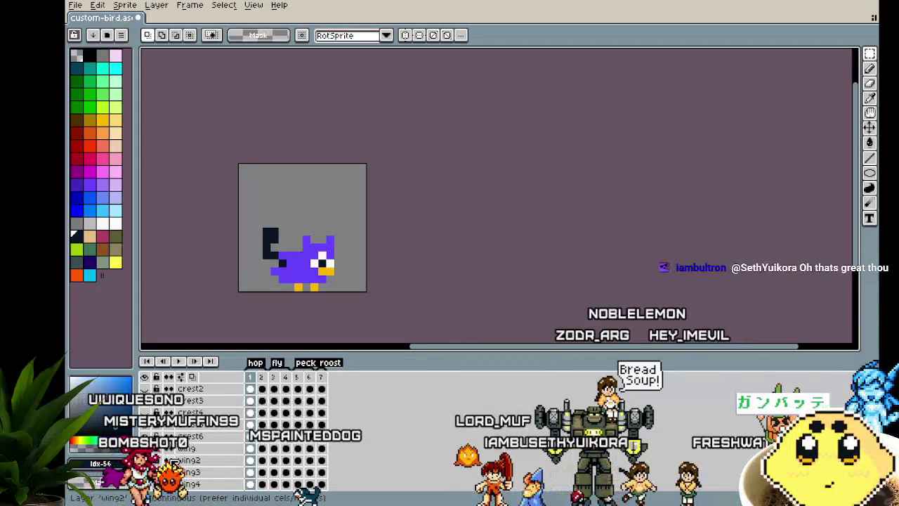
scroll(165, 456, "up", 2)
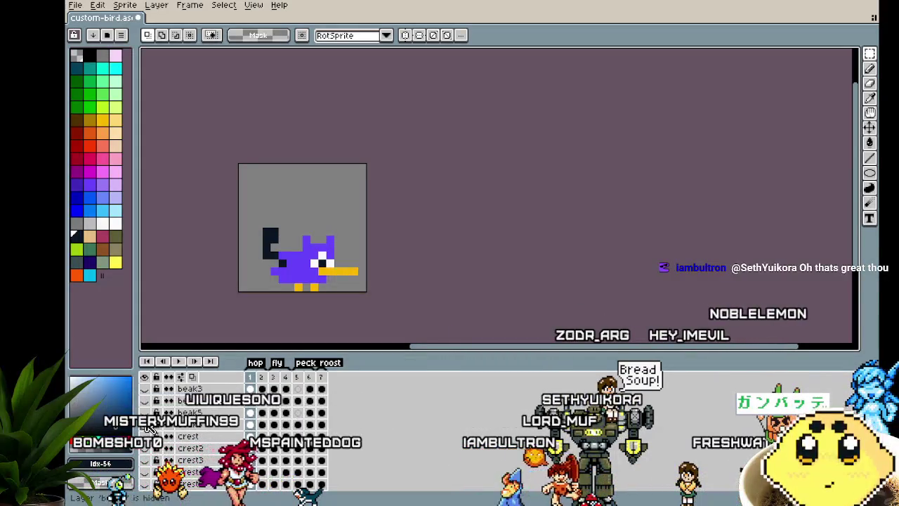
scroll(162, 455, "up", 2)
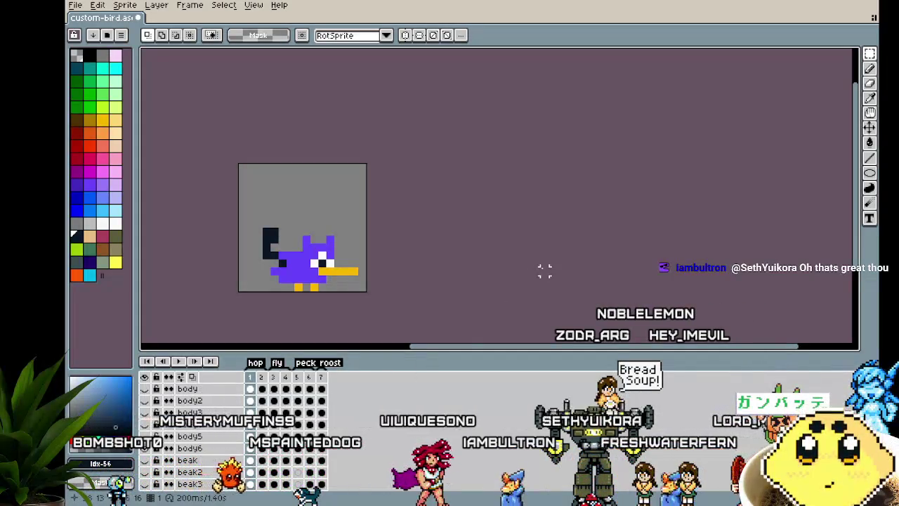
Step: Select body6, go to the fourth flying frame and preview the animation
left_click(192, 450)
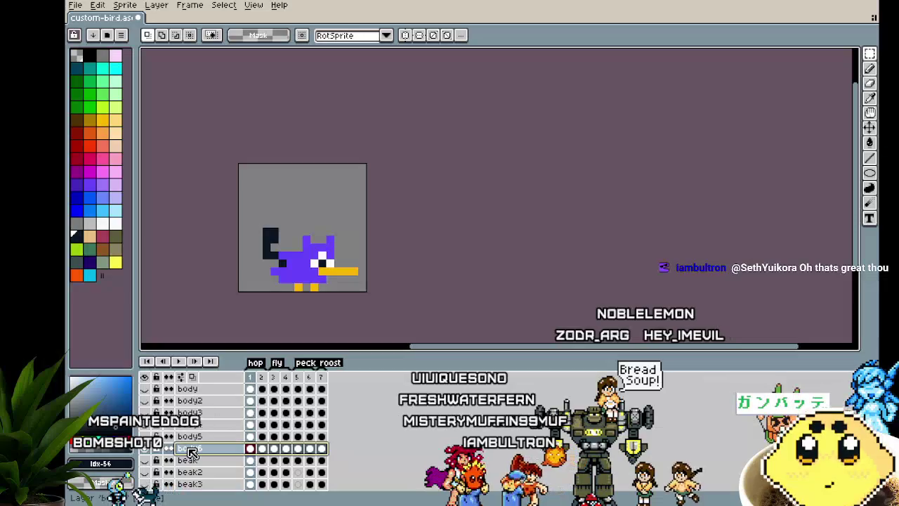
key("Right")
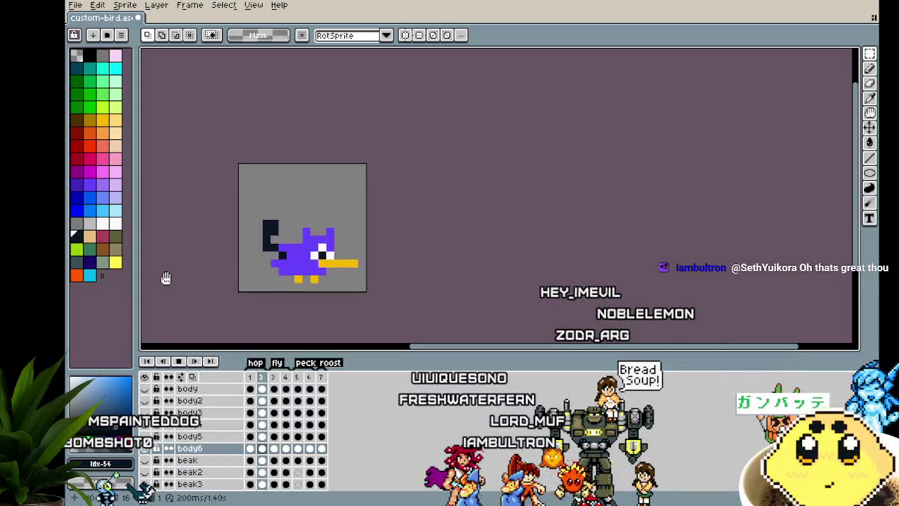
left_click(288, 378)
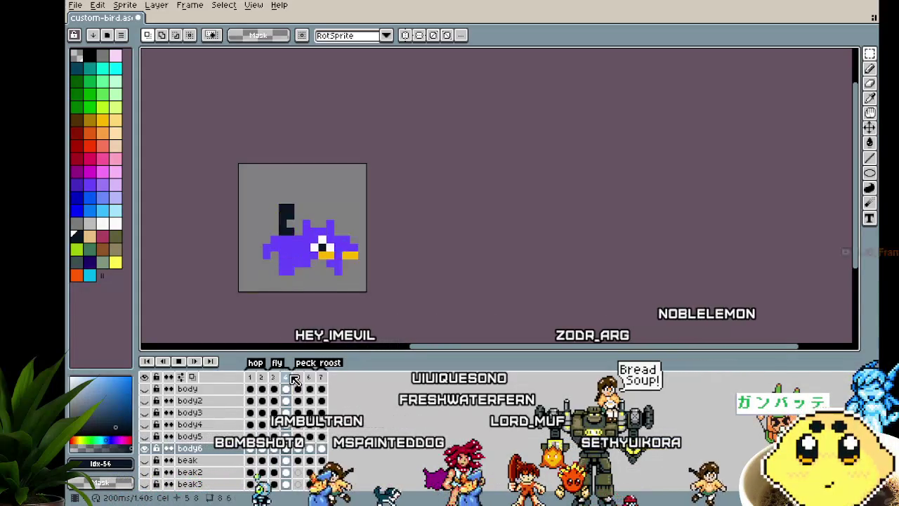
key("Return")
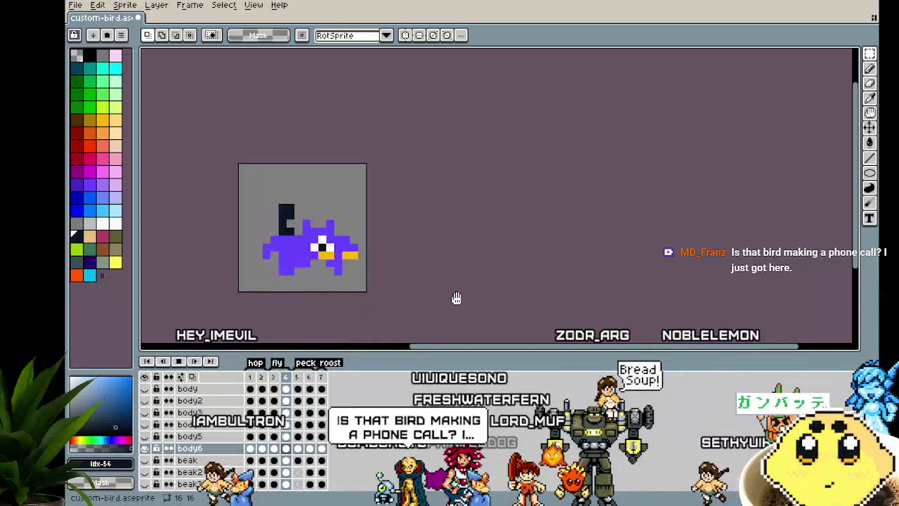
key("Return")
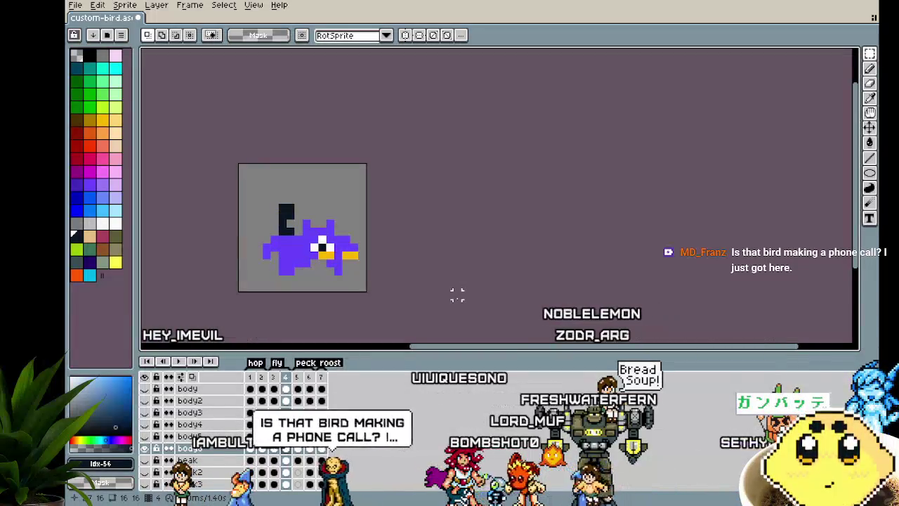
Step: Make the beak6 layer visible and toggle body6 off and back on to compare
scroll(193, 462, "down", 2)
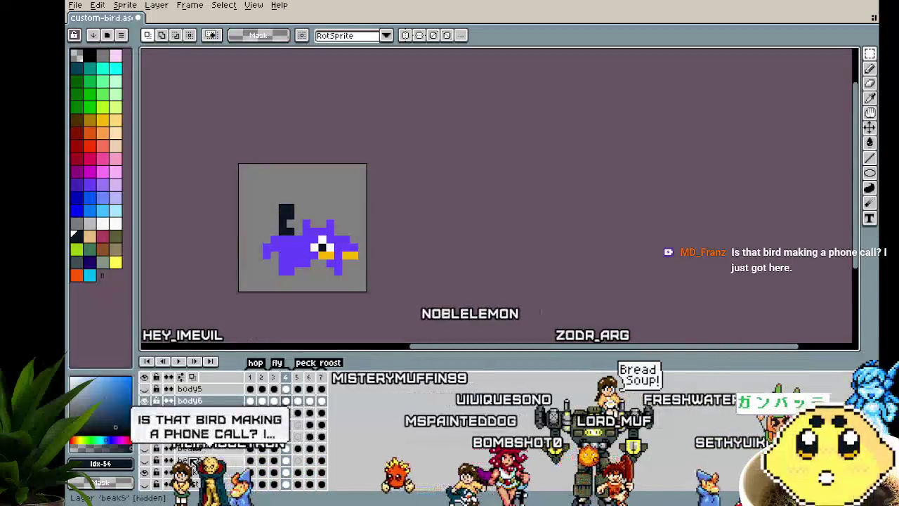
left_click(145, 472)
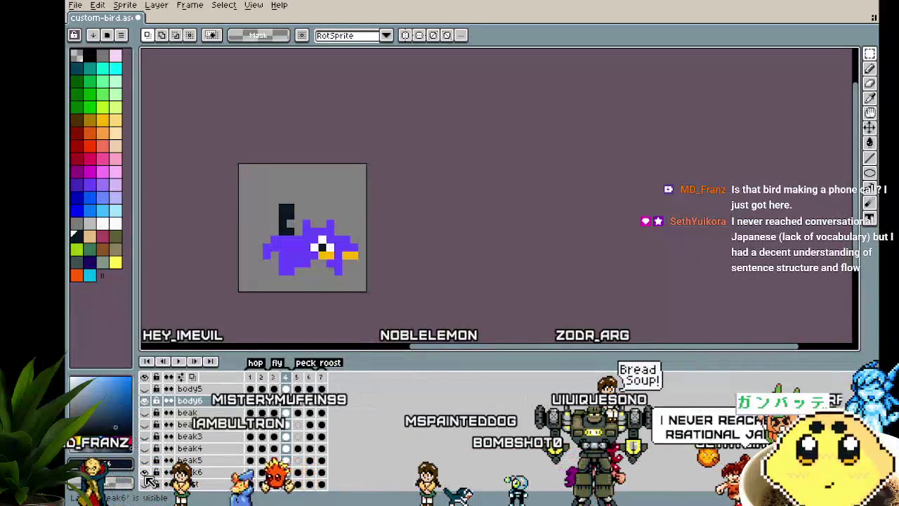
scroll(148, 450, "up", 2)
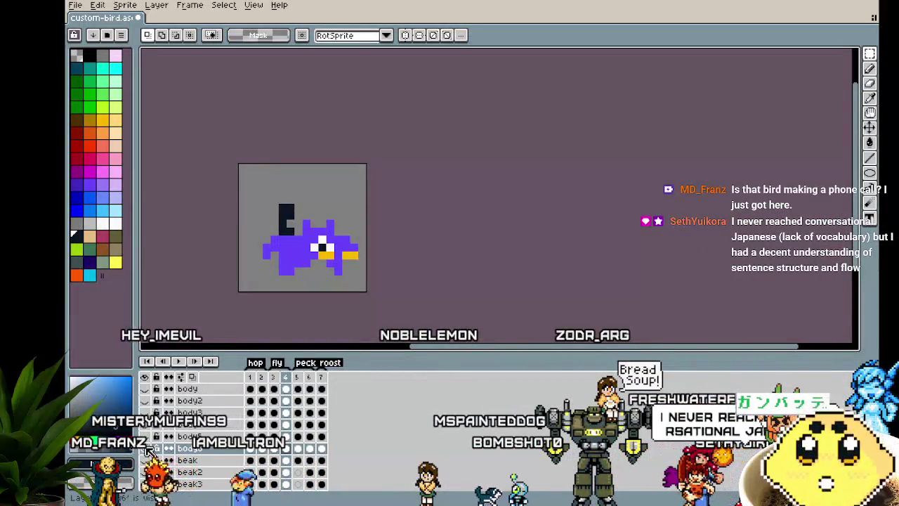
left_click(146, 450)
left_click(147, 450)
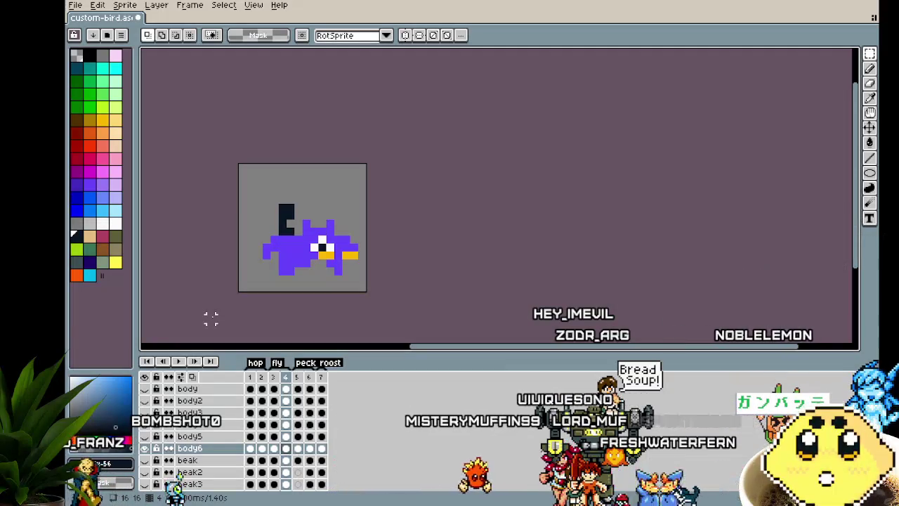
left_click(188, 389)
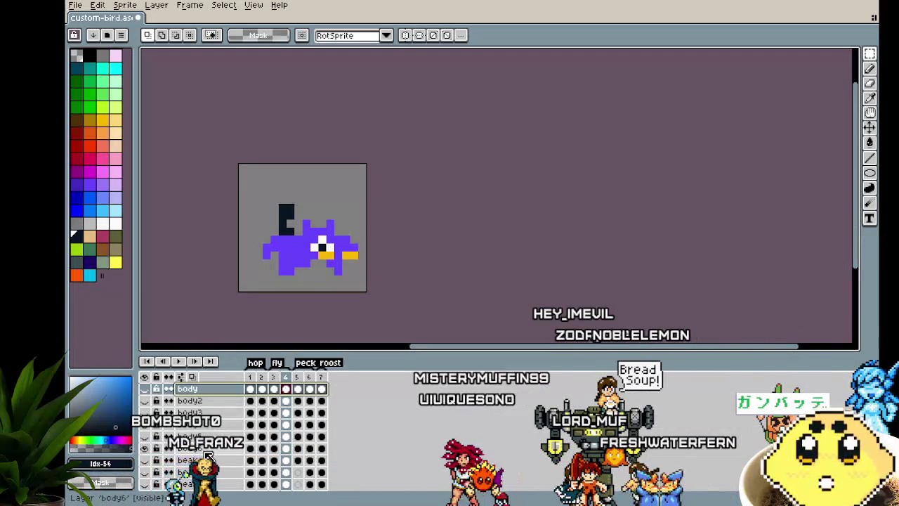
Step: Select layers body through body6, recentre the bird and play the animation
mouse_move(196, 391)
left_mouse_down()
mouse_move(204, 448)
mouse_move(225, 490)
mouse_move(208, 435)
left_mouse_up()
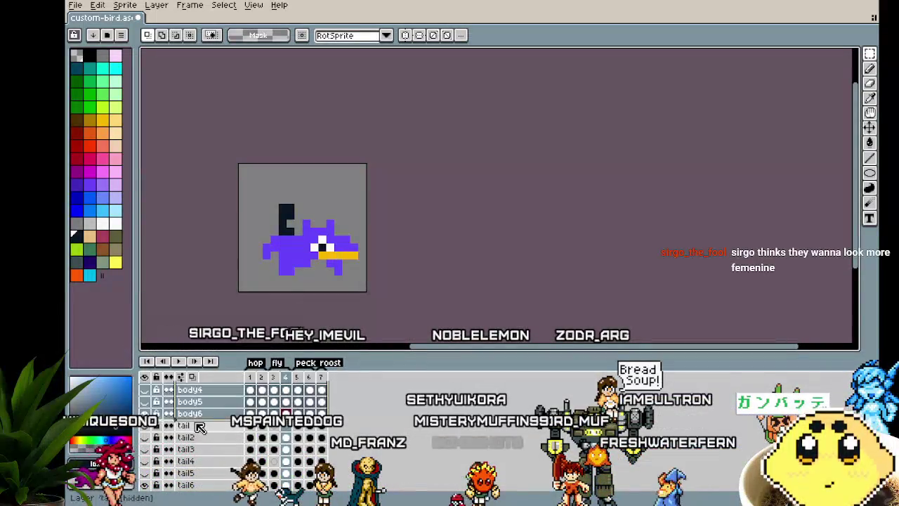
scroll(199, 427, "up", 3)
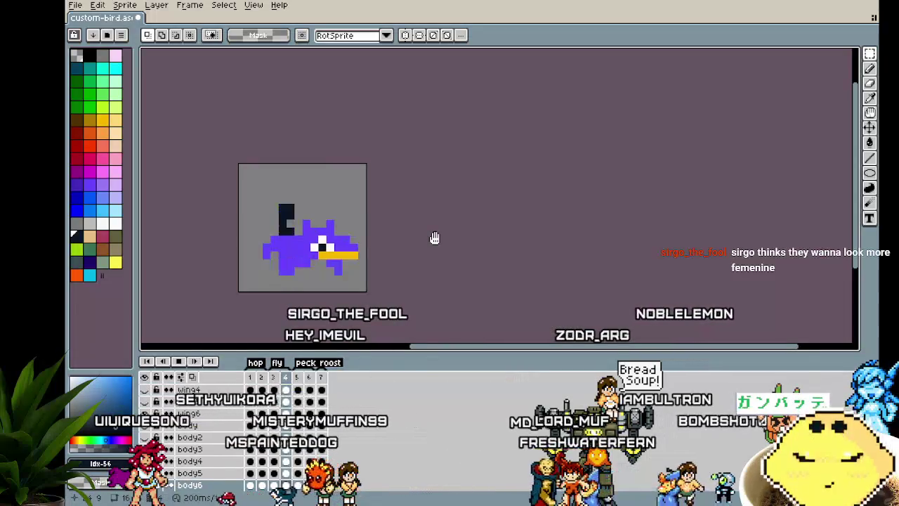
left_click_drag(432, 241, 433, 260)
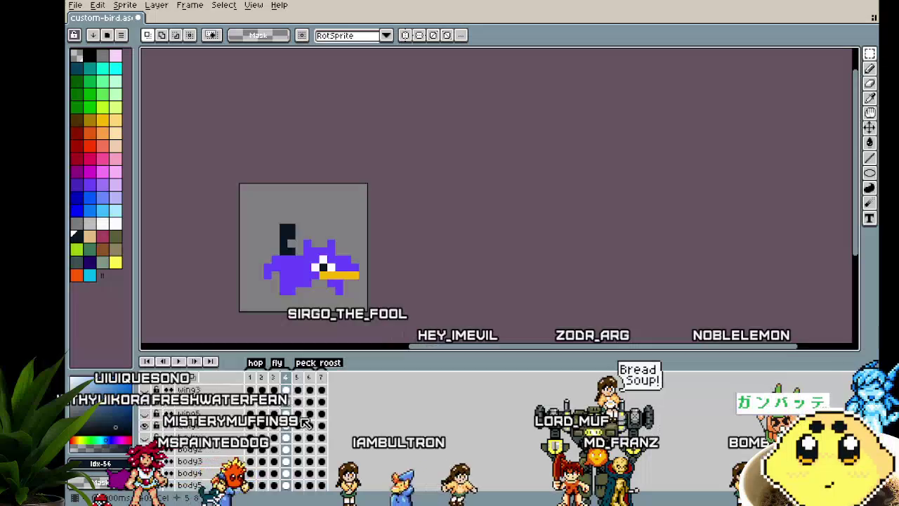
key("Return")
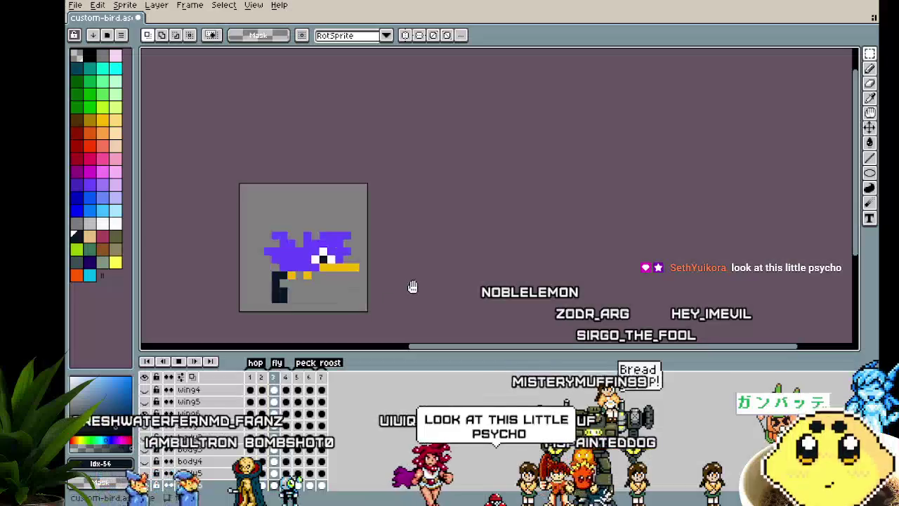
left_click_drag(412, 288, 398, 285)
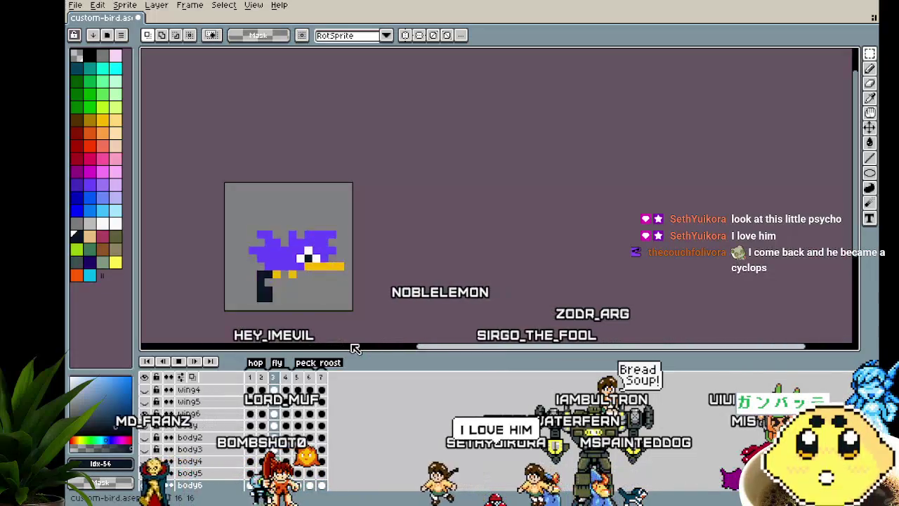
scroll(404, 303, "left", 5)
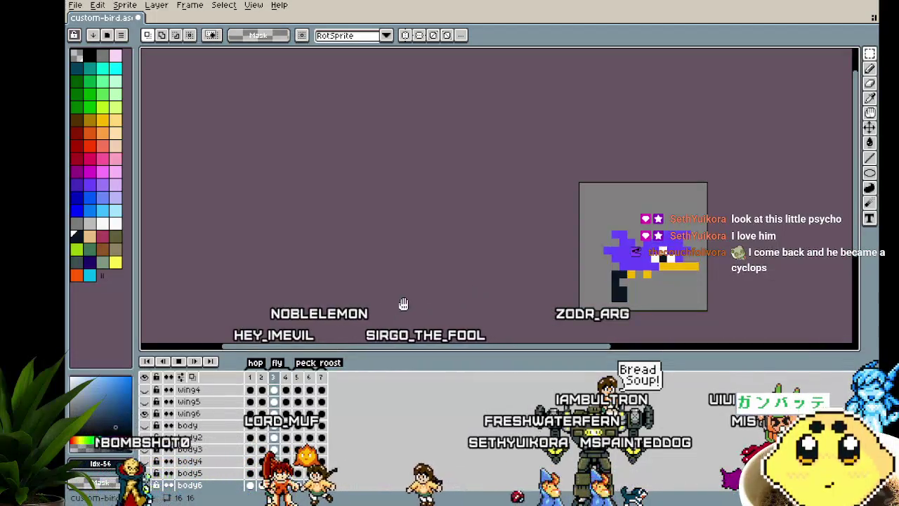
left_click_drag(473, 293, 251, 271)
scroll(237, 319, "up", 2)
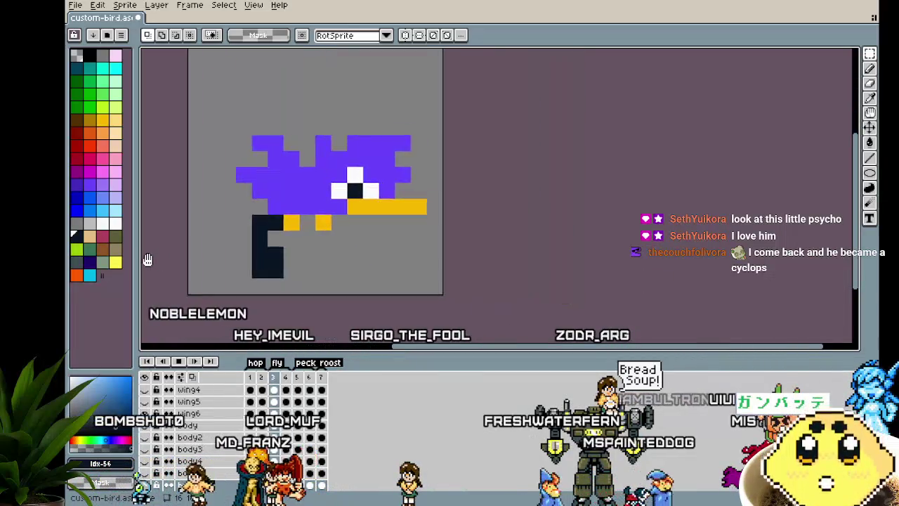
left_click_drag(167, 265, 205, 276)
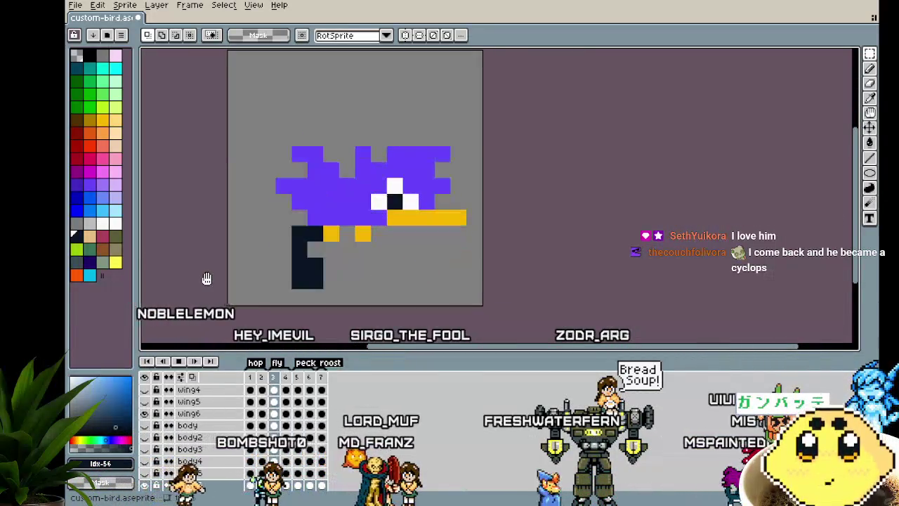
key("Return")
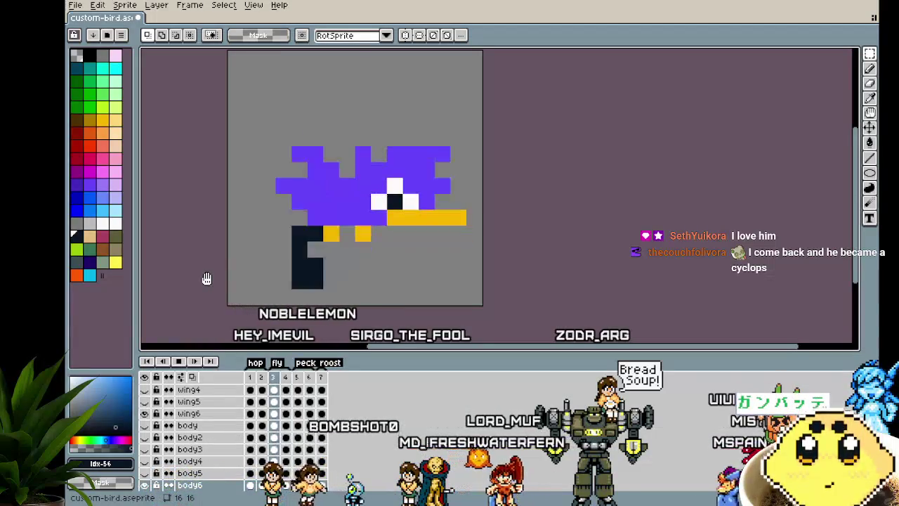
scroll(207, 279, "down", 1)
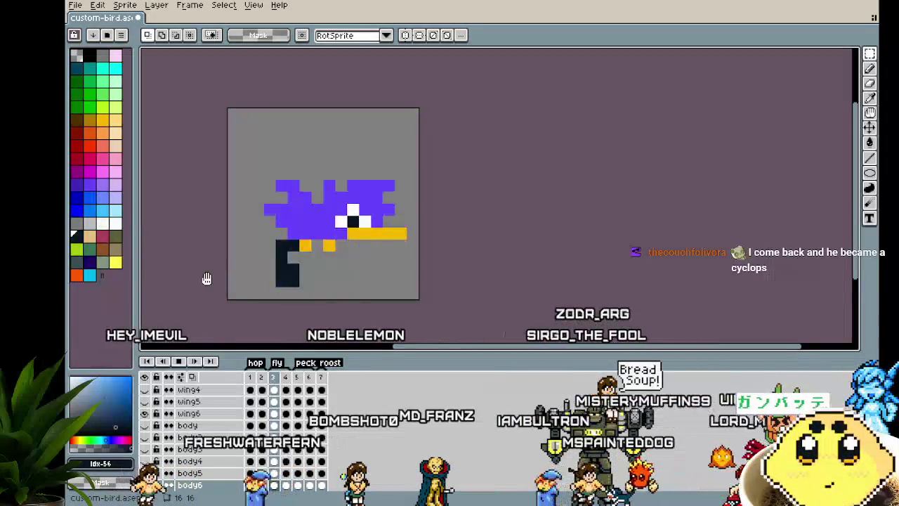
key("Return")
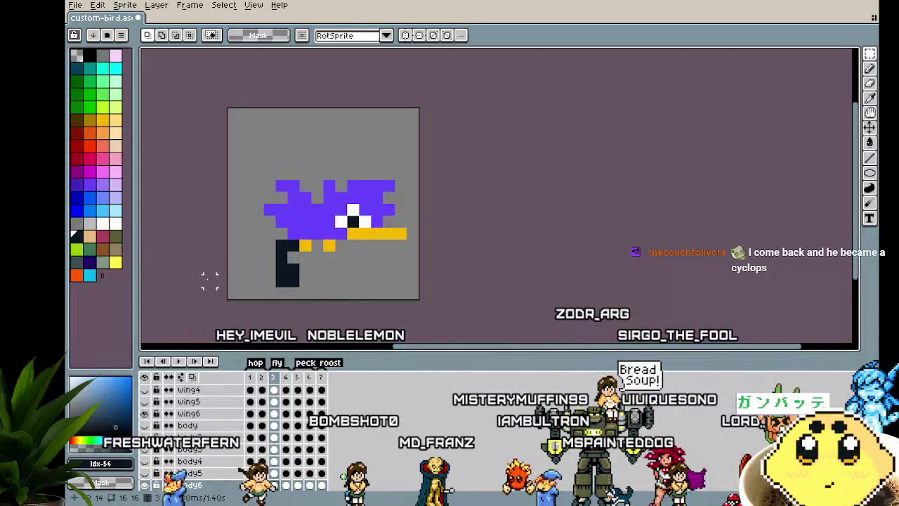
scroll(220, 471, "down", 1)
scroll(220, 448, "down", 1)
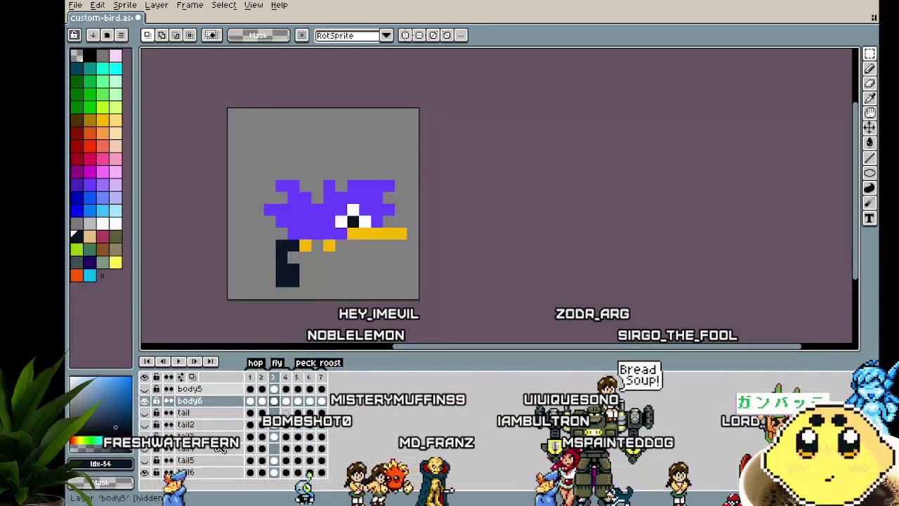
scroll(220, 449, "down", 2)
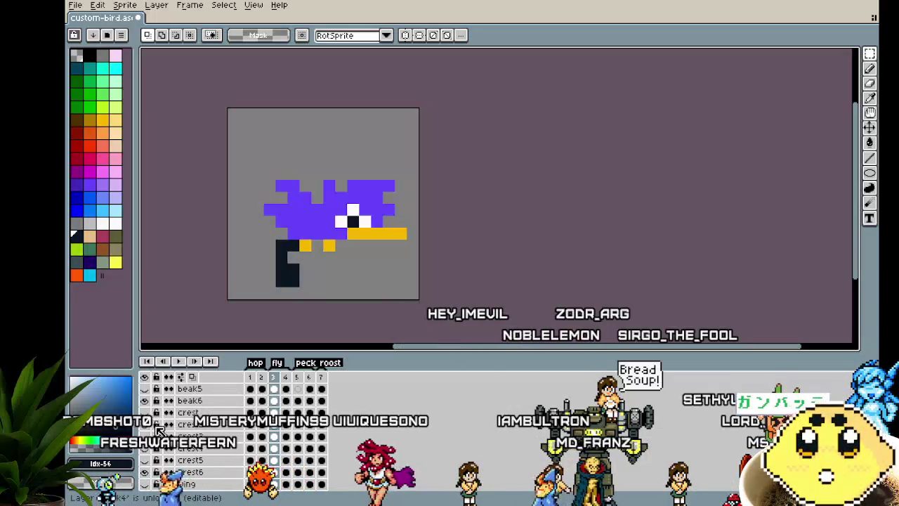
Step: Show every layer at once, recentre the sprite and play the animation
left_click(146, 378)
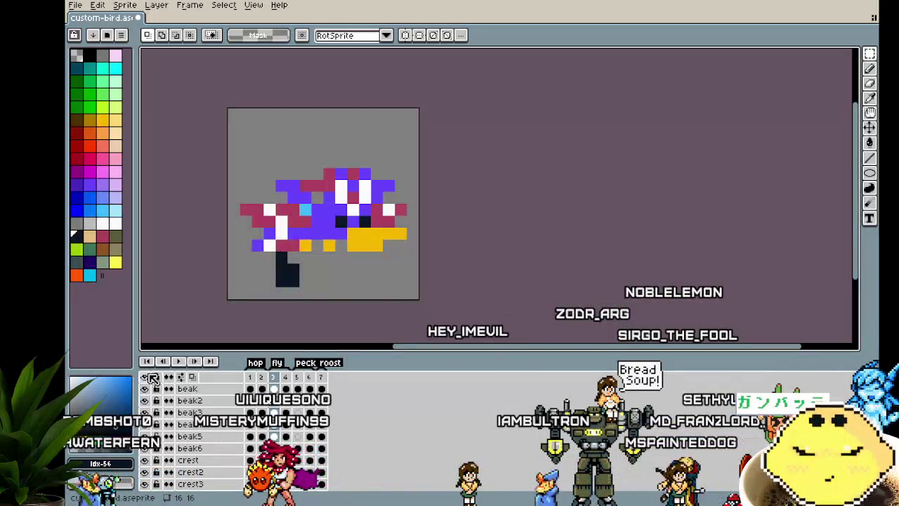
left_click_drag(198, 268, 232, 271)
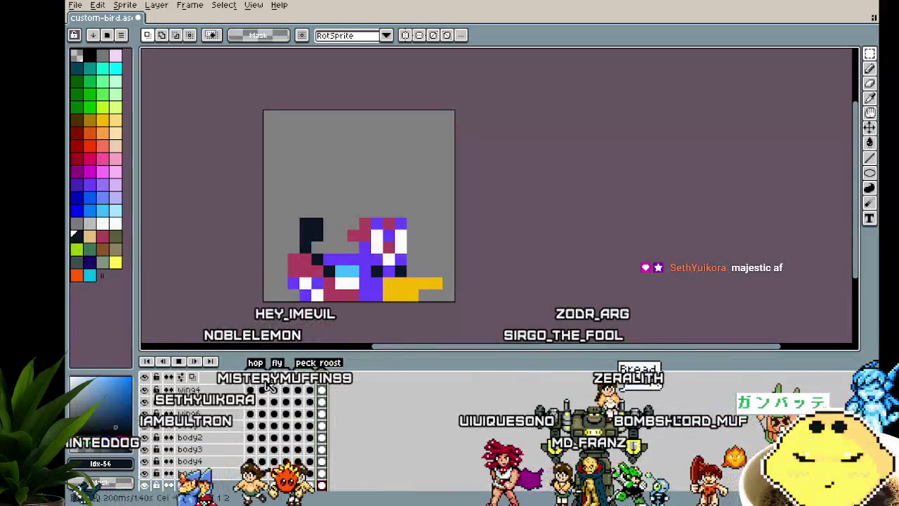
key("Return")
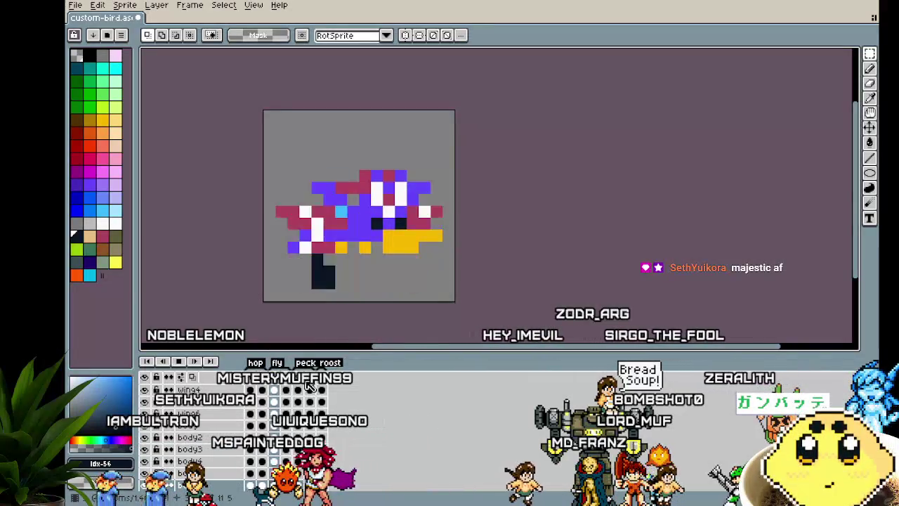
left_click_drag(282, 321, 234, 308)
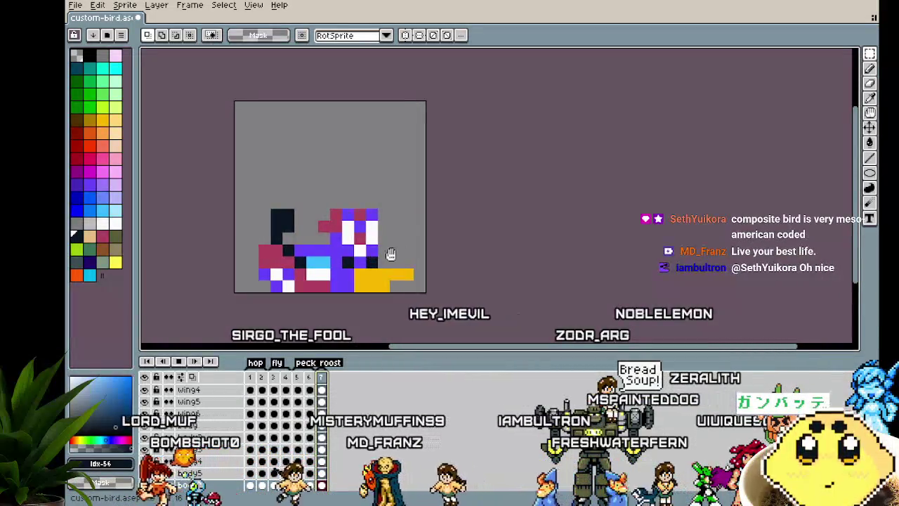
Step: Play the animation from frame 1, stop on frame 3, then hide all layers
key("Right")
key("Return")
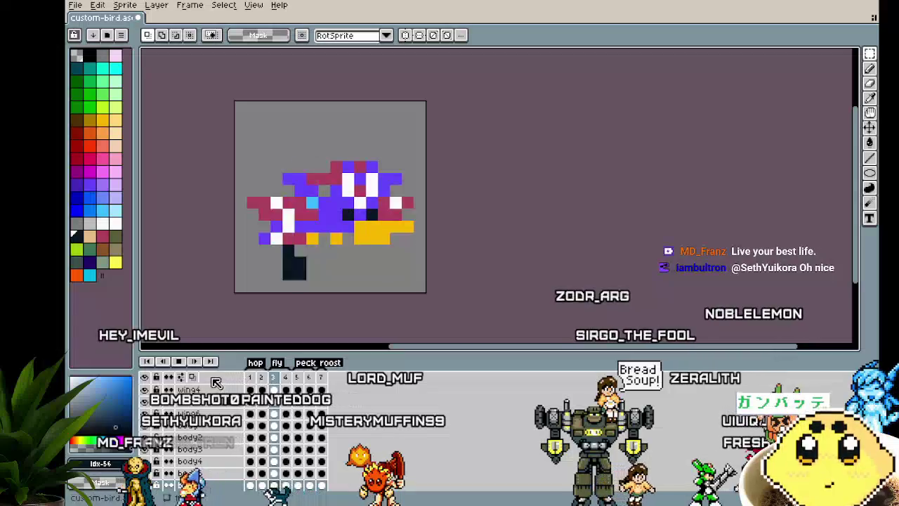
left_click(181, 364)
left_click(180, 364)
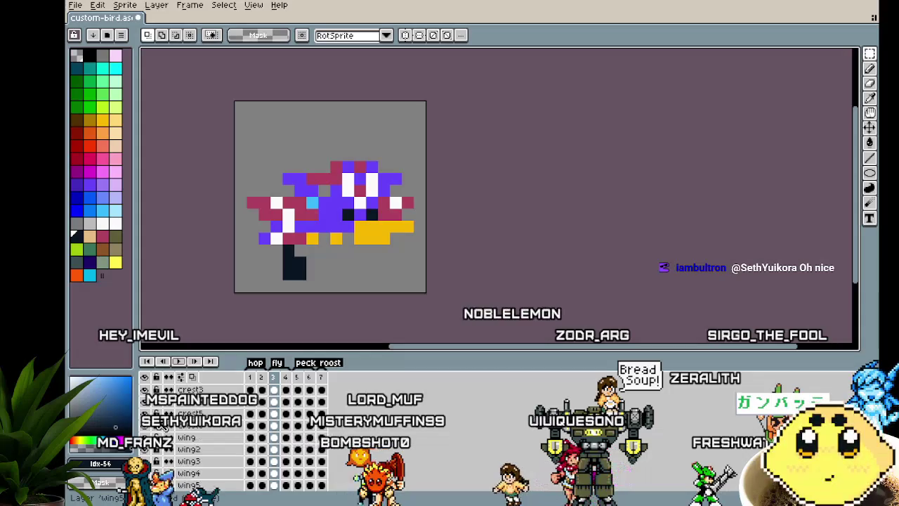
scroll(161, 425, "up", 2)
scroll(162, 414, "down", 5)
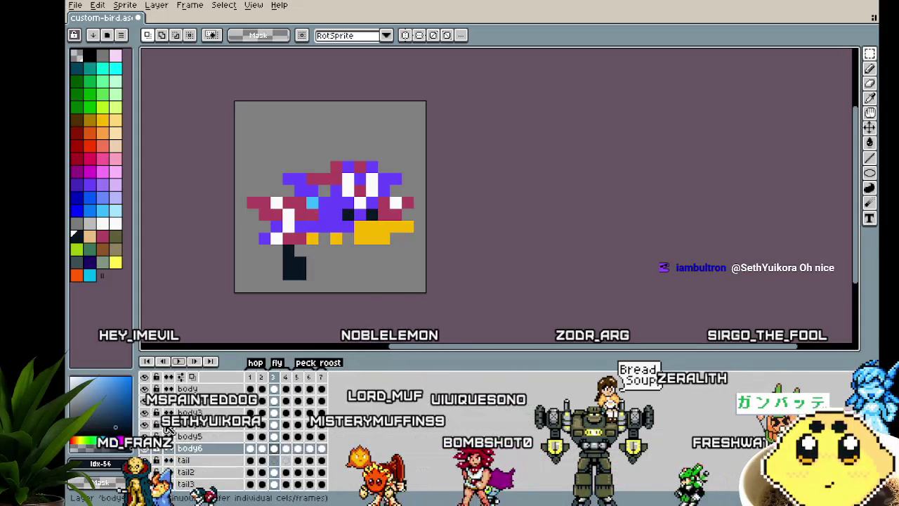
scroll(174, 436, "up", 4)
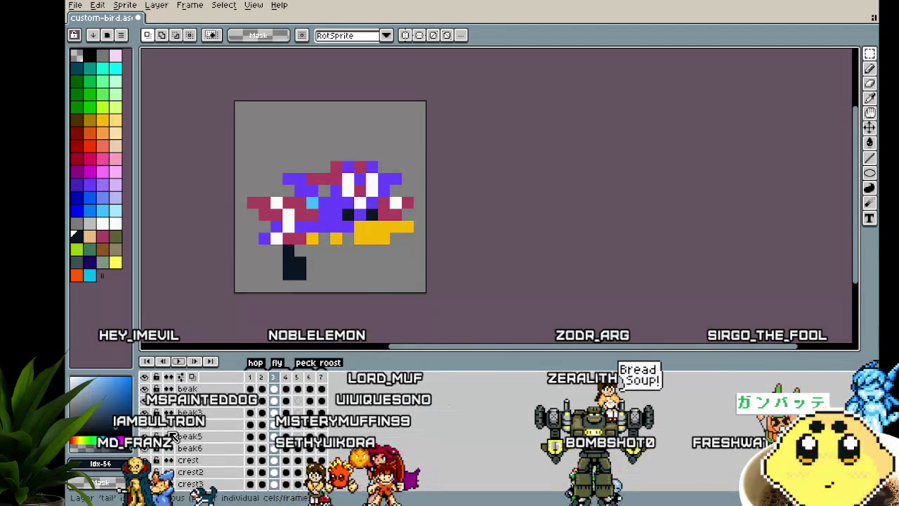
left_click(144, 378)
scroll(193, 433, "down", 4)
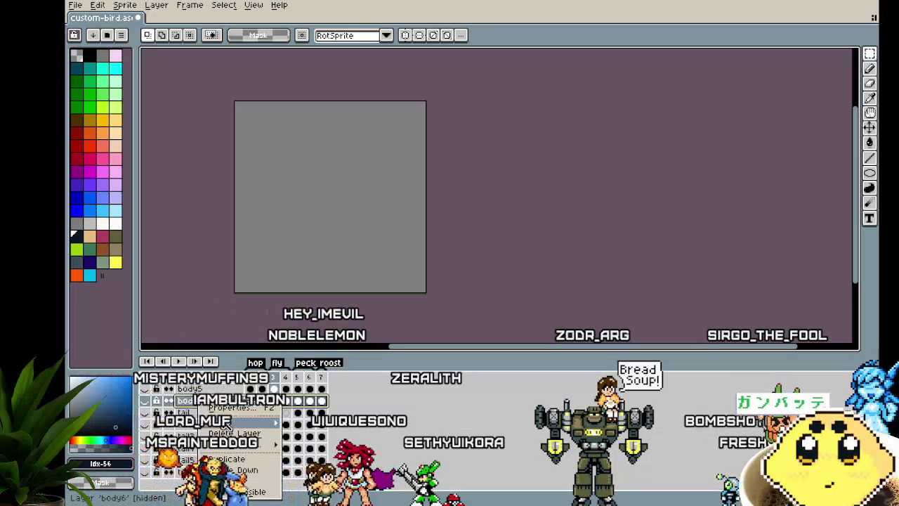
Step: Duplicate the body6 layer, rename the copy body7, and switch its visibility on
left_click(297, 423)
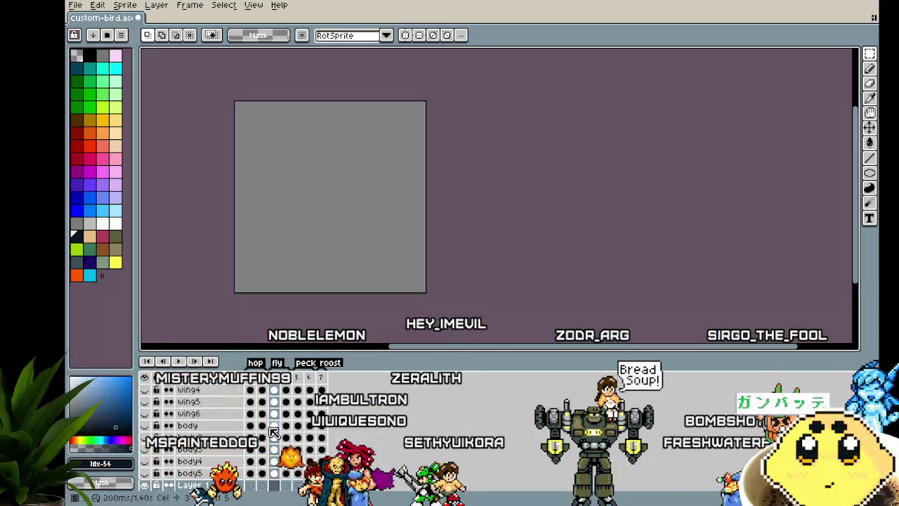
scroll(199, 472, "down", 2)
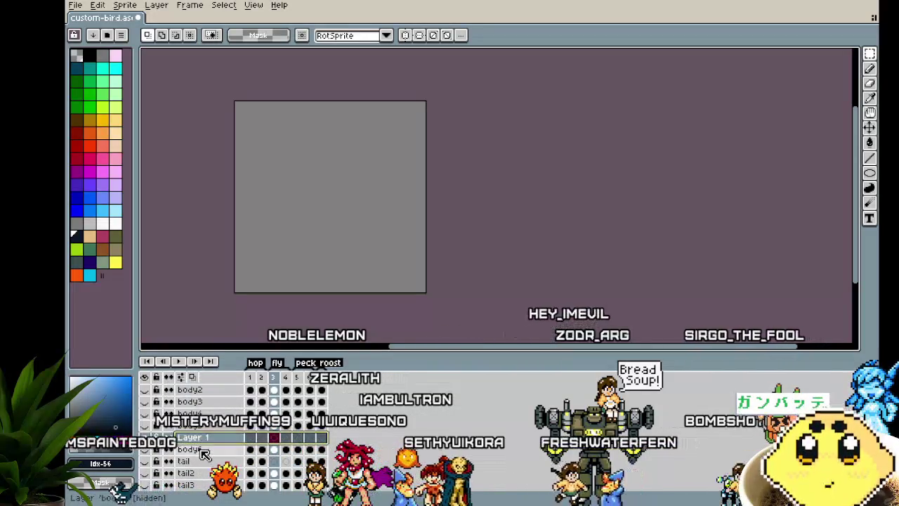
right_click(191, 451)
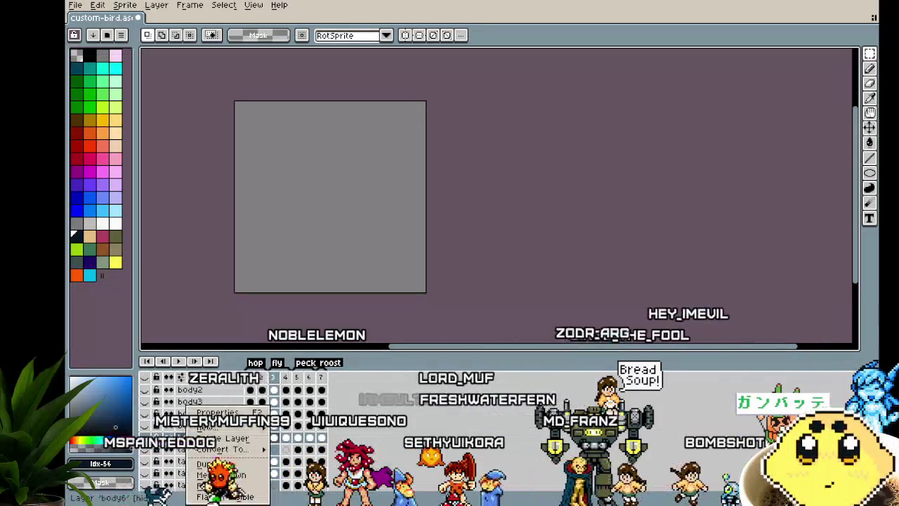
mouse_move(224, 450)
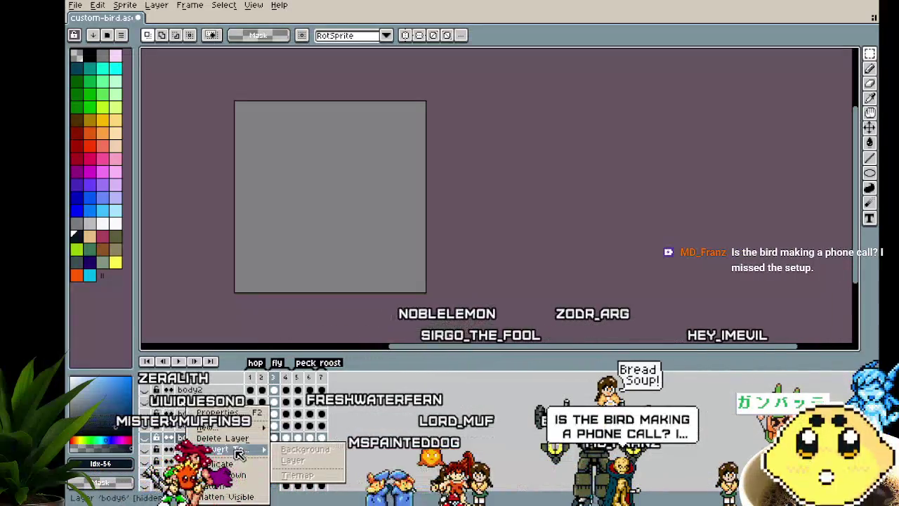
left_click(242, 469)
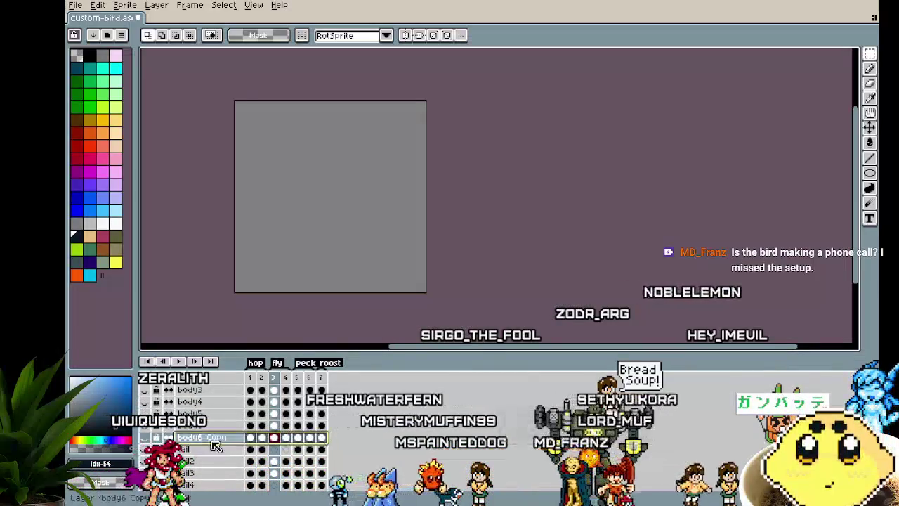
double_click(219, 437)
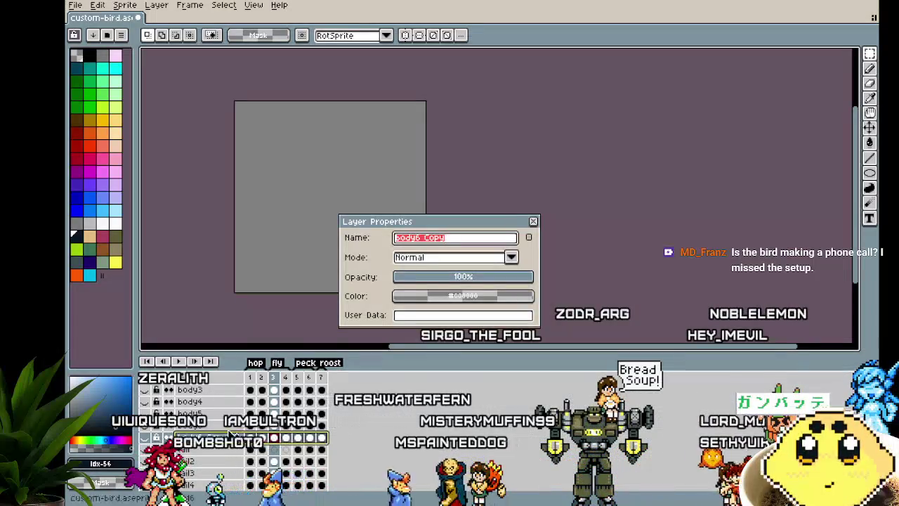
left_click(468, 242)
key("BackSpace")
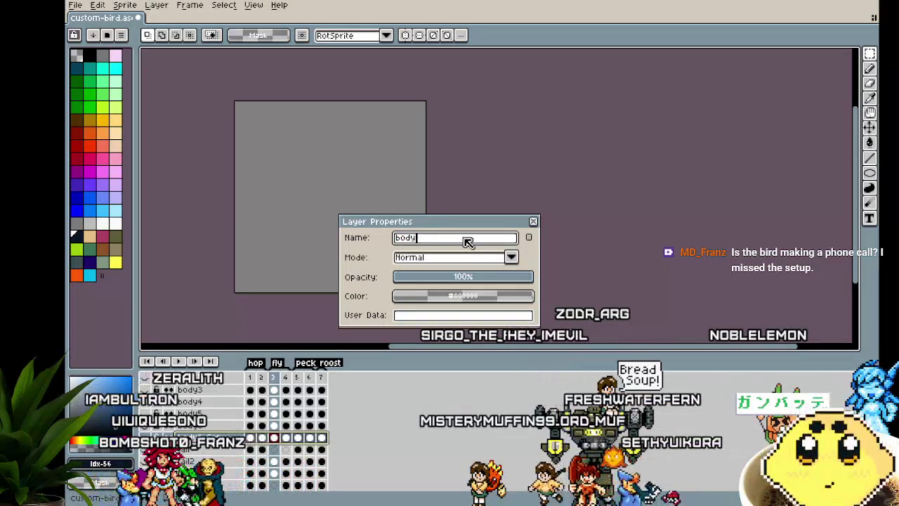
type("7")
key("Return")
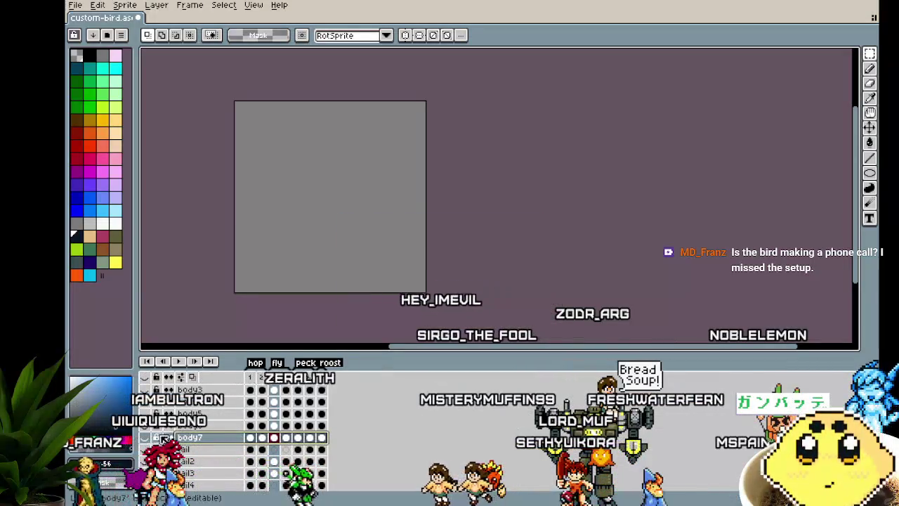
left_click(164, 438)
Step: On frame 1, sample the body purple and paint over the black eye pixel
left_click(251, 438)
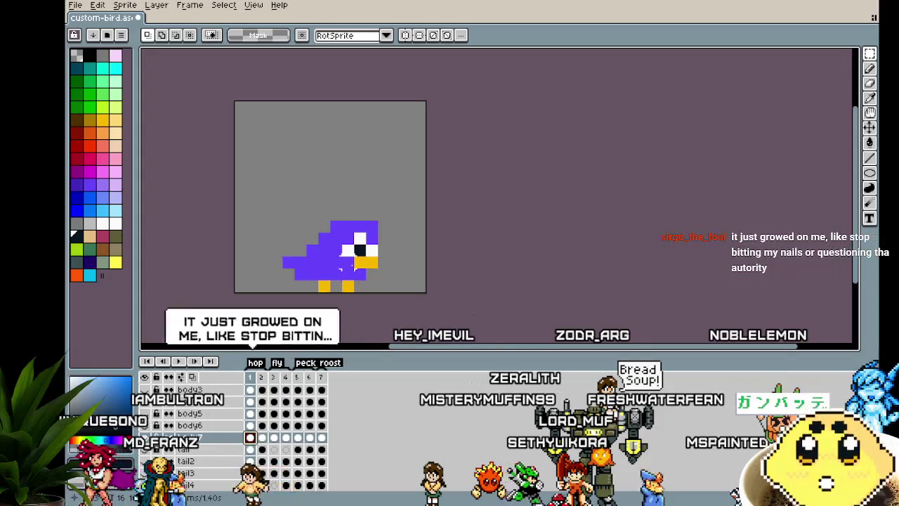
scroll(342, 262, "up", 1)
scroll(342, 261, "up", 3)
left_click(342, 261, "alt")
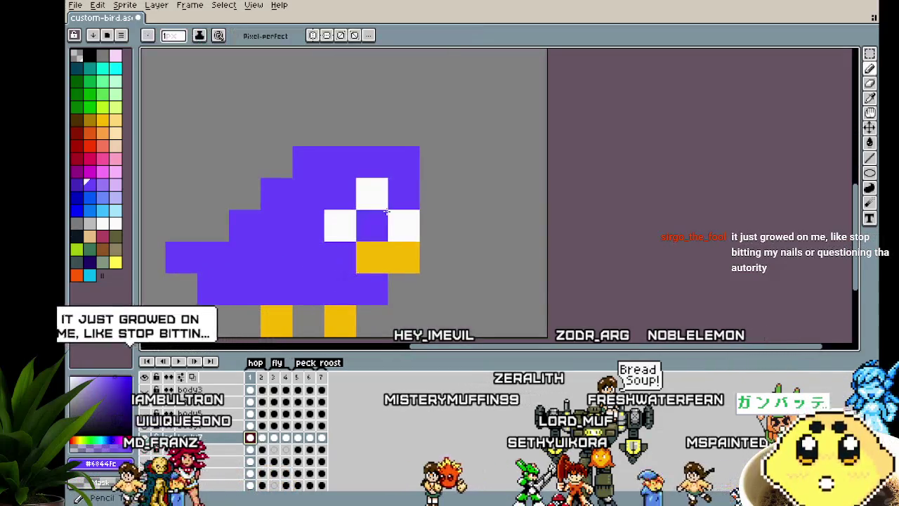
left_click(373, 225)
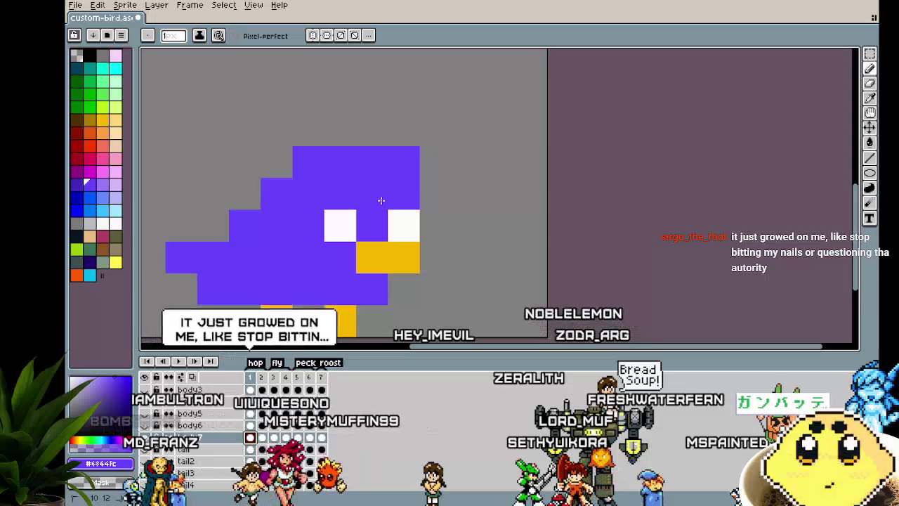
Step: Step through every animation frame back to frame 1 to check the edit
scroll(381, 201, "down", 3)
scroll(381, 201, "down", 1)
scroll(333, 302, "up", 3)
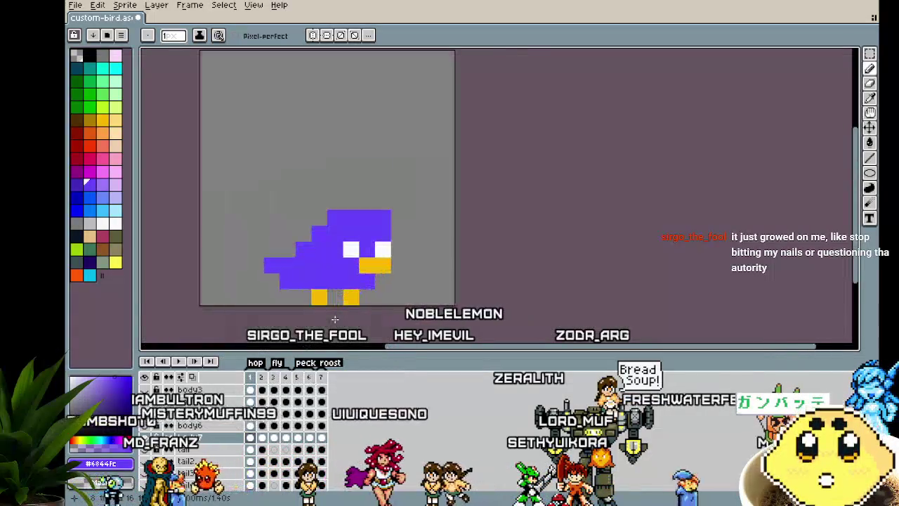
scroll(334, 302, "up", 1)
key("Right")
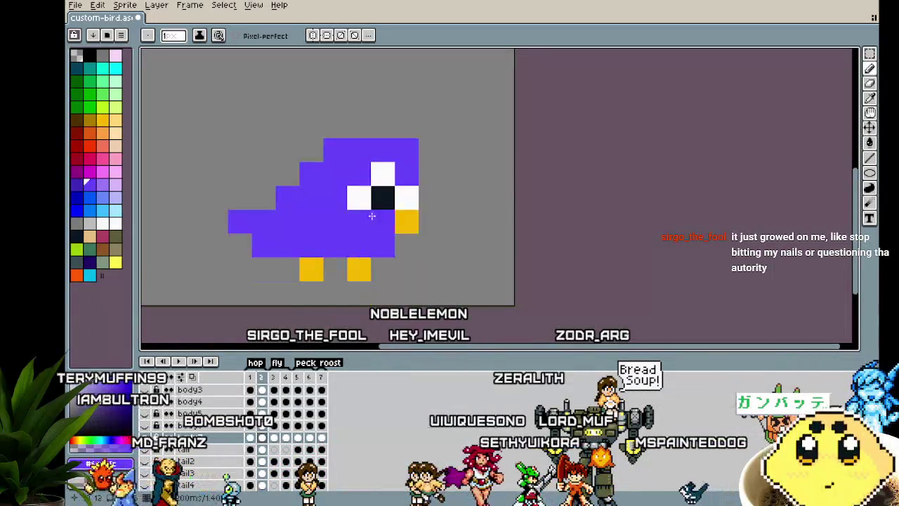
key("Right")
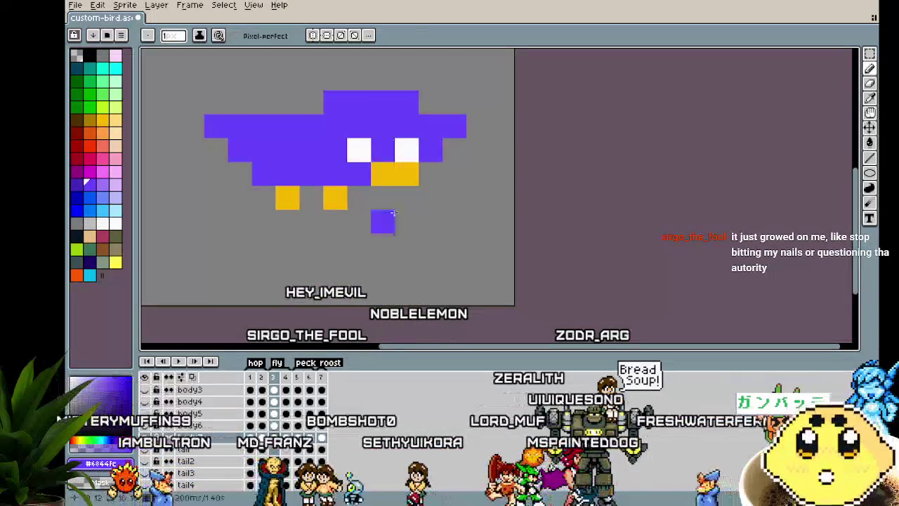
key("Right")
key("Right")
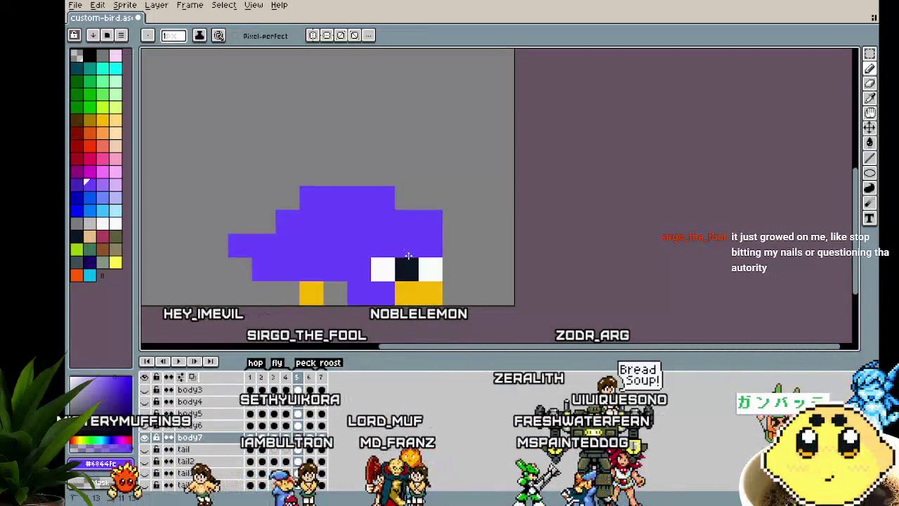
key("Right")
key("Right")
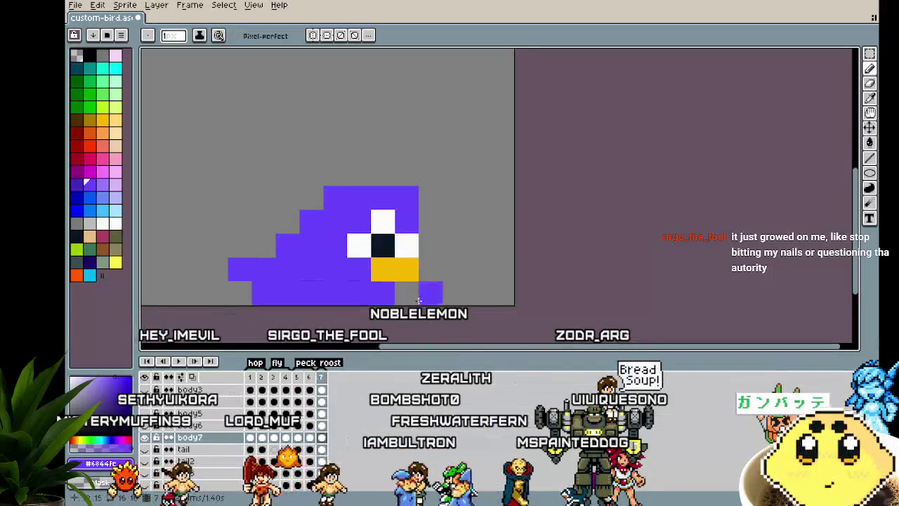
key("Right")
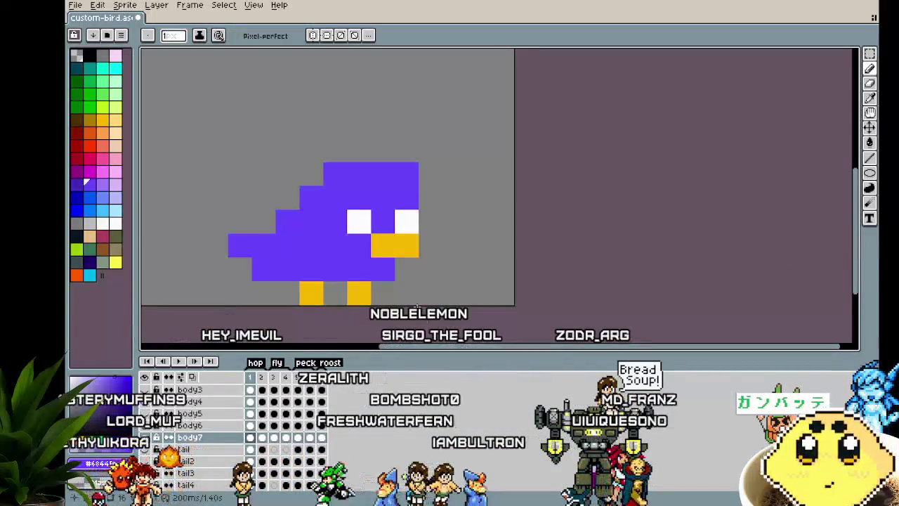
Step: Recentre the view on the bird and play the animation
left_click_drag(382, 307, 378, 317)
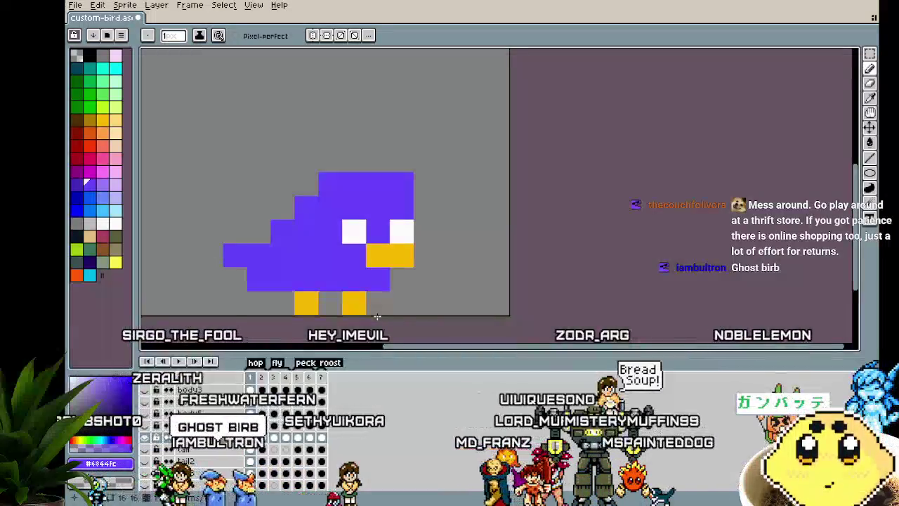
key("Return")
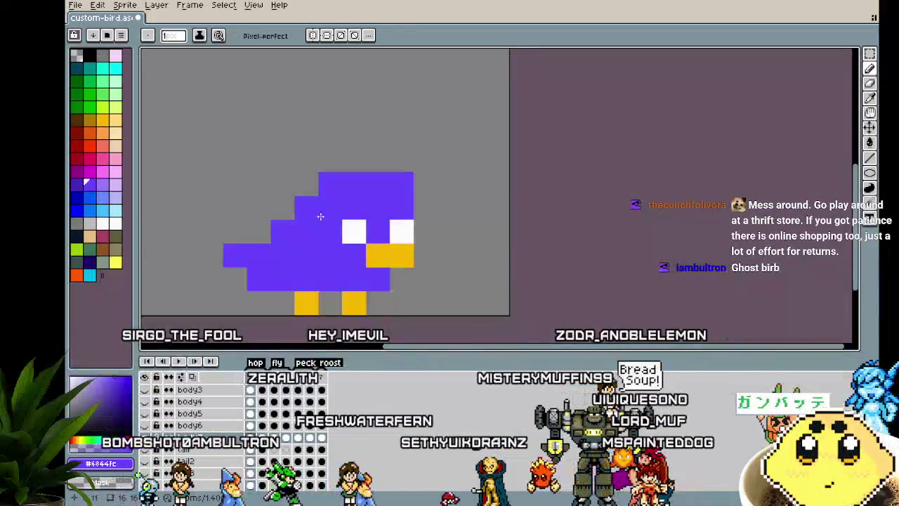
left_click_drag(266, 239, 254, 233)
left_click_drag(255, 233, 285, 224)
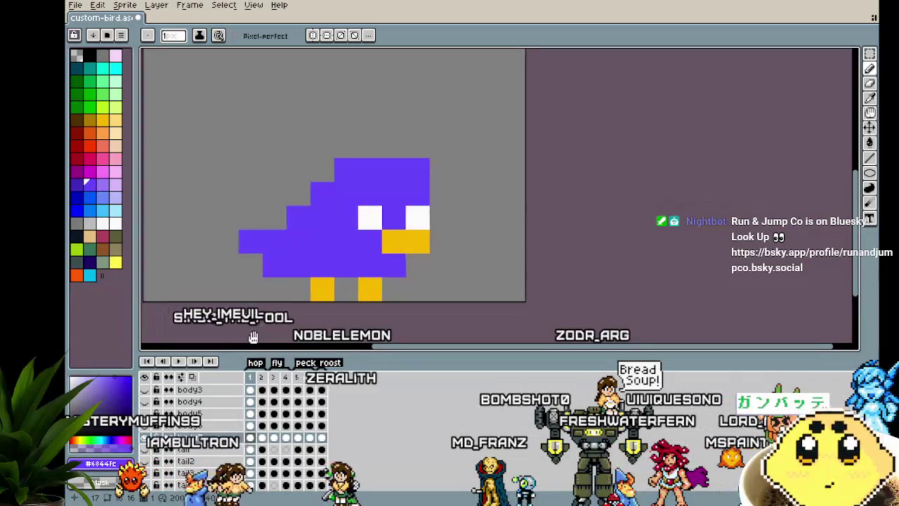
left_click_drag(255, 337, 238, 328)
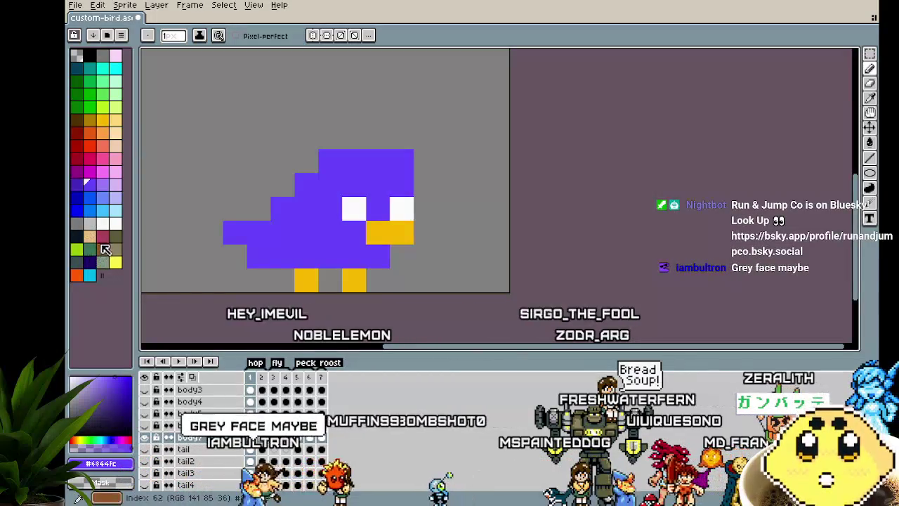
Step: Pick the maroon palette colour and paint the beak pixels maroon on frame 4
left_click(102, 237)
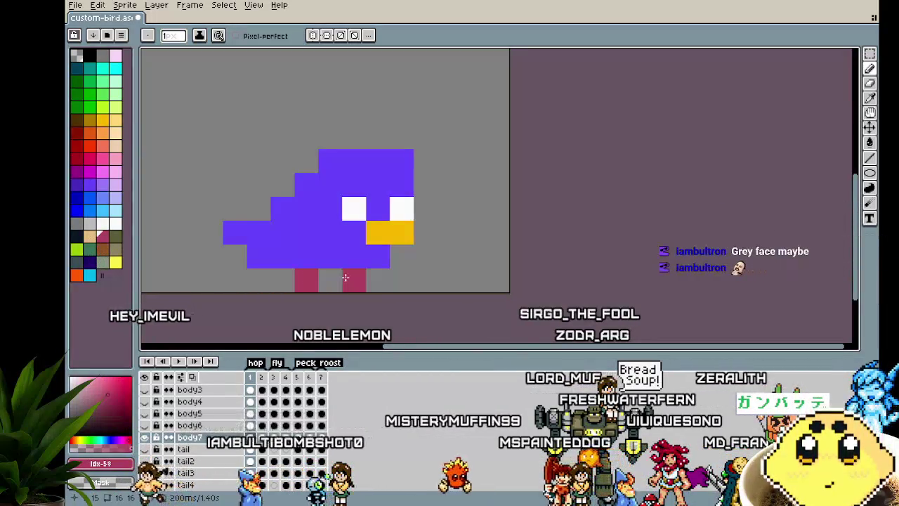
key("Left")
key("Right")
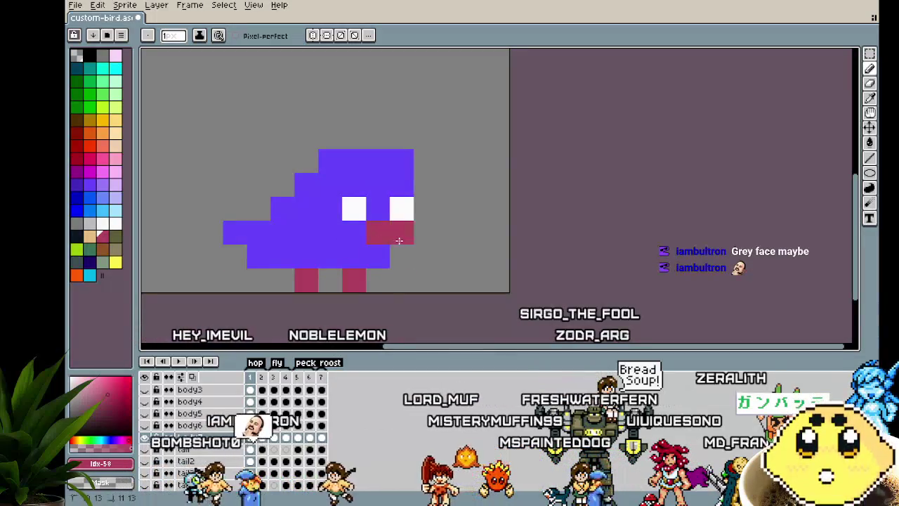
key("Left")
key("Right")
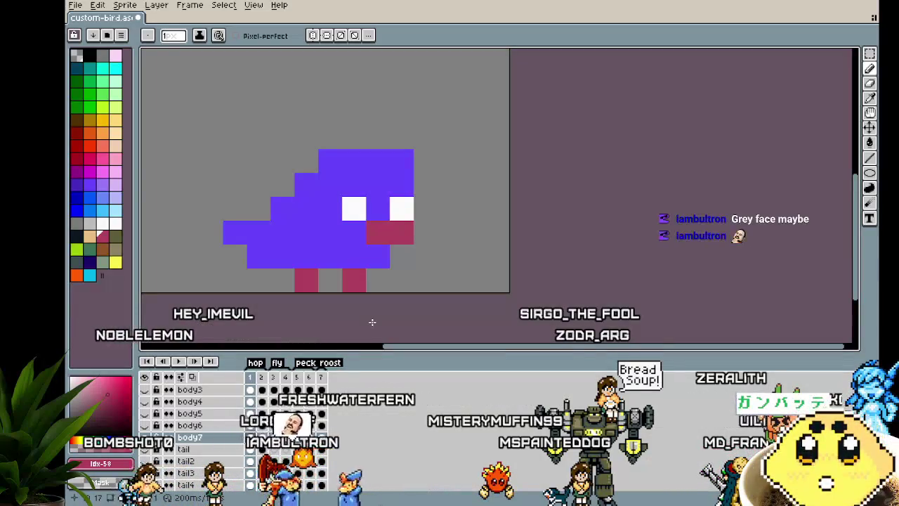
key("Right")
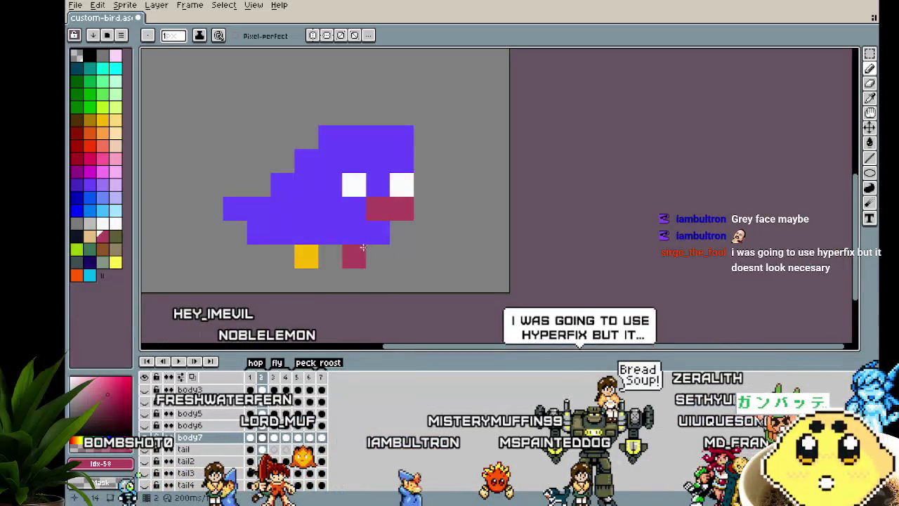
key("Right")
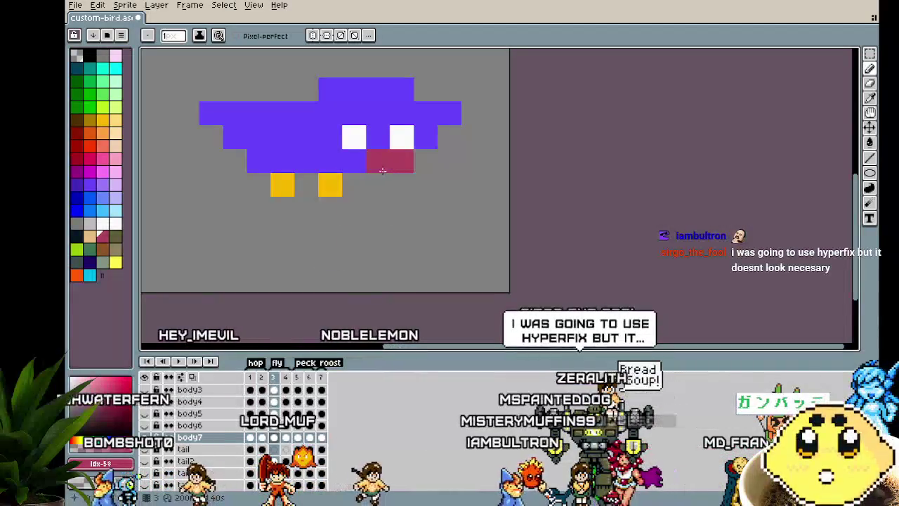
key("Right")
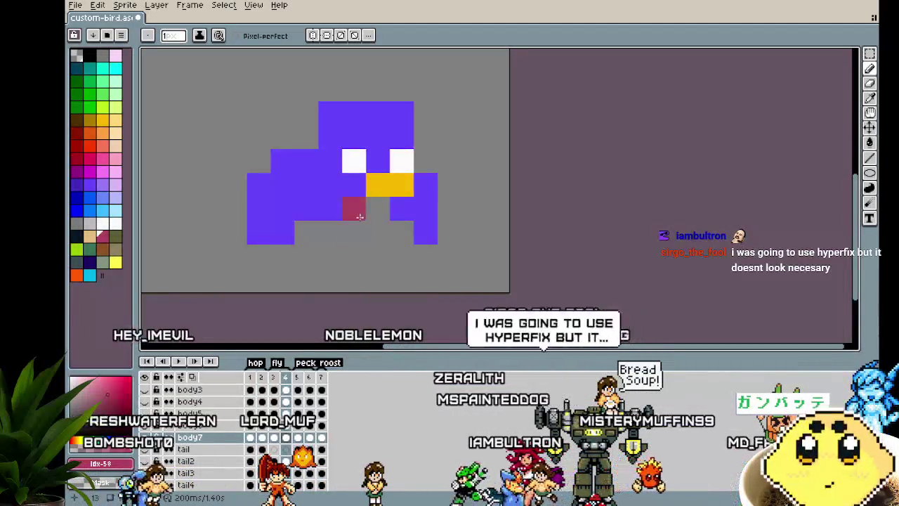
left_click(378, 185)
left_click(402, 185)
key("Home")
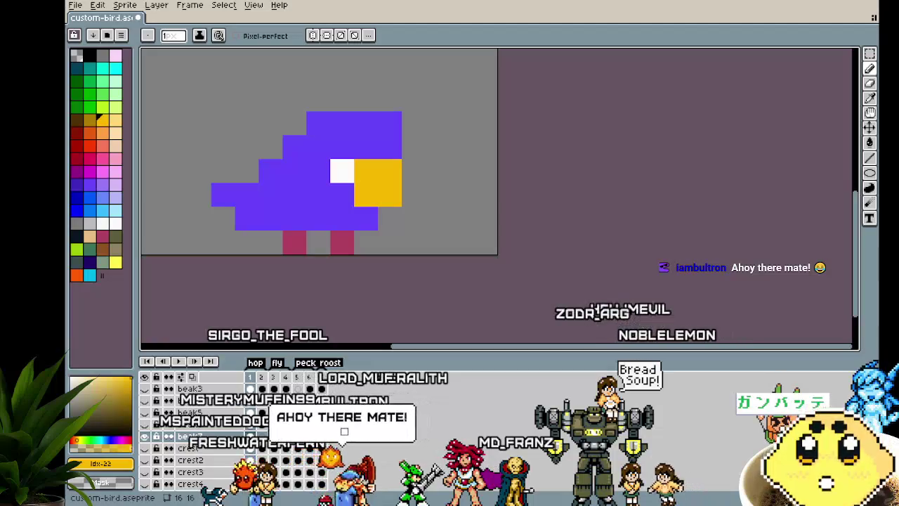
Step: Enlarge the yellow beak to a 2x2 block on frame 2, undoing a misplaced stroke
scroll(337, 182, "left", 2)
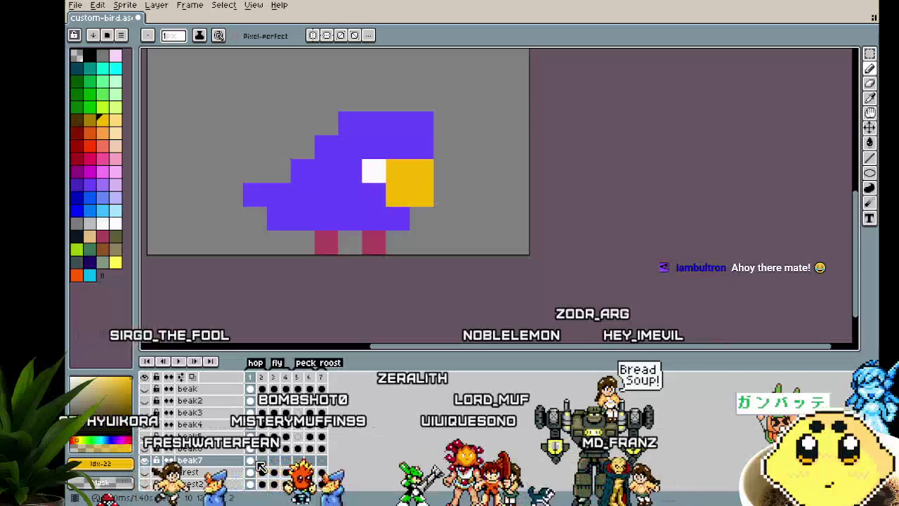
key("Right")
left_click_drag(389, 171, 405, 192)
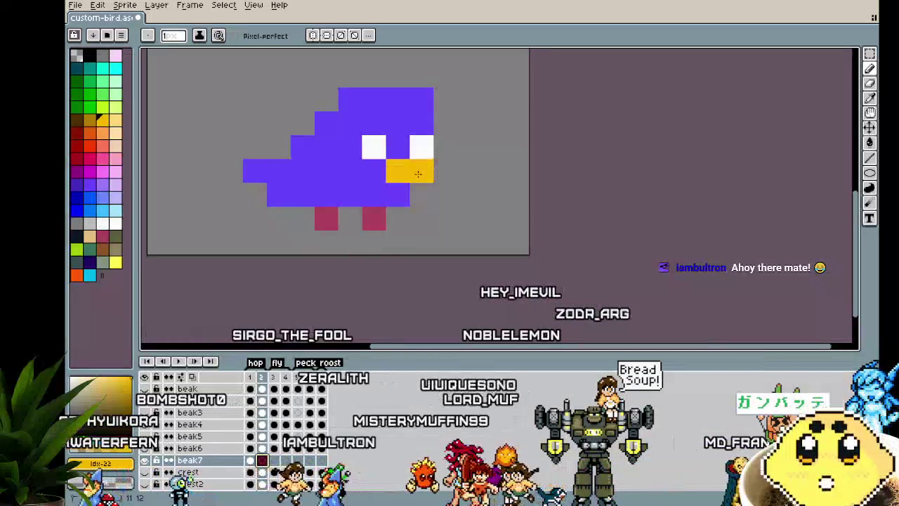
key("Right")
left_click_drag(415, 140, 394, 120)
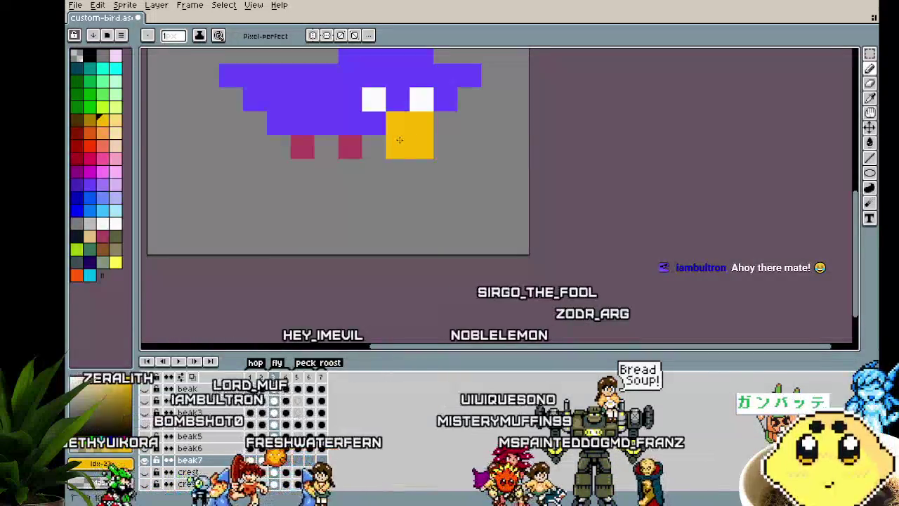
key("ctrl+z")
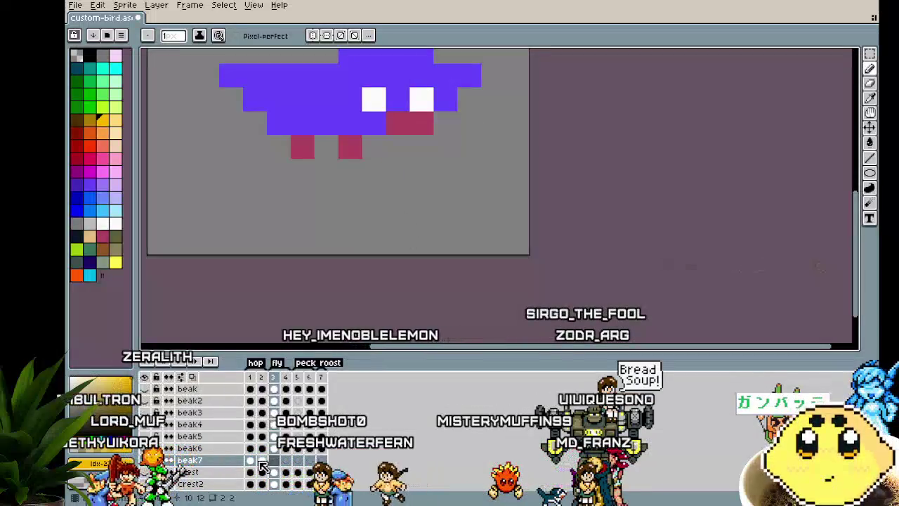
left_click(261, 467)
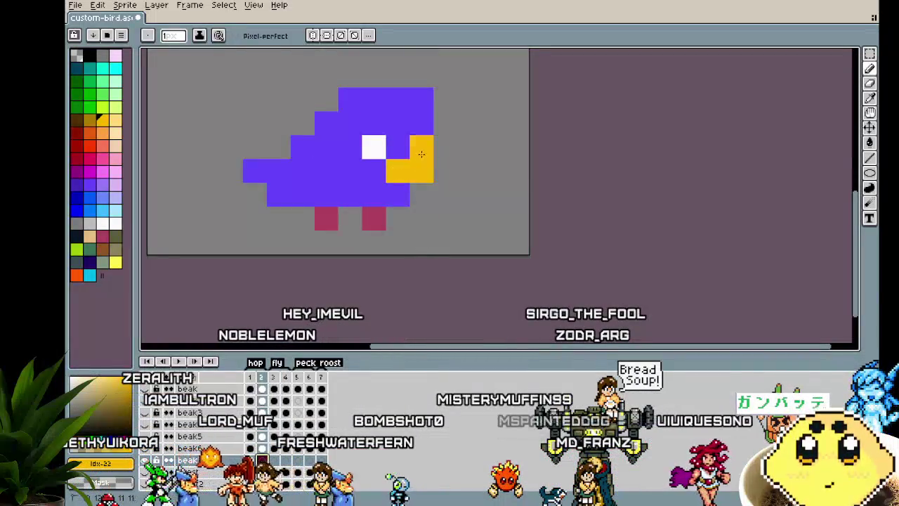
Step: Paint the beak pixels yellow on frames 4 and 5
key("Right")
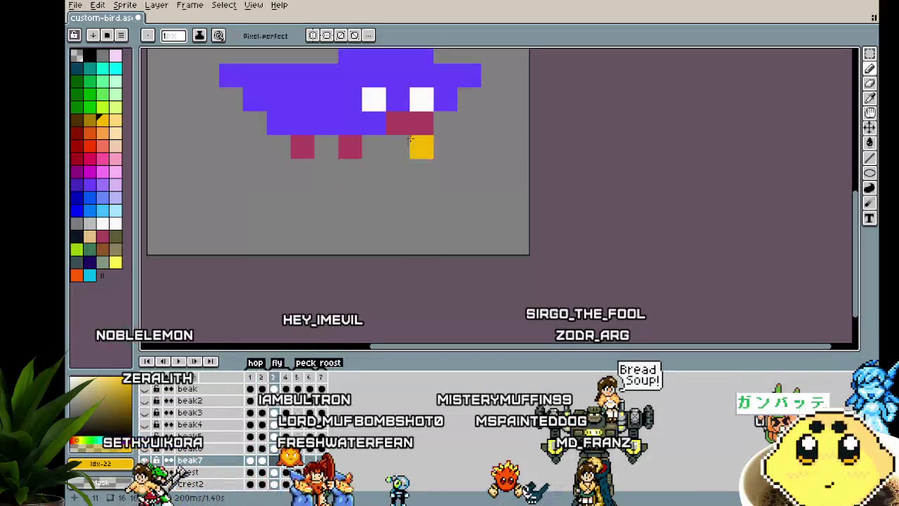
key("Right")
left_click_drag(398, 146, 418, 129)
left_click(422, 147)
key("Right")
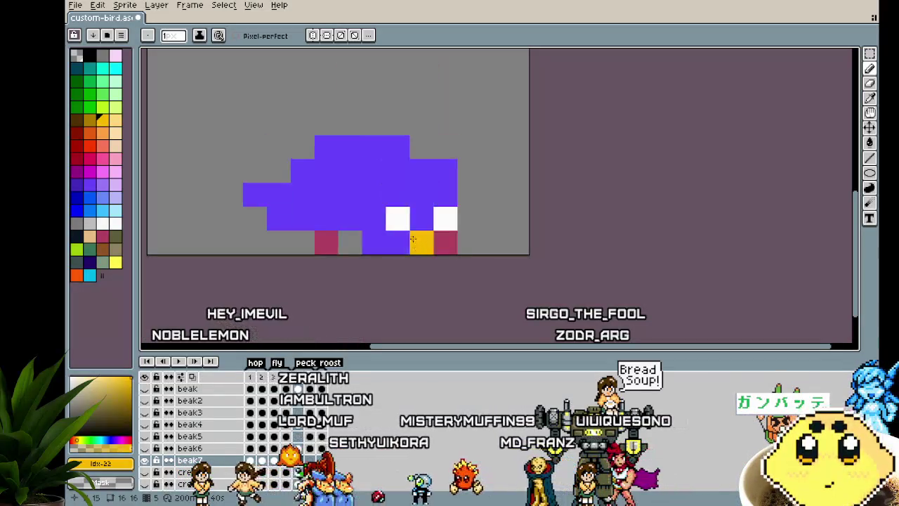
left_click(446, 242)
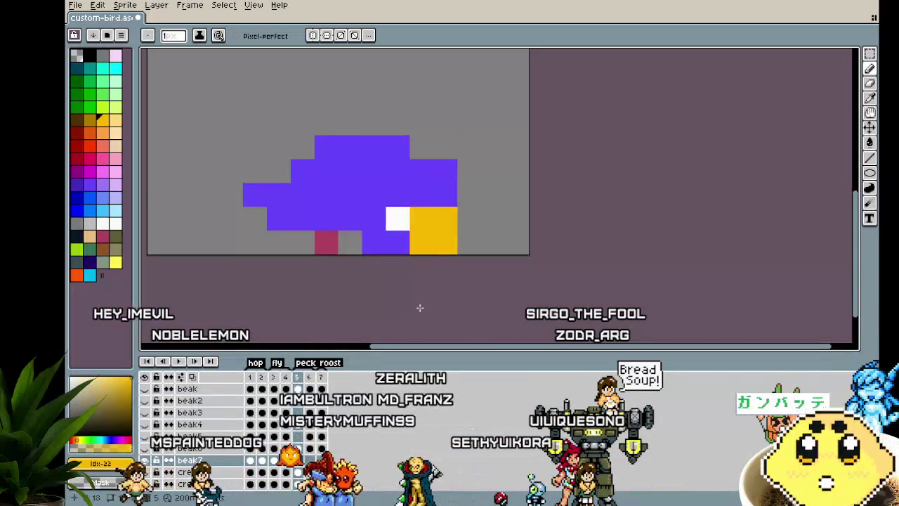
Step: Paint the beak yellow on the remaining frames through frame 7, then play the animation
key("Right")
left_click(398, 173)
key("Right")
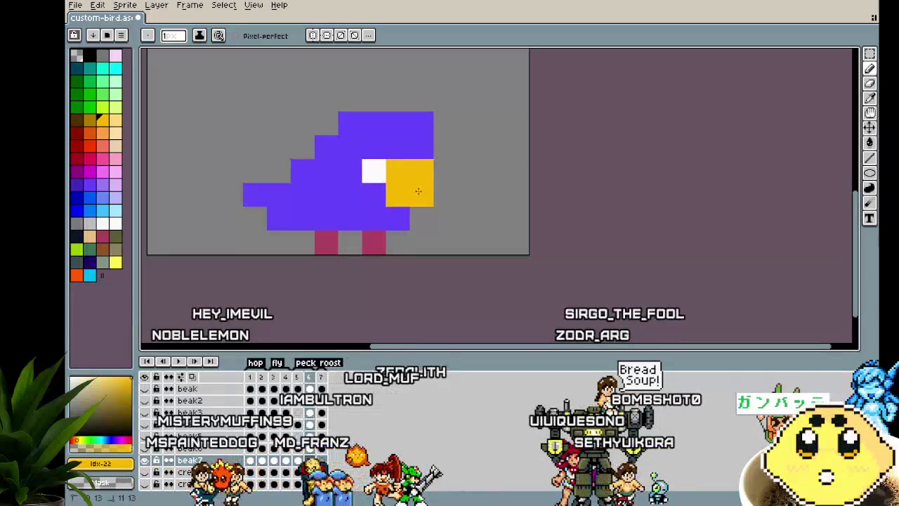
key("Right")
left_click(398, 241)
left_click_drag(421, 194, 401, 218)
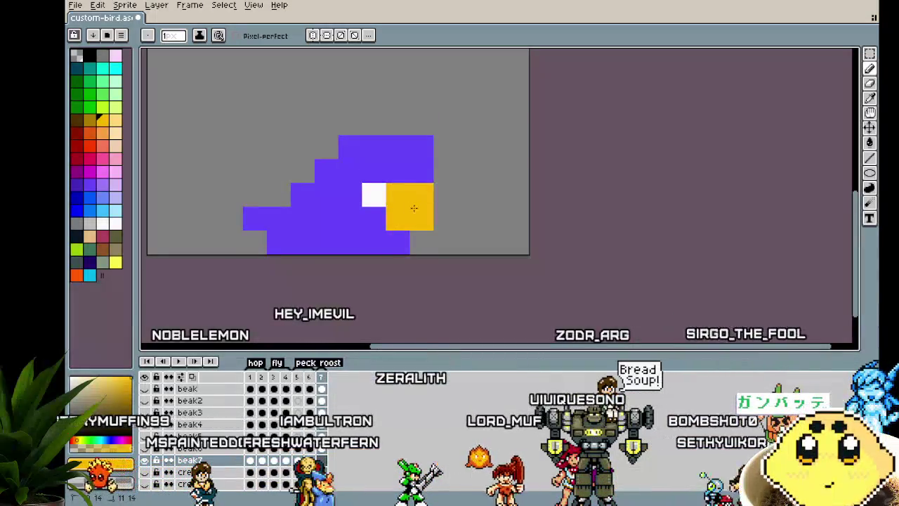
key("Right")
key("Right")
key("Right")
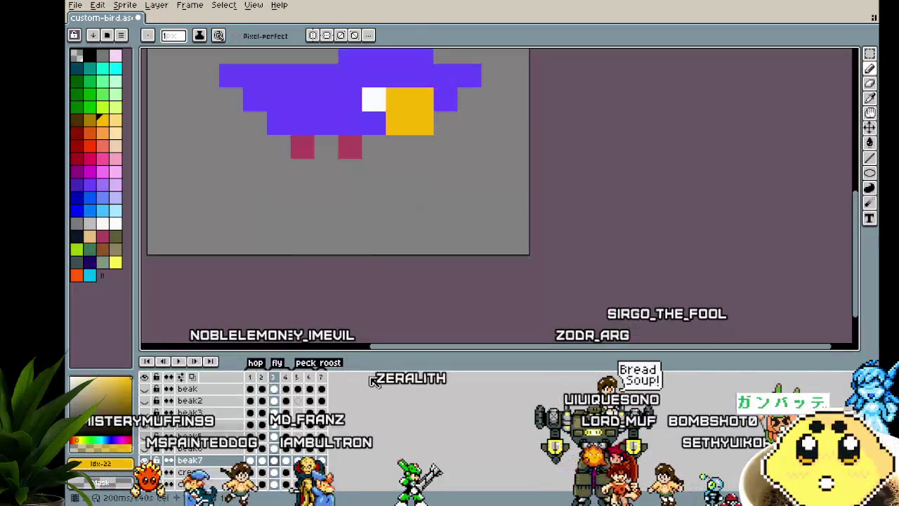
key("Right")
key("Return")
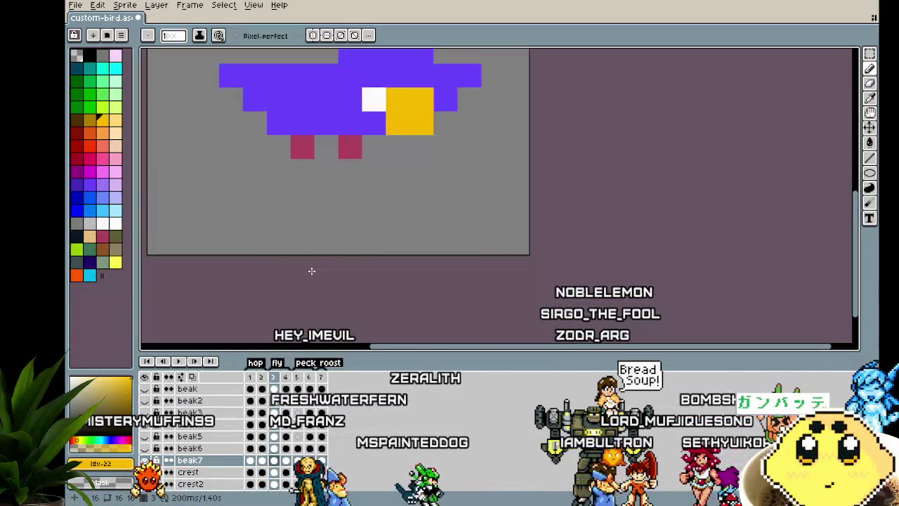
Step: Hide the beak7 layer so the maroon beak shows again
scroll(312, 269, "down", 2)
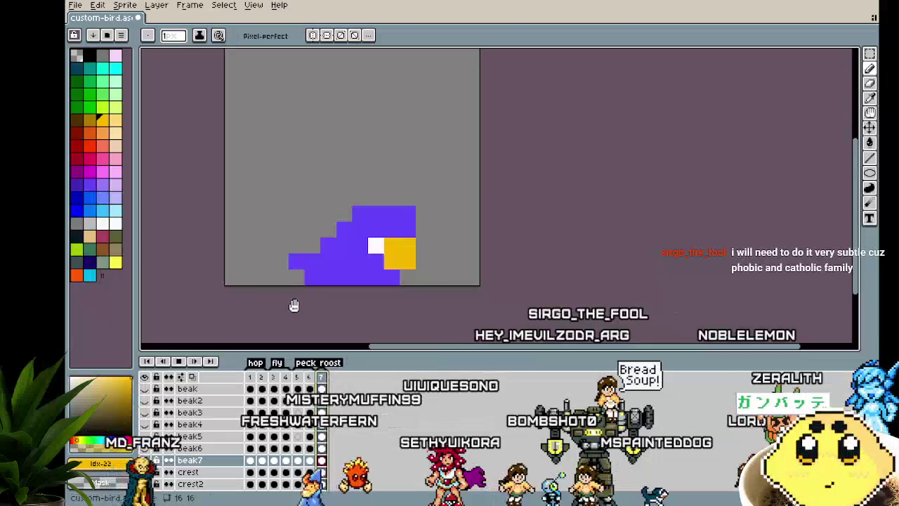
left_click_drag(293, 305, 277, 304)
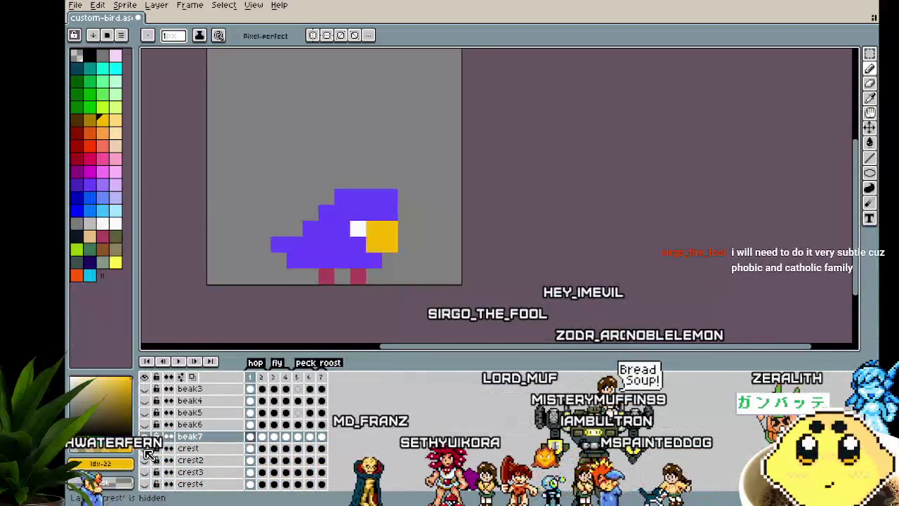
scroll(151, 460, "down", 2)
scroll(149, 456, "down", 1)
scroll(150, 444, "up", 1)
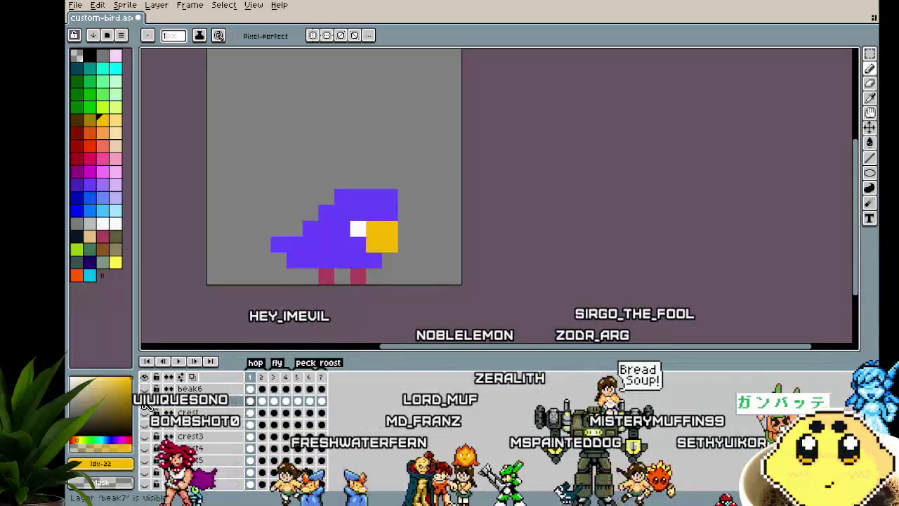
scroll(158, 425, "down", 2)
left_click(153, 430)
Step: Add a new empty layer to the sprite
scroll(161, 435, "up", 1)
scroll(176, 443, "up", 1)
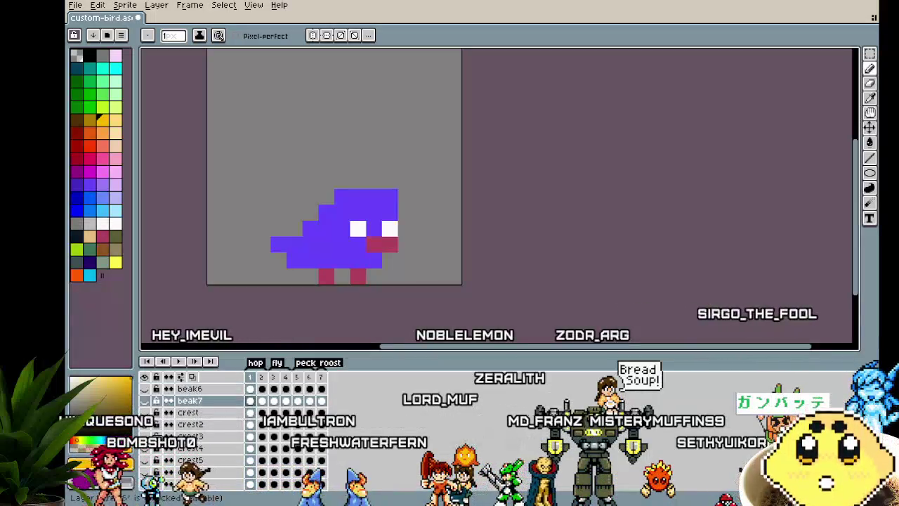
scroll(190, 450, "up", 1)
scroll(206, 455, "down", 2)
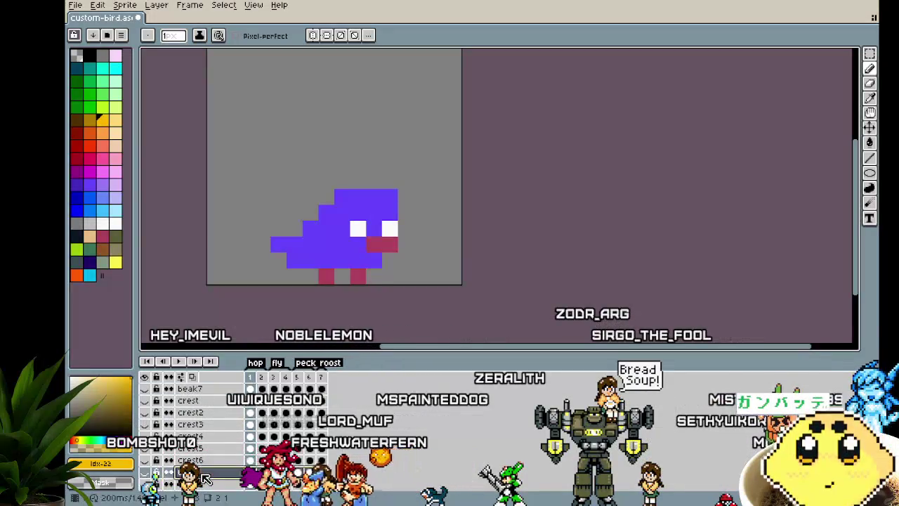
left_click(311, 428)
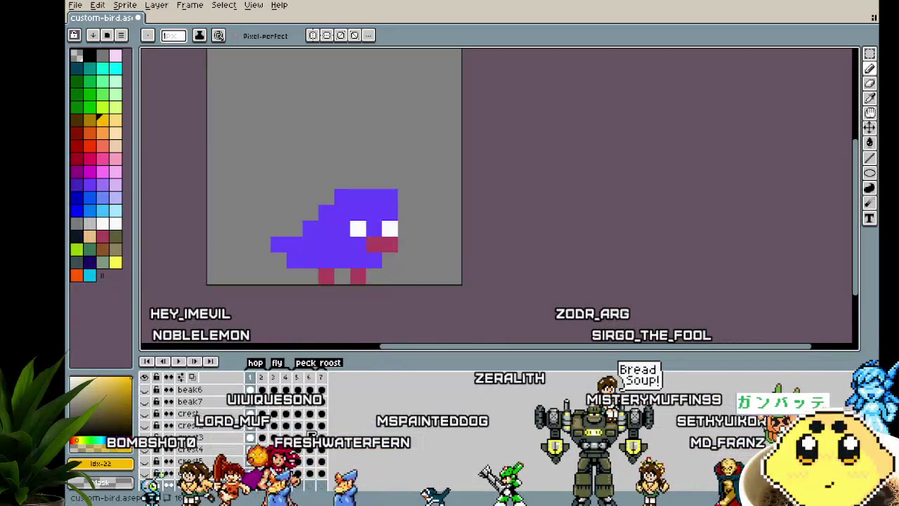
Step: Name the new layer crest7 and paint one yellow pixel on the beak tip
double_click(207, 464)
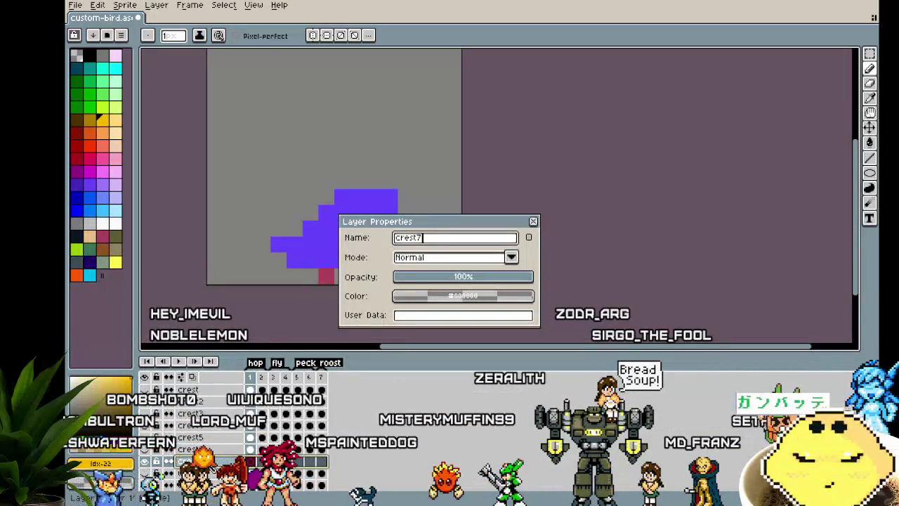
key("Return")
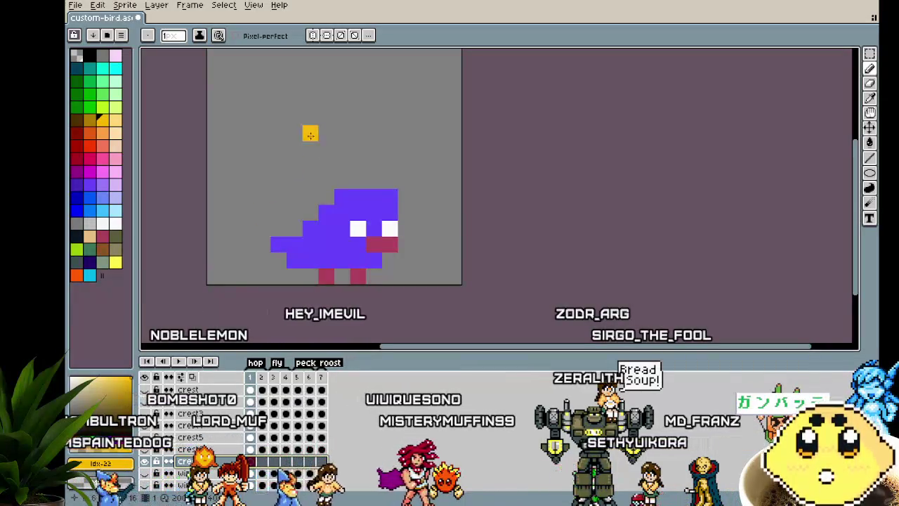
left_click(390, 244)
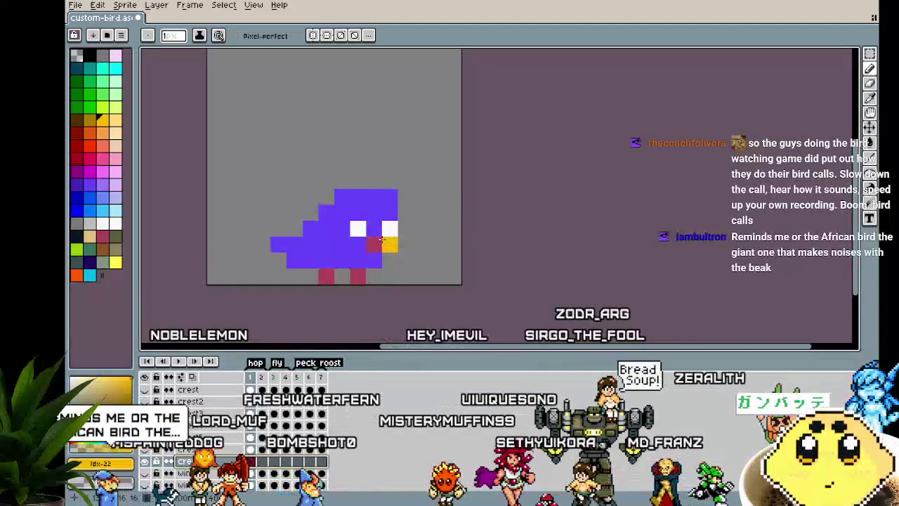
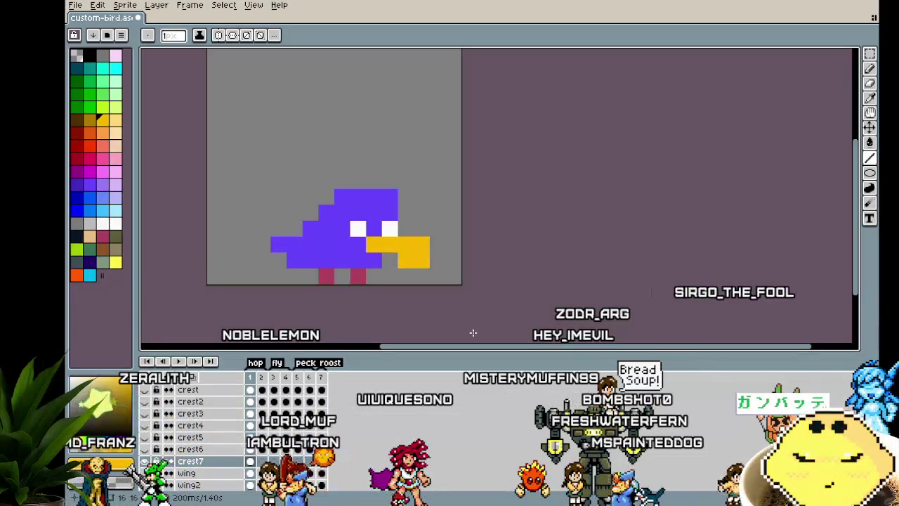
Step: Undo and redo the last yellow beak stroke to check the beak
key("v")
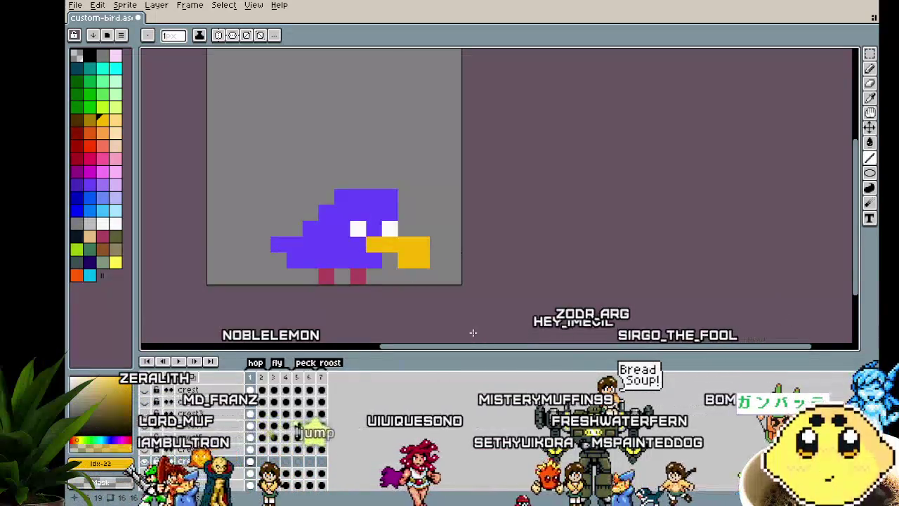
key("b")
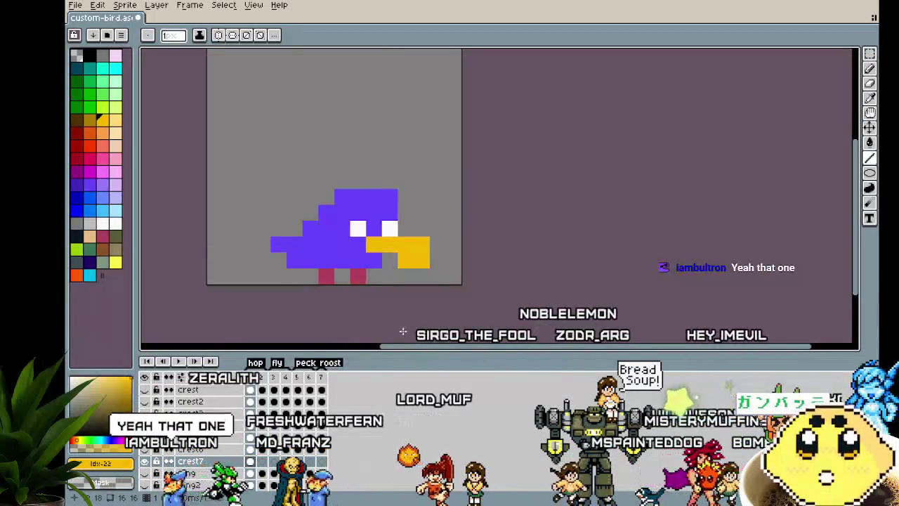
key("v")
key("ctrl+z")
key("b")
key("ctrl+y")
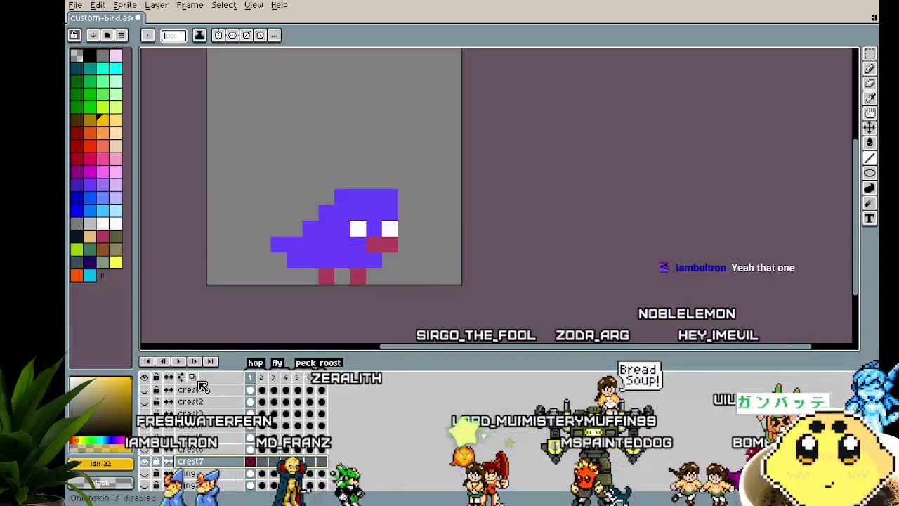
key("ctrl+y")
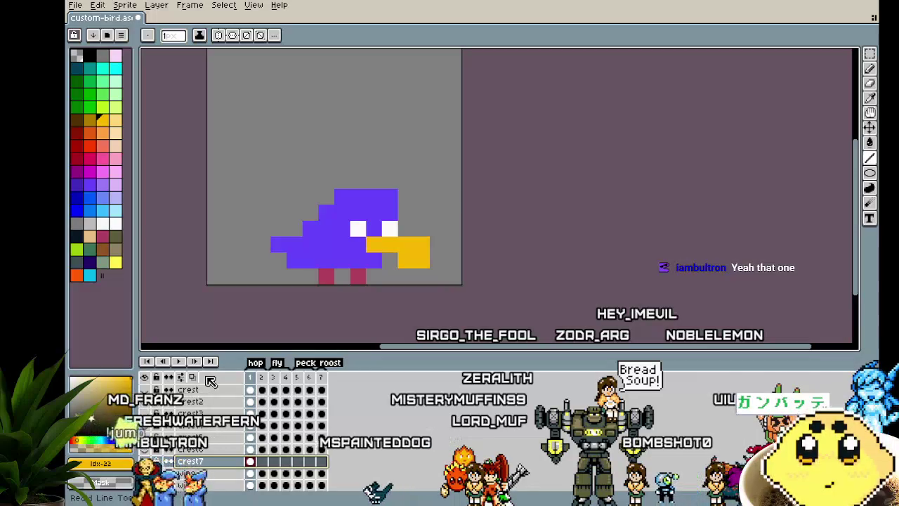
Step: Rename the crest7 layer to beak8 and select its cels
double_click(207, 463)
type("beak8")
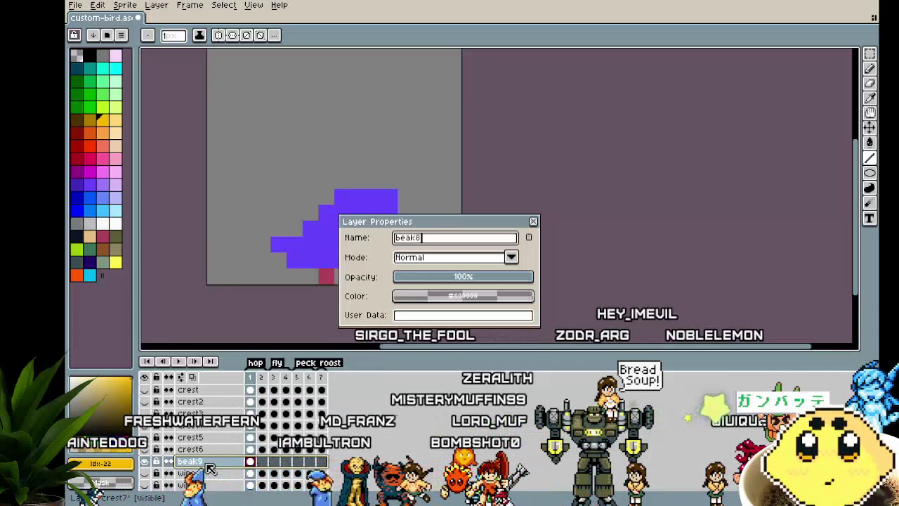
key("Return")
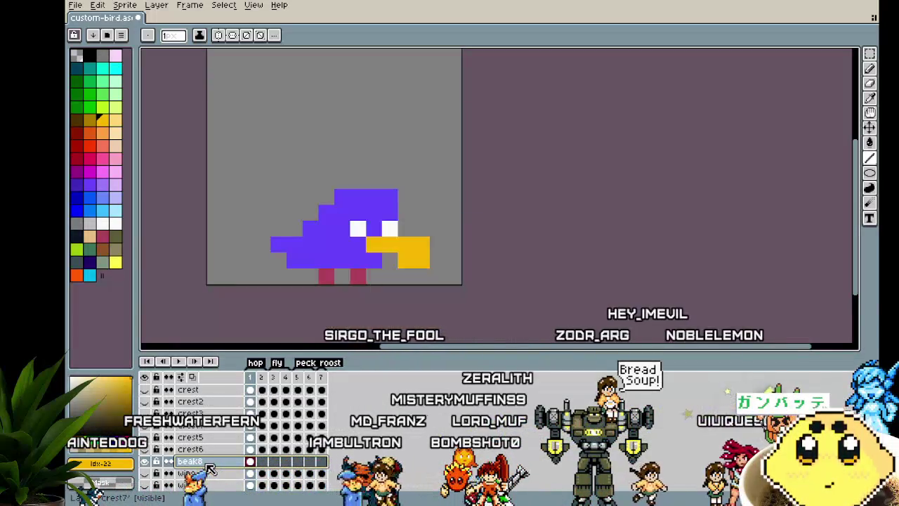
left_click(211, 462)
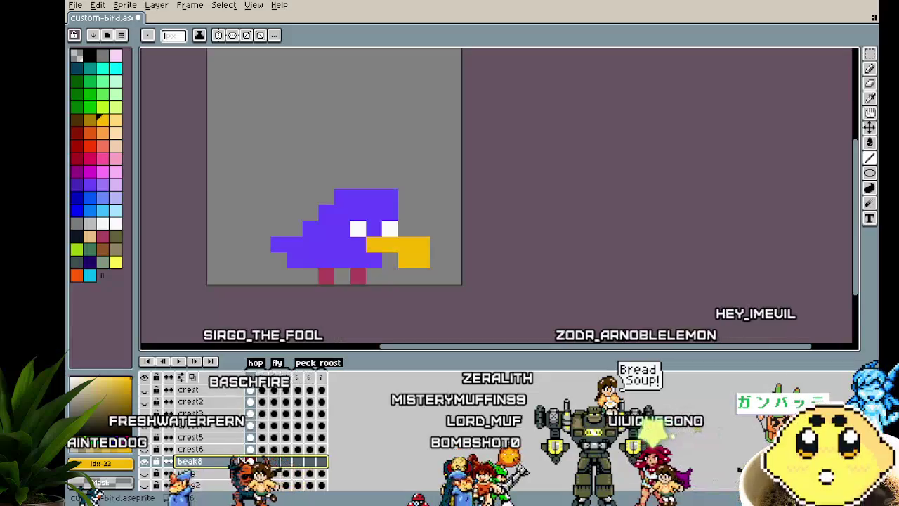
scroll(242, 462, "up", 3)
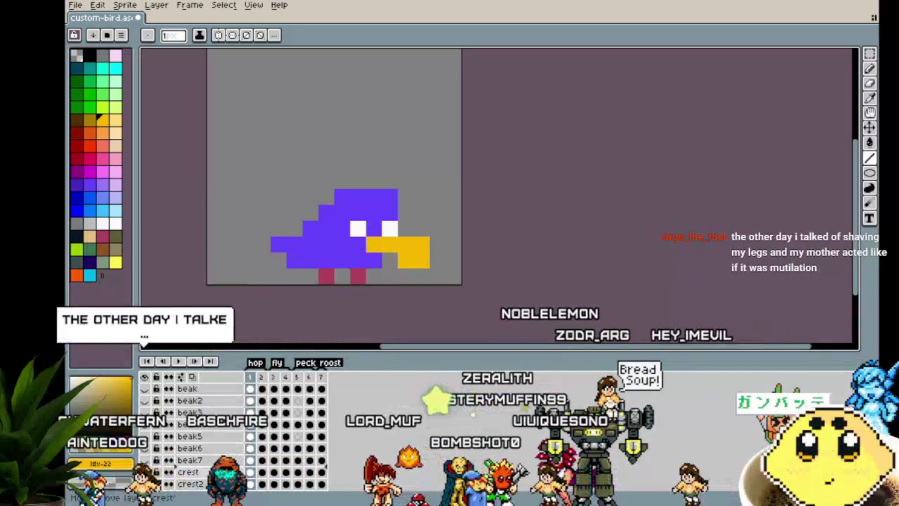
Step: Move beak8 up beneath beak7 and magic-wand select the yellow beak
left_click_drag(210, 467, 211, 472)
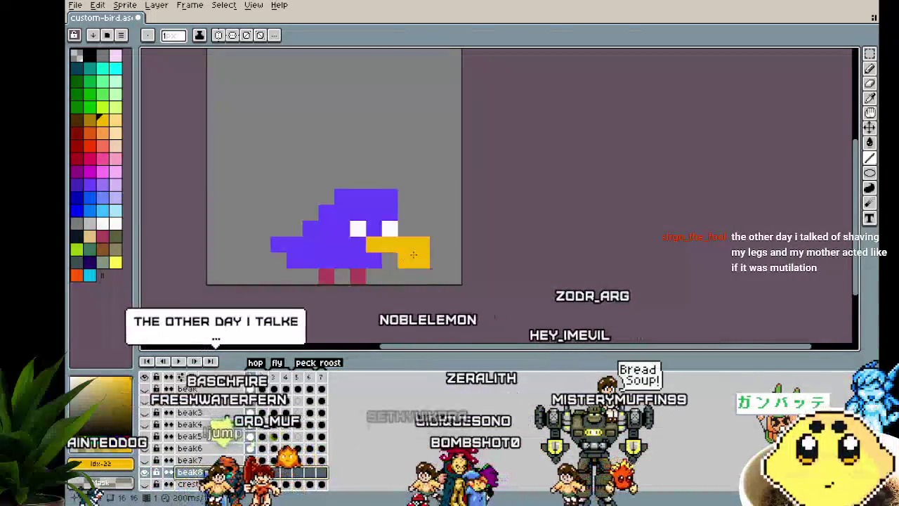
key("w")
left_click(414, 255)
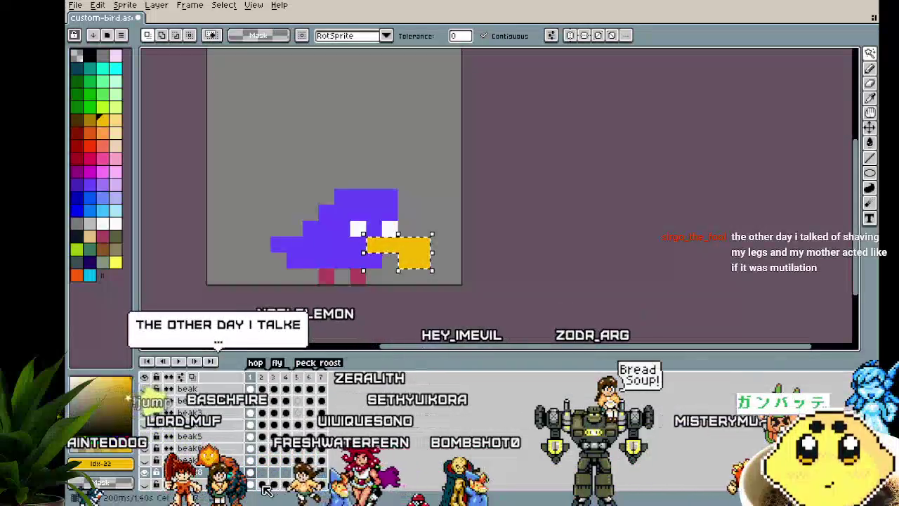
left_click(266, 488)
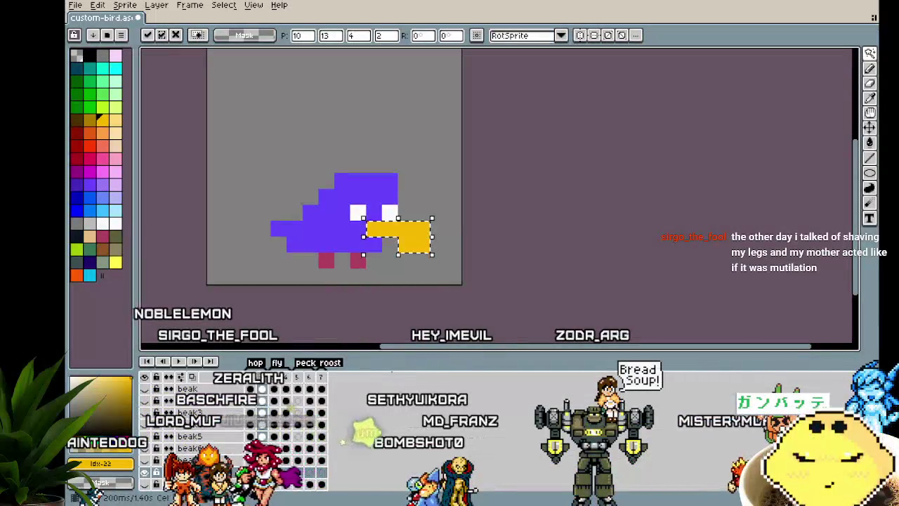
key("Left")
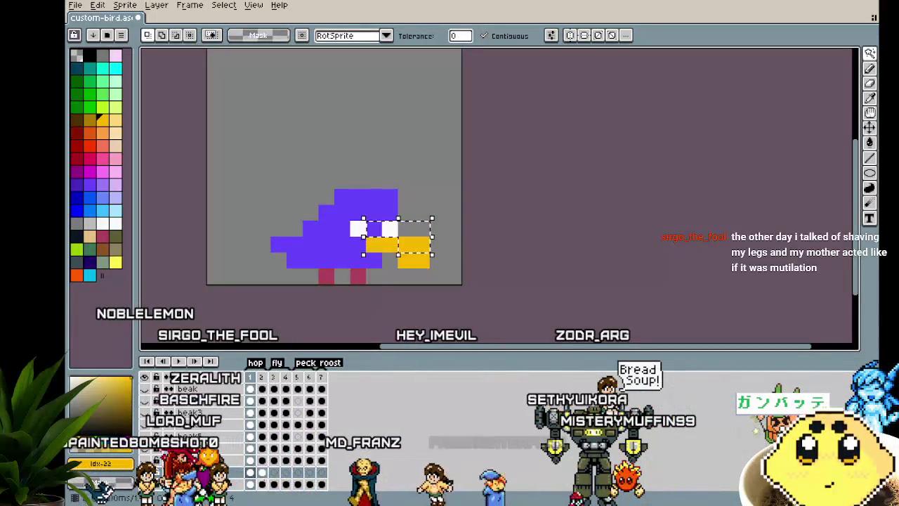
left_click(274, 378)
Step: Shift the beak down onto the head in frames 3 onward, then deselect
mouse_move(411, 251)
left_mouse_down()
mouse_move(411, 267)
mouse_move(413, 207)
left_mouse_up()
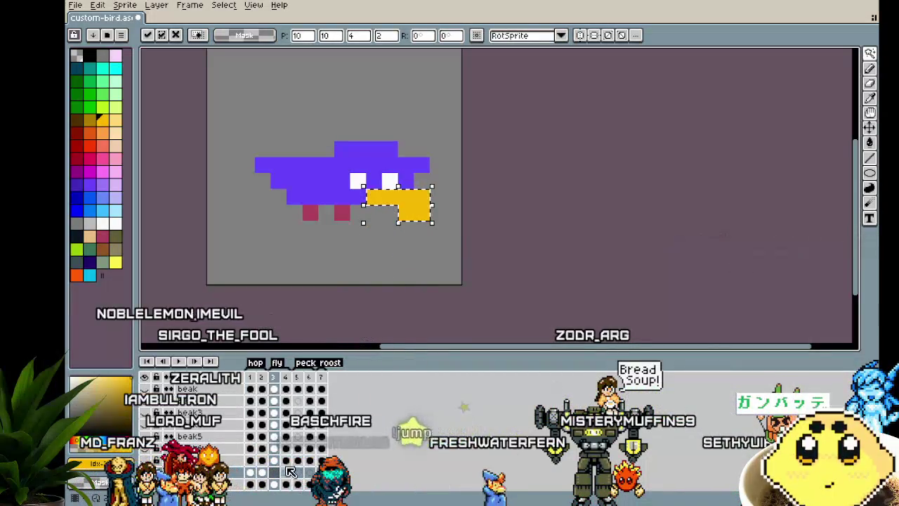
left_click(286, 471)
key("ctrl+v")
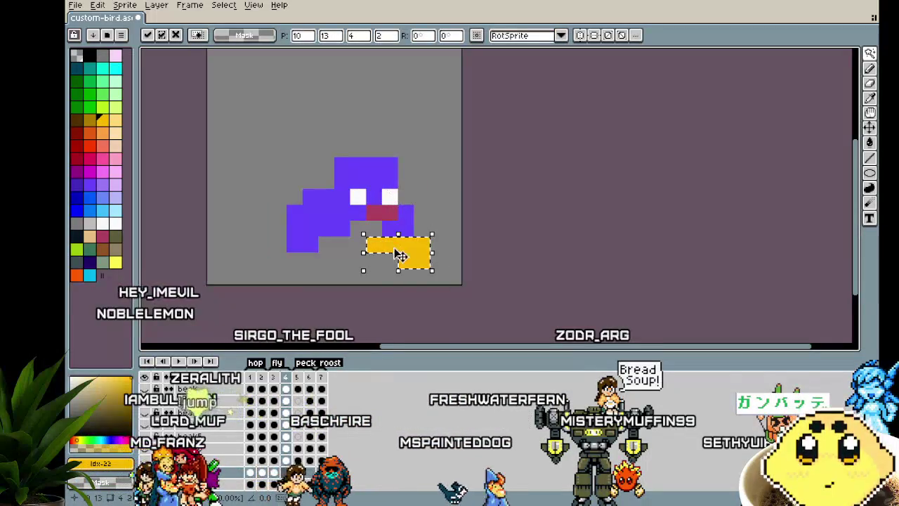
left_click_drag(413, 256, 412, 275)
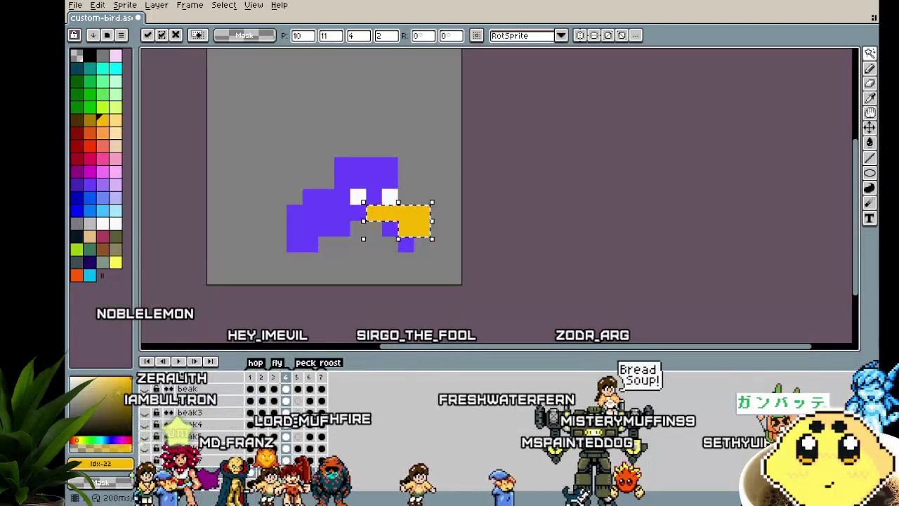
key("period")
key("period")
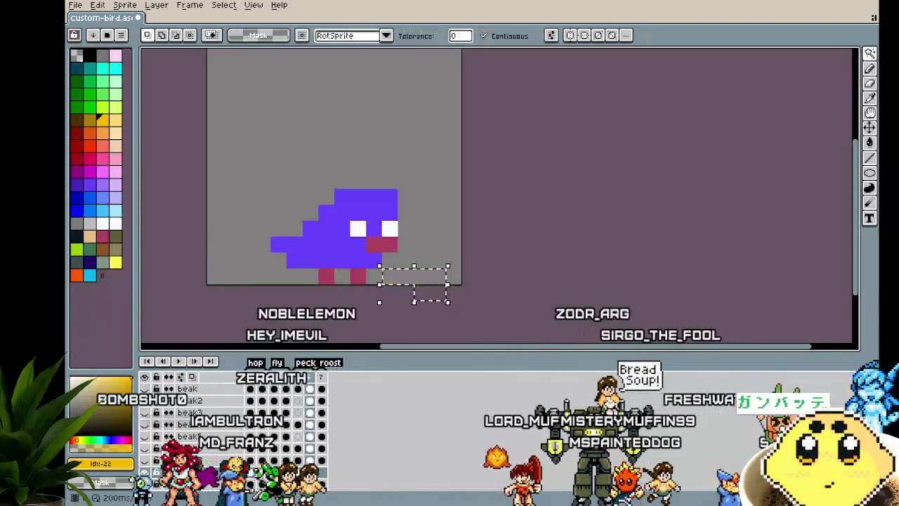
key("period")
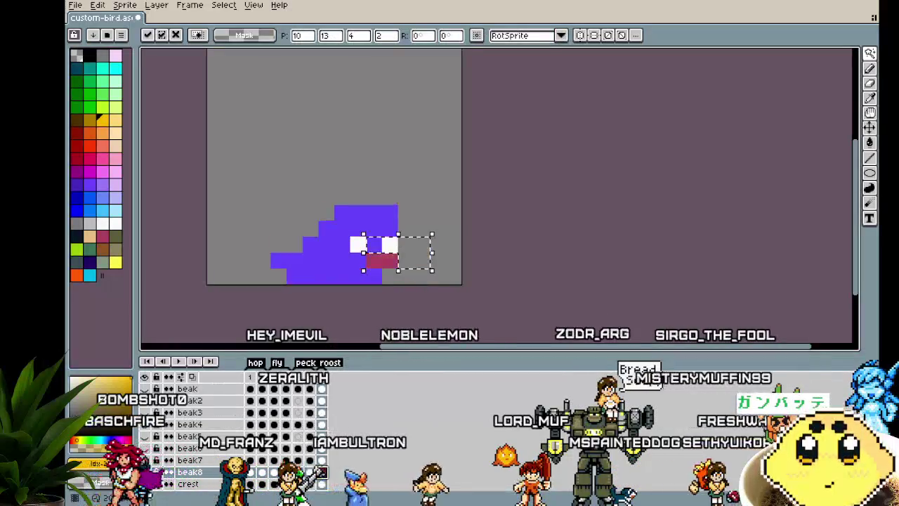
key("Down")
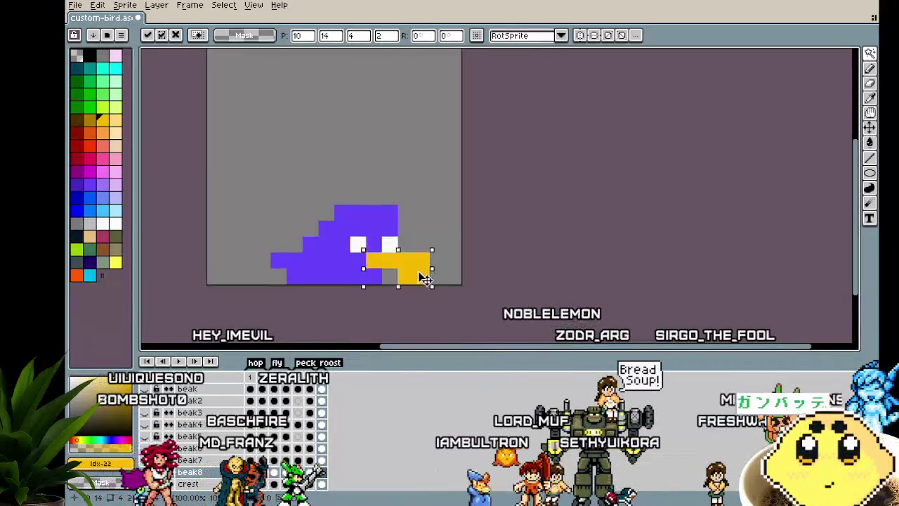
key("ctrl+d")
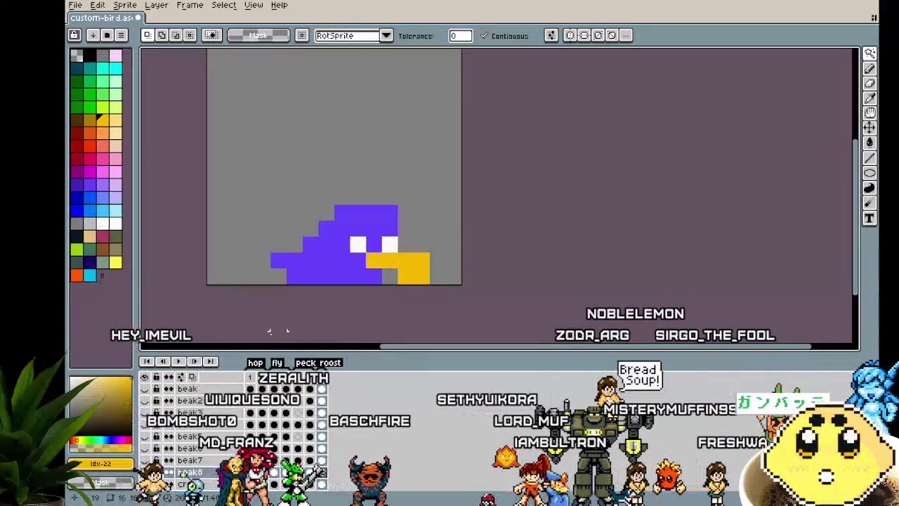
scroll(189, 436, "down", 3)
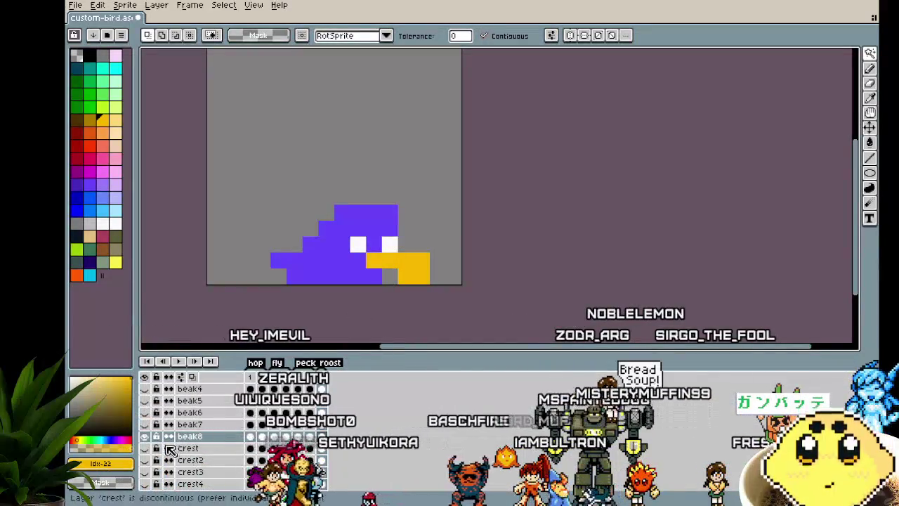
Step: Create a new layer below crest6 and name it crest7
scroll(183, 477, "down", 2)
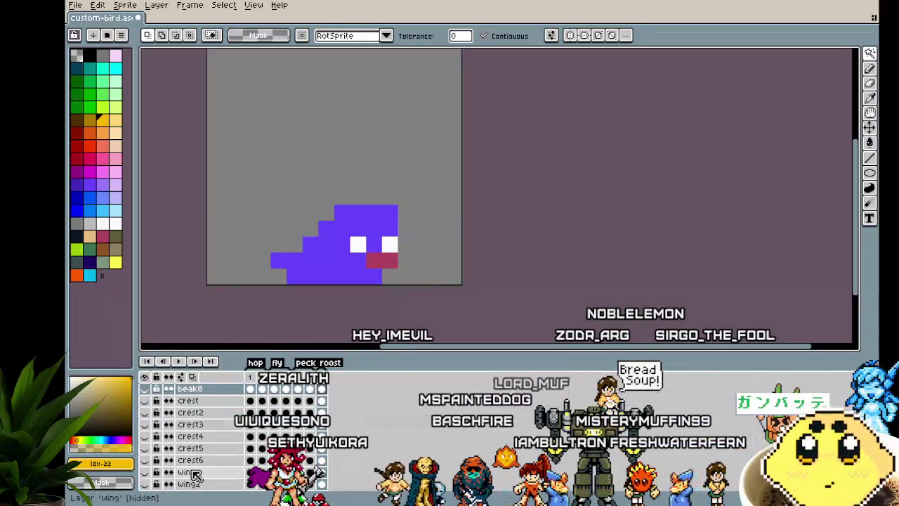
right_click(200, 462)
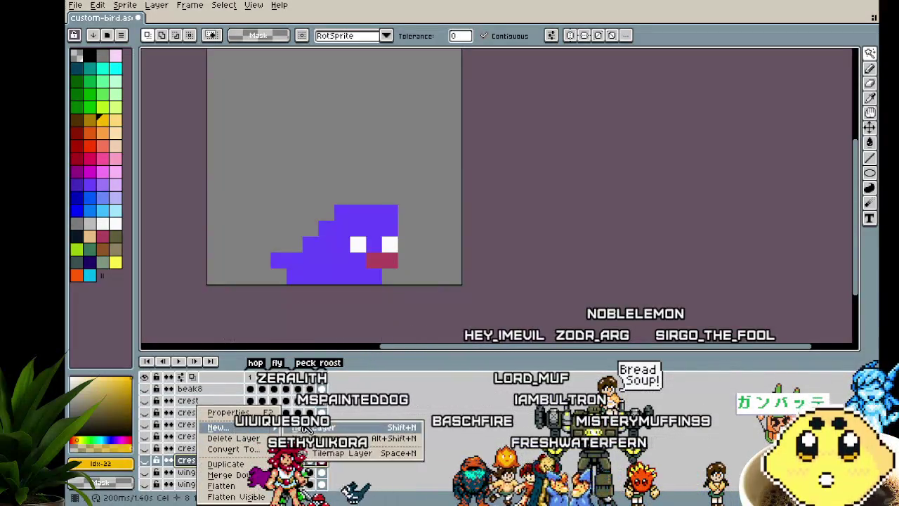
left_click(307, 427)
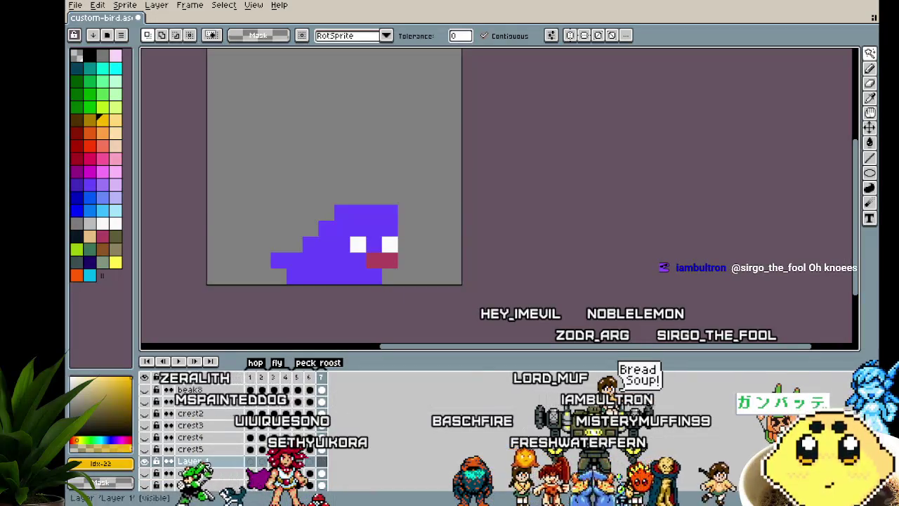
double_click(210, 474)
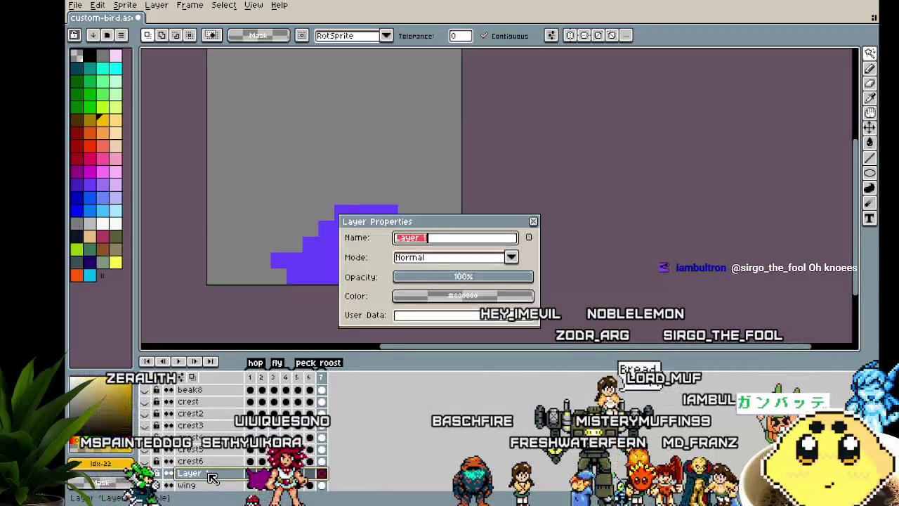
type("crest7")
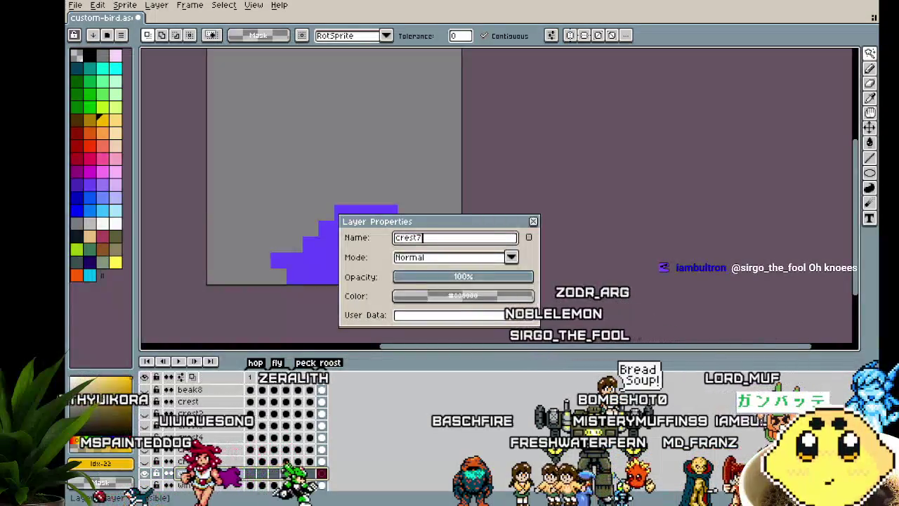
key("Return")
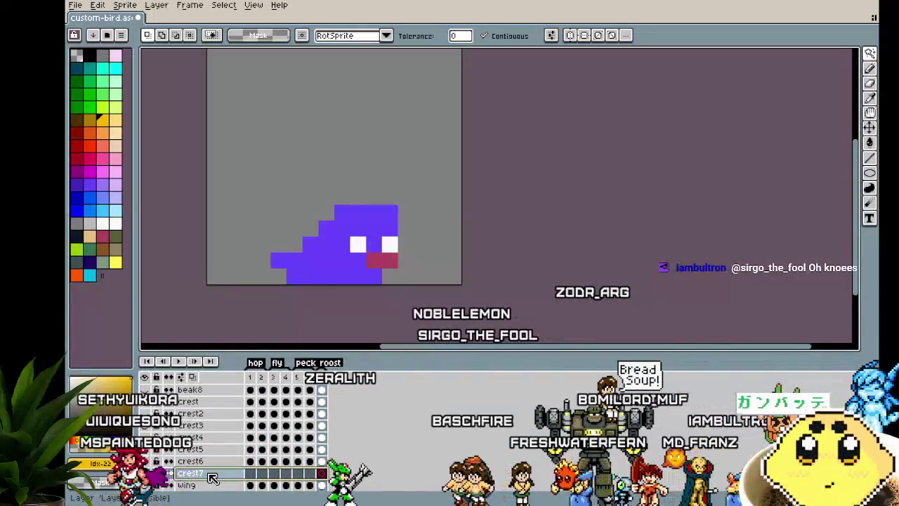
mouse_move(391, 292)
left_mouse_down()
mouse_move(394, 276)
mouse_move(372, 275)
left_mouse_up()
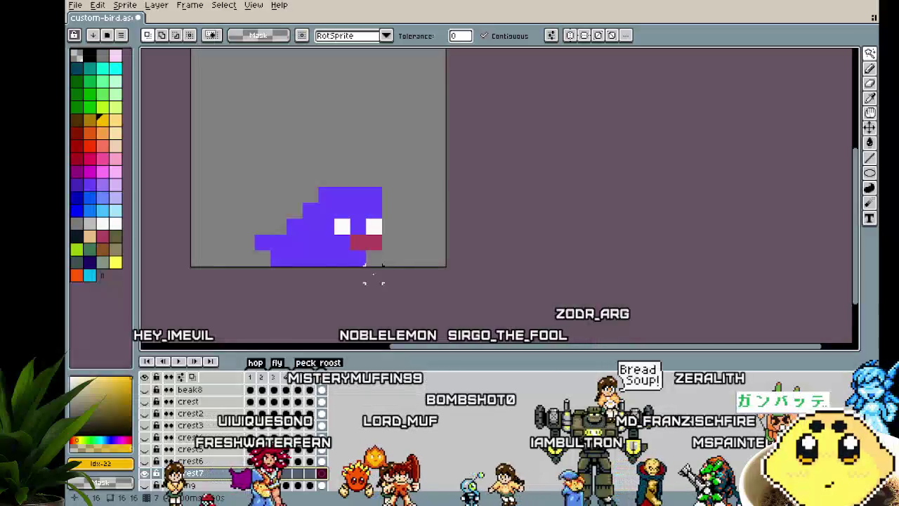
Step: Pick the bird's colour and paint crest pixels above and behind its head
scroll(318, 219, "up", 1)
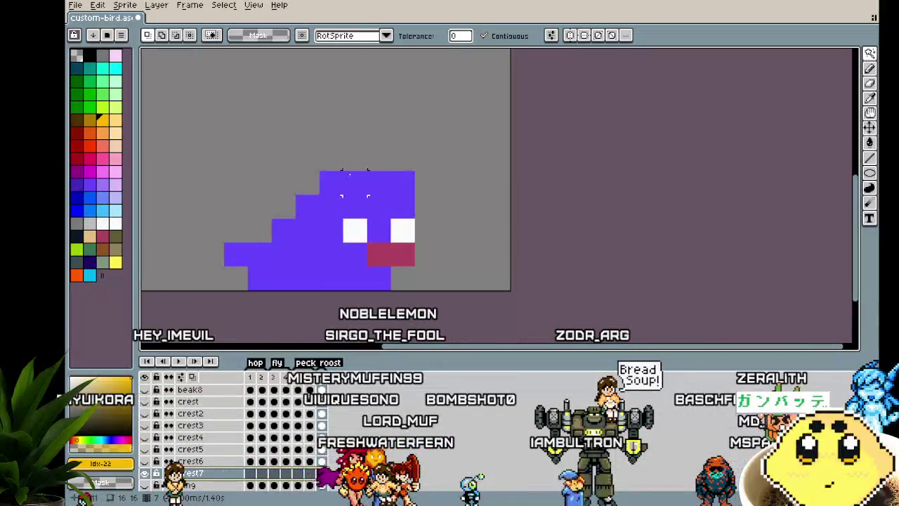
key("b")
left_click(343, 193, "alt")
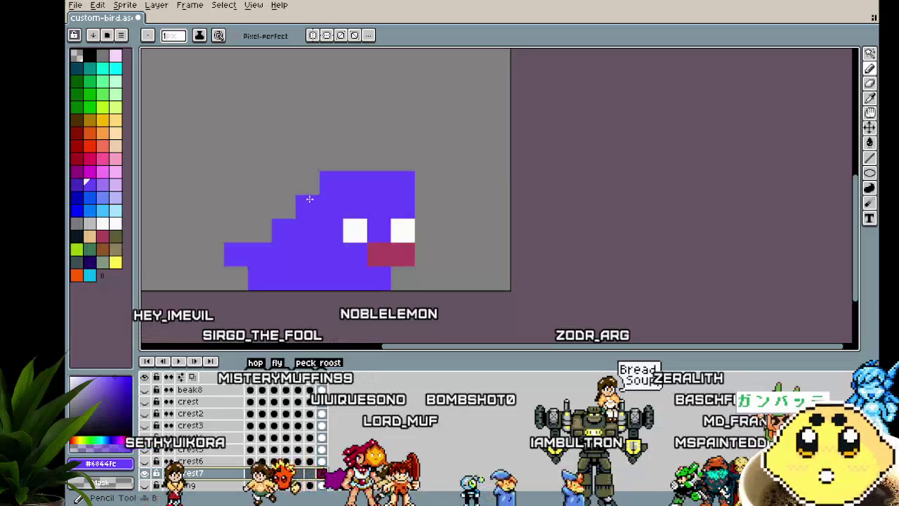
mouse_move(300, 199)
left_mouse_down()
mouse_move(302, 184)
mouse_move(267, 184)
left_mouse_up()
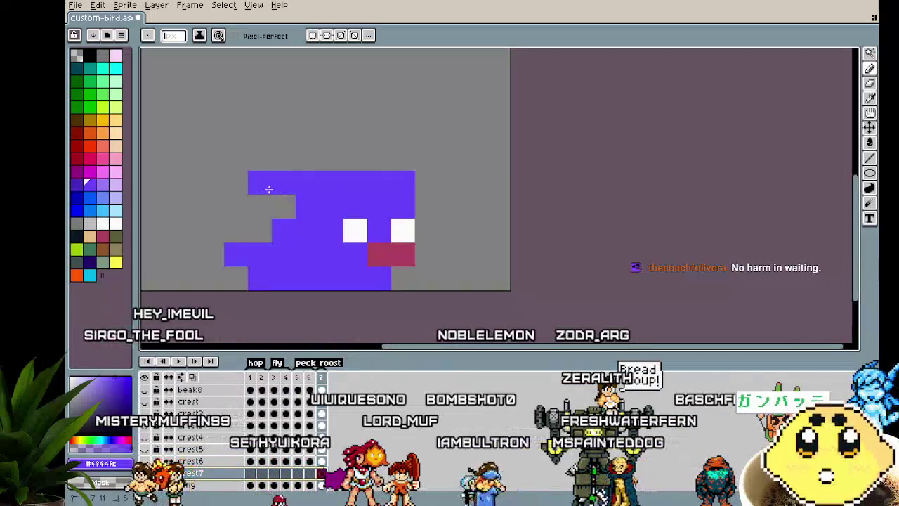
left_click(310, 167)
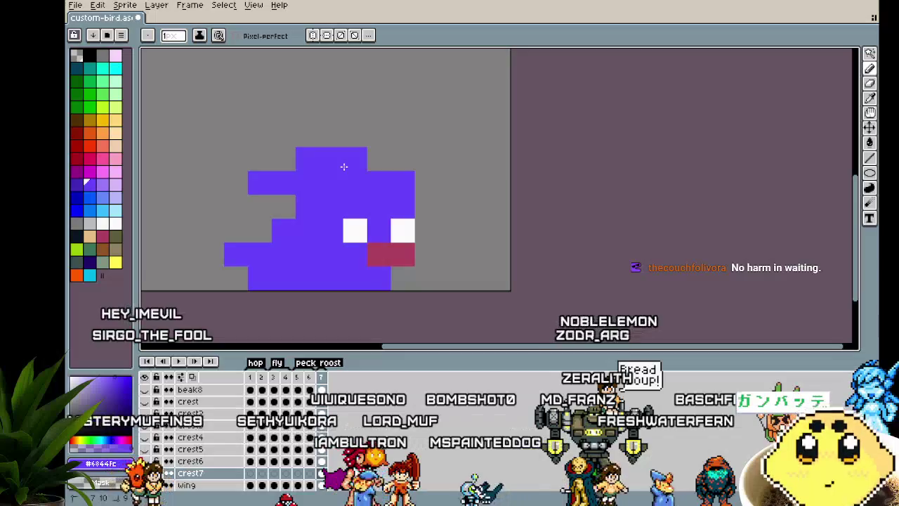
scroll(264, 279, "down", 3)
scroll(272, 286, "up", 3)
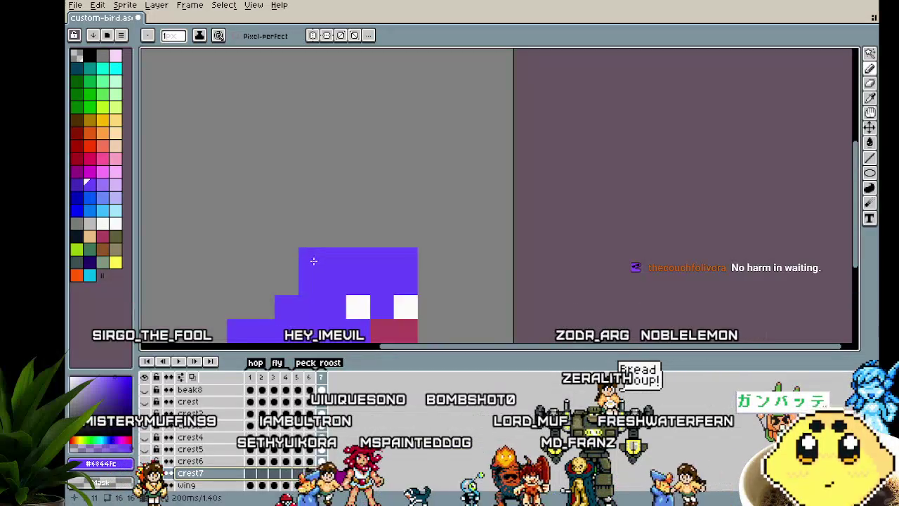
left_click(280, 259)
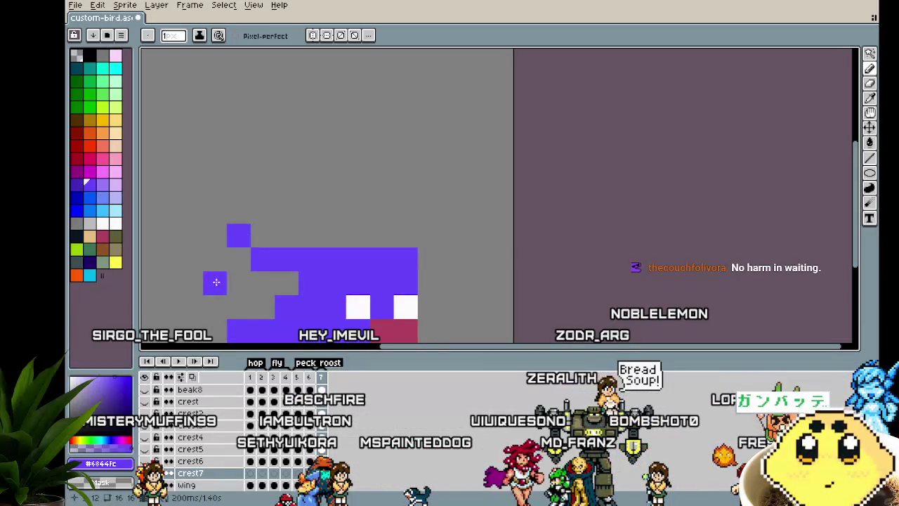
scroll(217, 281, "down", 2)
scroll(255, 296, "up", 1)
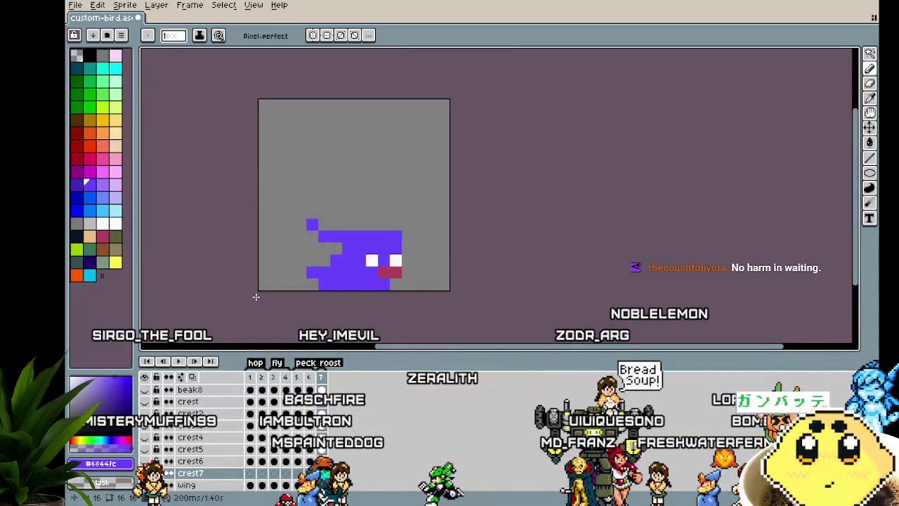
key("Right")
key("Right")
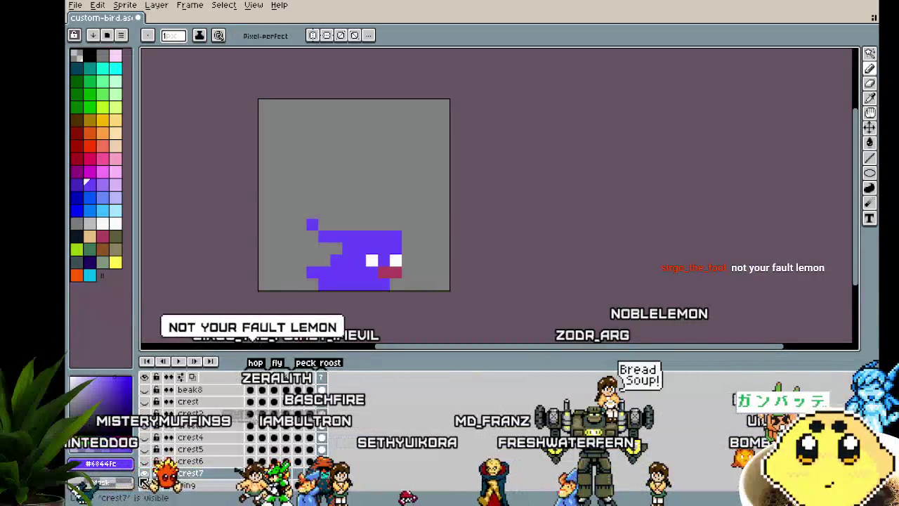
Step: Select all and trial-nudge the content in frames 2 and 3, then undo the shift
key("ctrl+a")
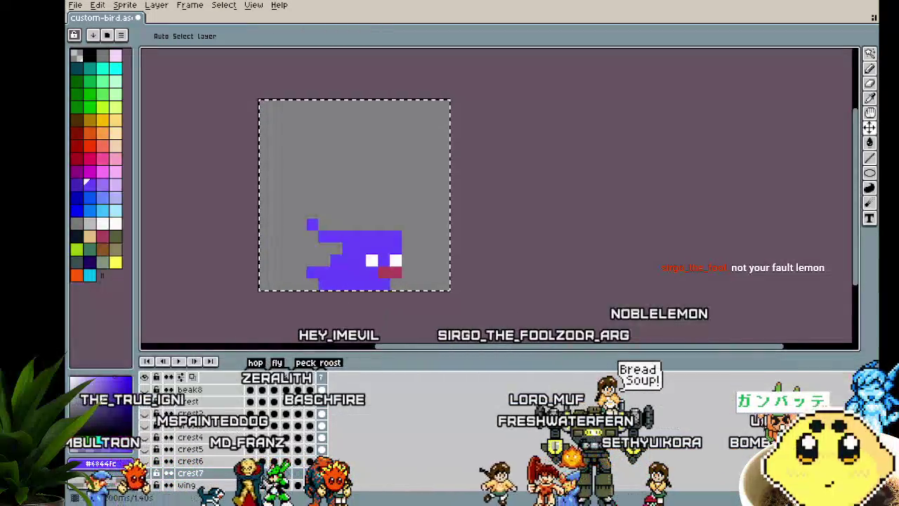
key("Right")
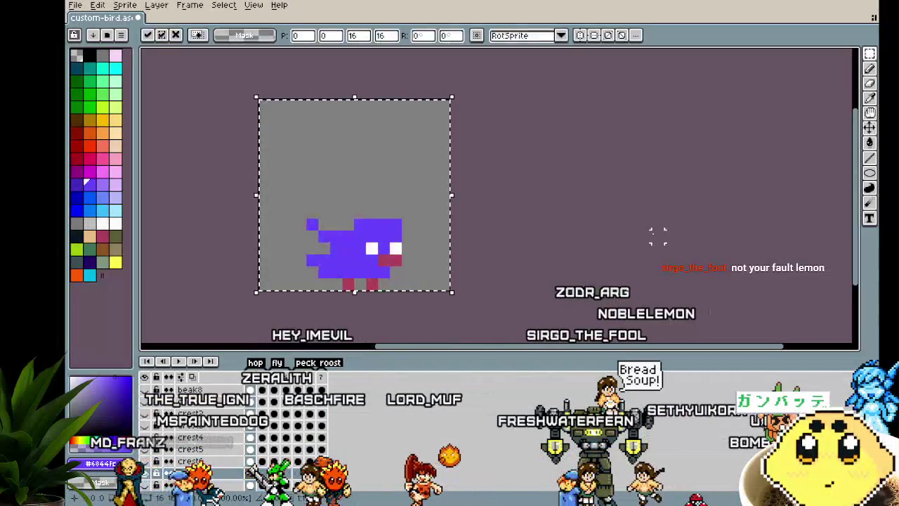
key("Up")
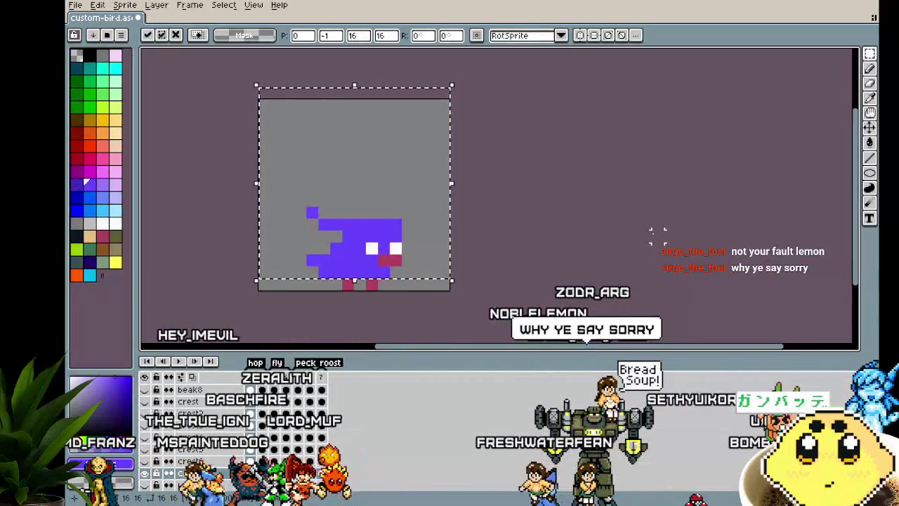
key("Up")
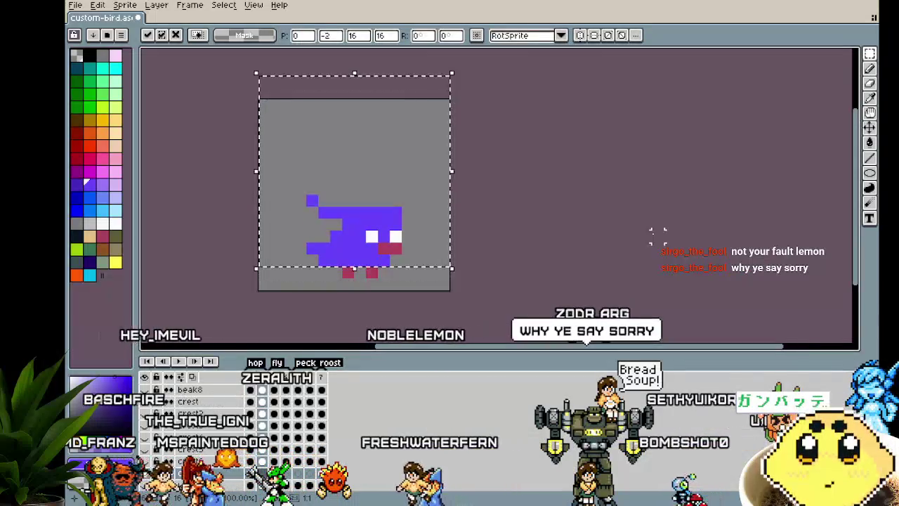
key("Escape")
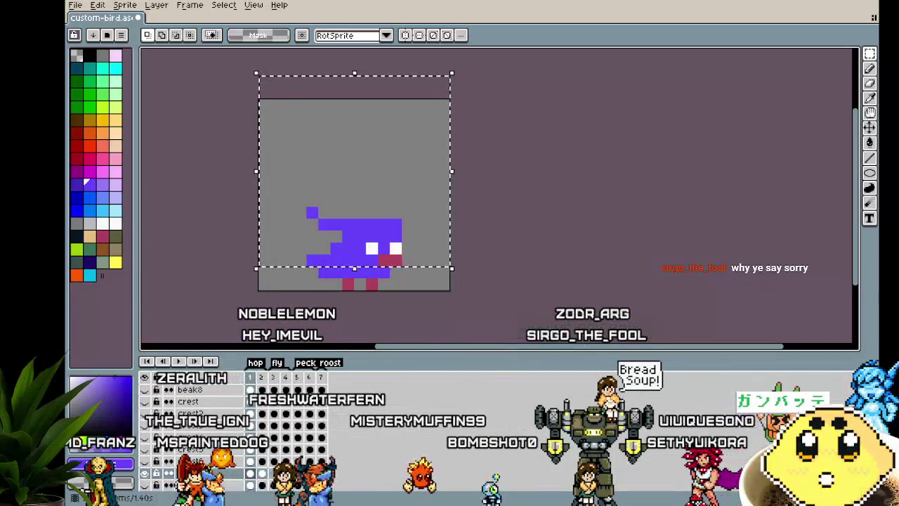
key("period")
key("period")
key("Up")
key("Up")
key("Up")
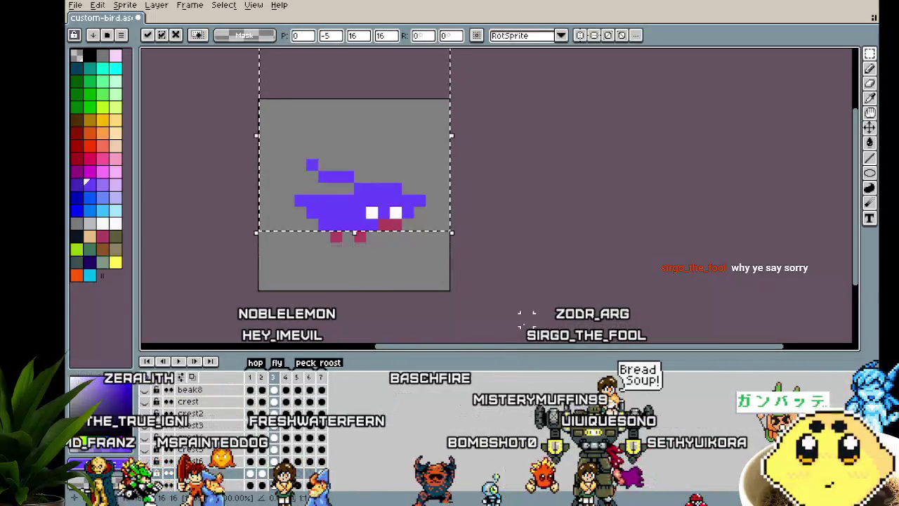
key("Right")
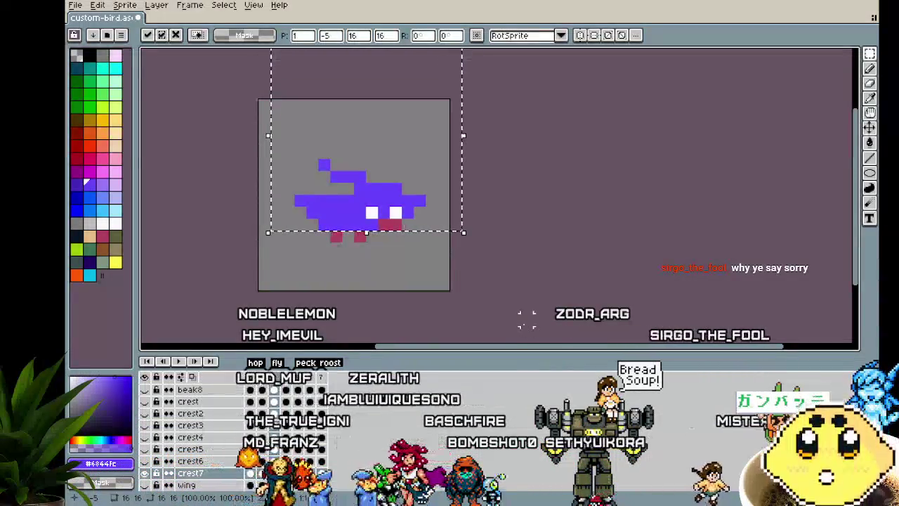
key("Right")
key("Down")
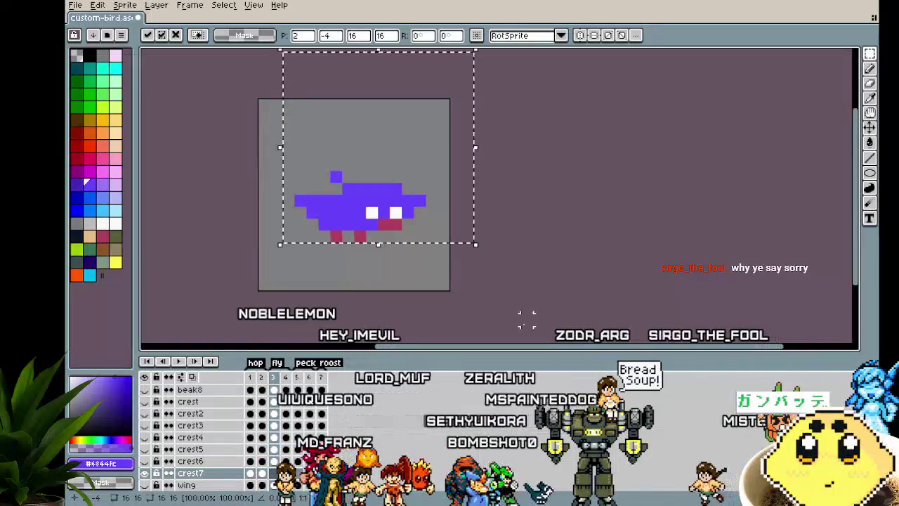
key("Up")
key("Left")
key("Left")
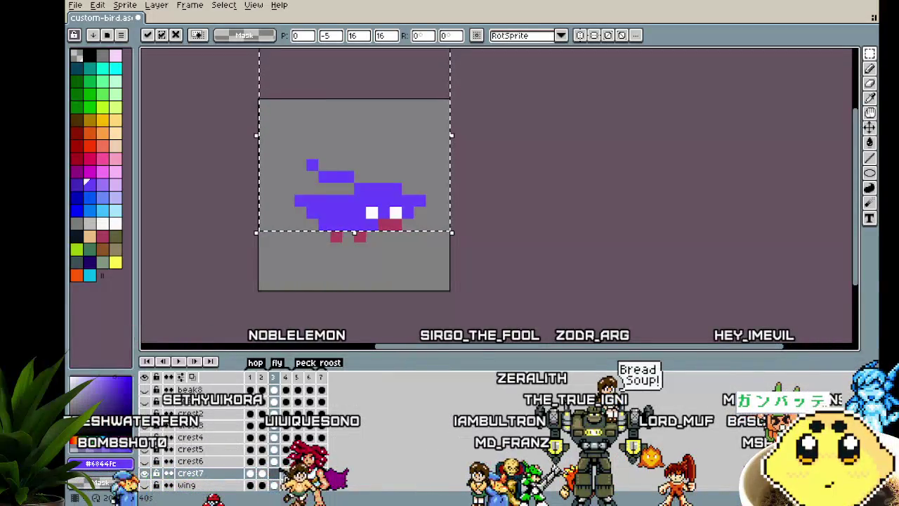
key("ctrl+z")
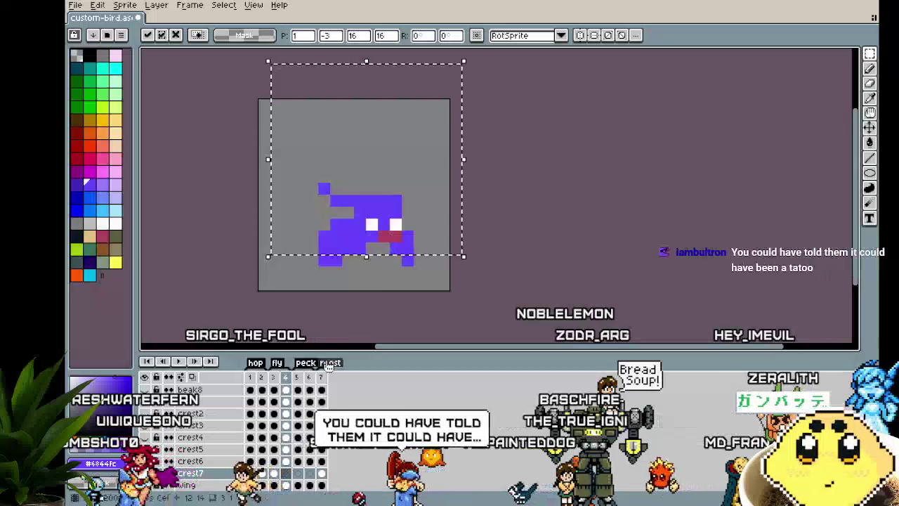
Step: Paste the crest into frame 4, shifted right and down onto the head
left_click(251, 474)
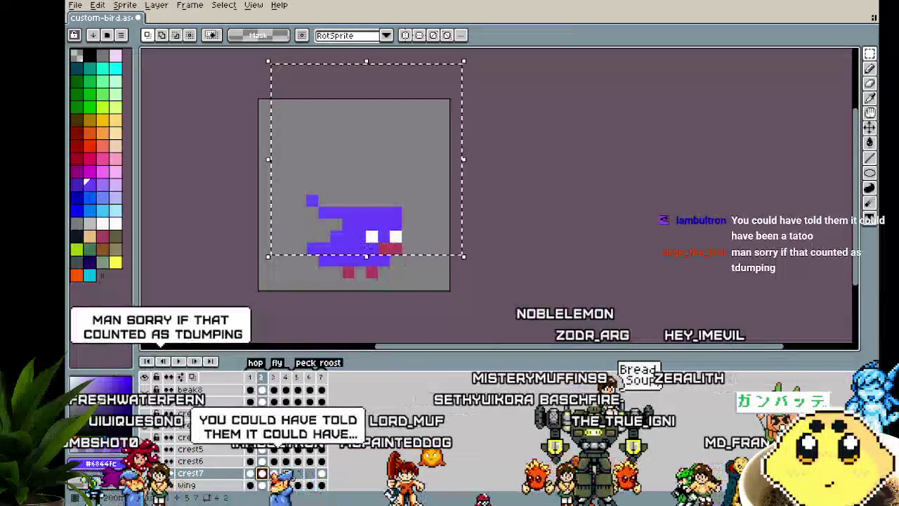
left_click(286, 474)
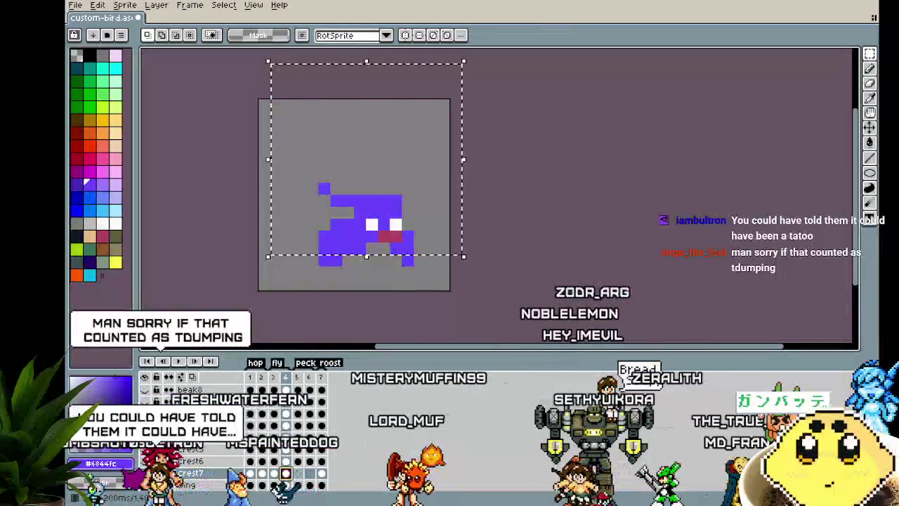
key("ctrl+v")
key("Right")
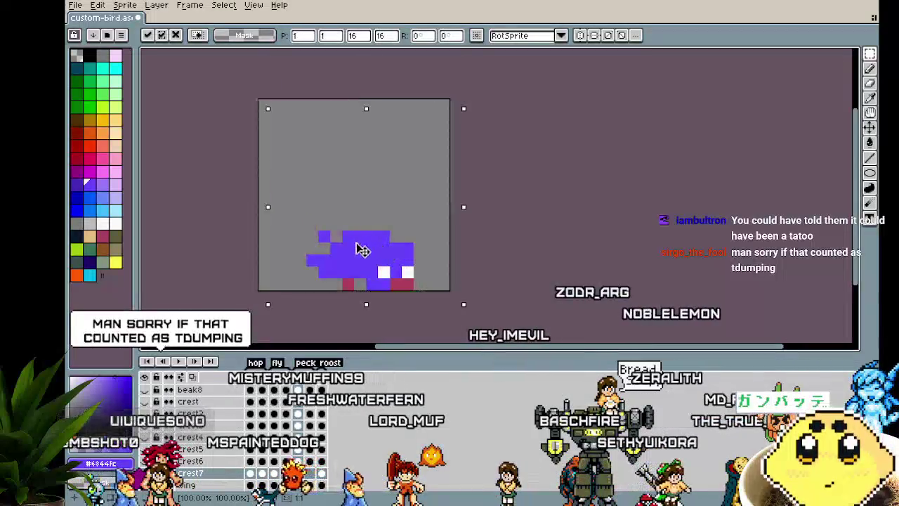
key("Right")
key("Right")
key("Down")
key("Down")
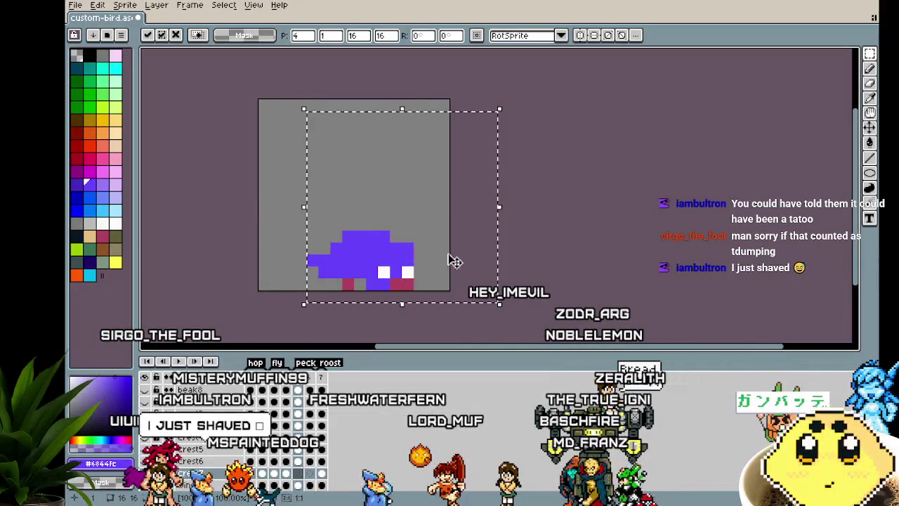
key("w")
left_click(422, 205)
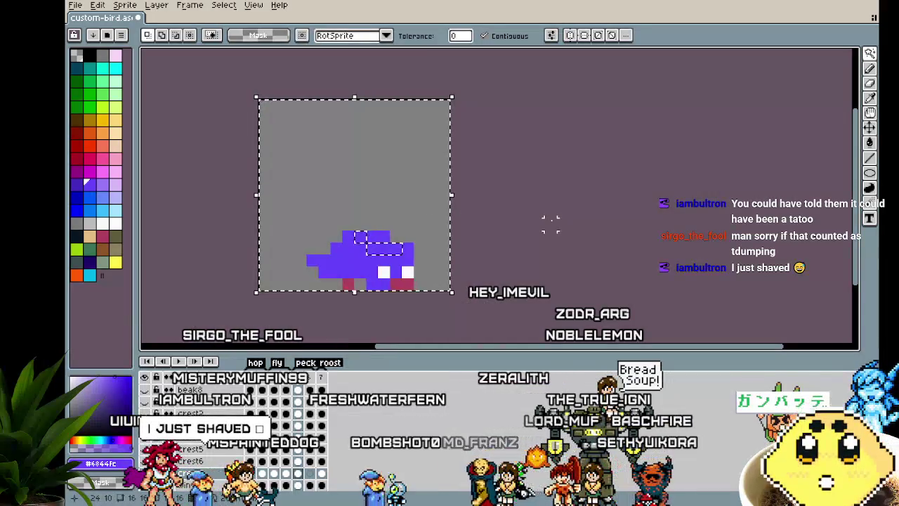
Step: Paste the crest into another frame raised two pixels, commit it and play the animation
key("ctrl+d")
left_click(314, 476)
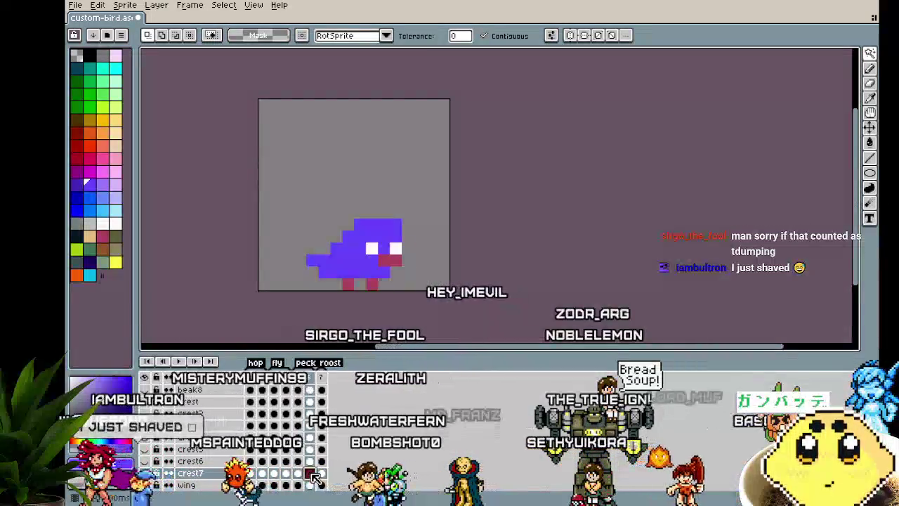
key("ctrl+v")
mouse_move(317, 244)
left_mouse_down()
mouse_move(324, 219)
mouse_move(338, 226)
mouse_move(312, 221)
left_mouse_up()
key("Return")
key("w")
scroll(504, 246, "down", 1)
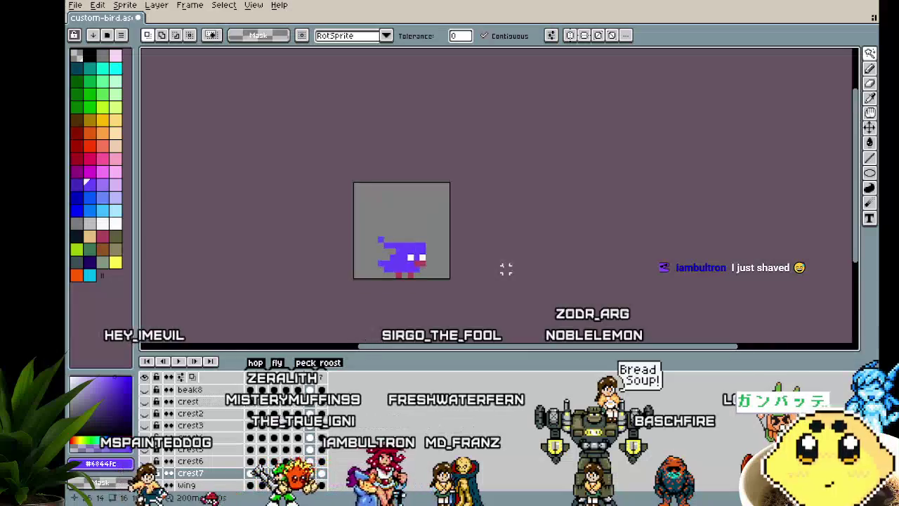
key("Return")
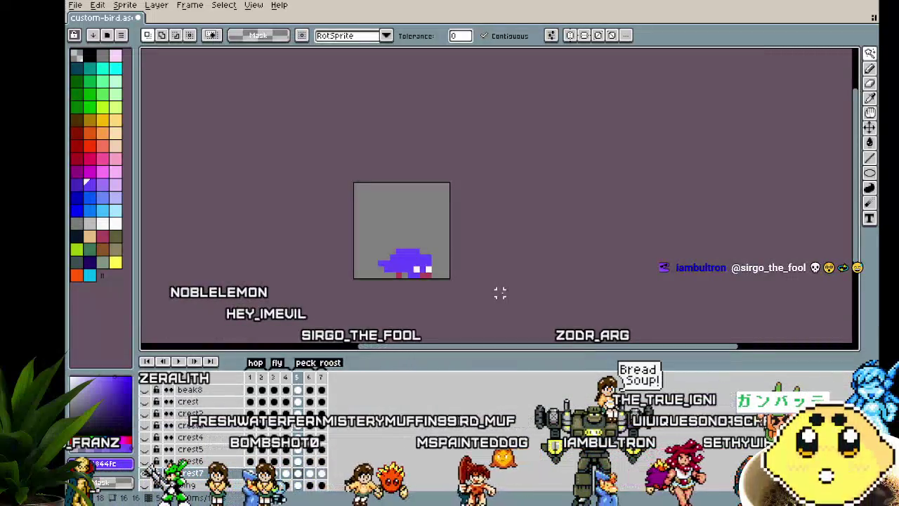
scroll(500, 293, "up", 3)
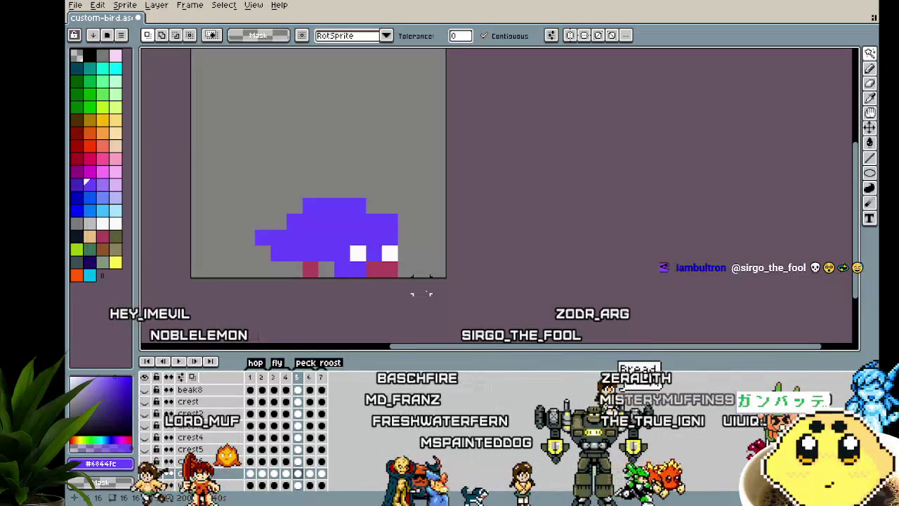
left_click_drag(422, 293, 426, 294)
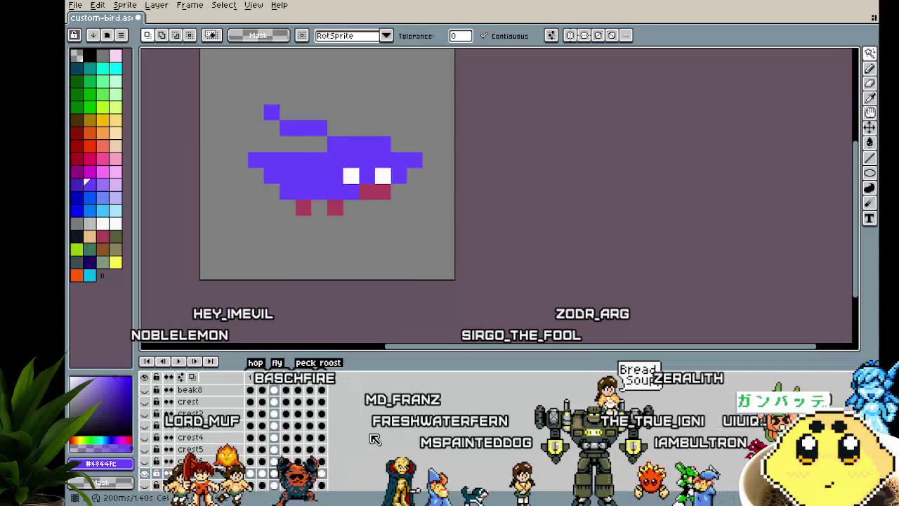
key("period")
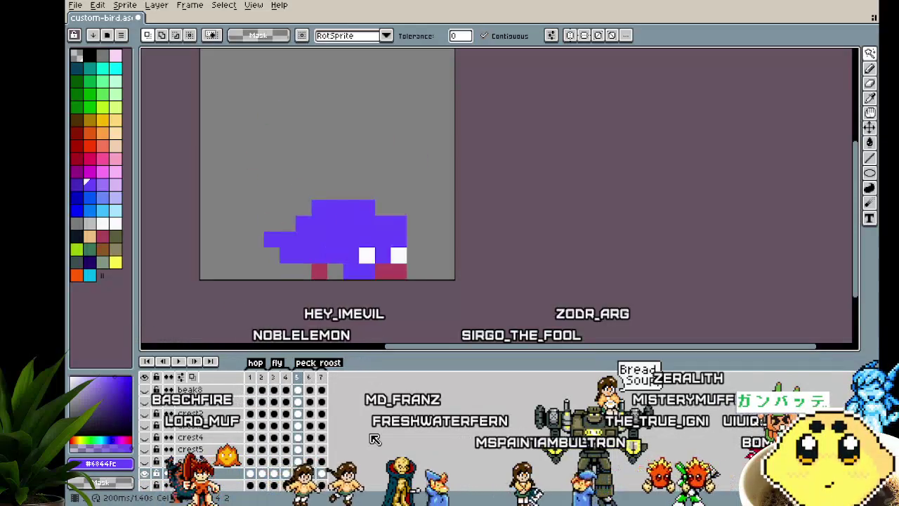
key("period")
key("Return")
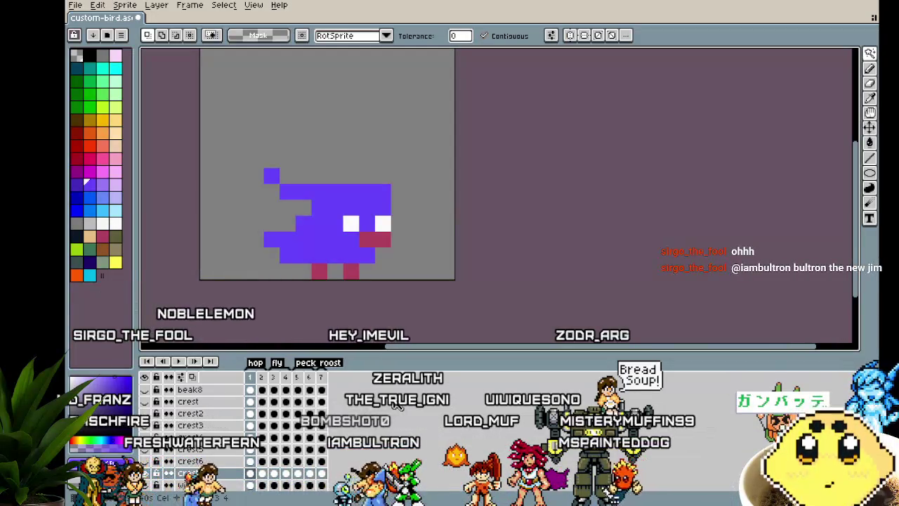
left_click_drag(324, 313, 353, 300)
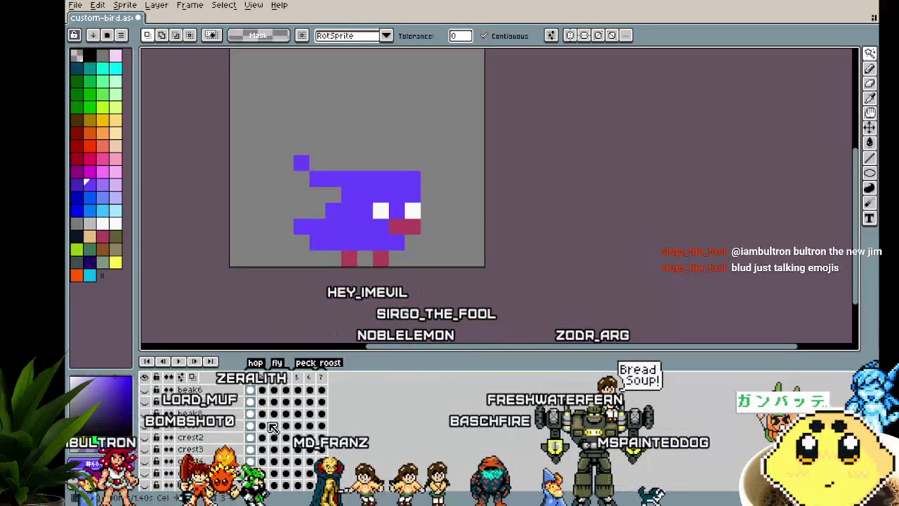
left_click_drag(369, 318, 355, 319)
scroll(260, 441, "up", 3)
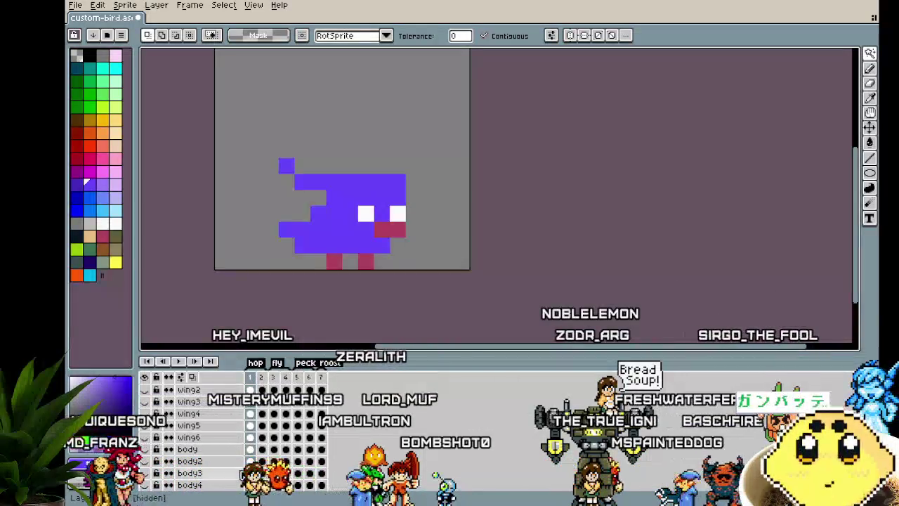
left_click(189, 437)
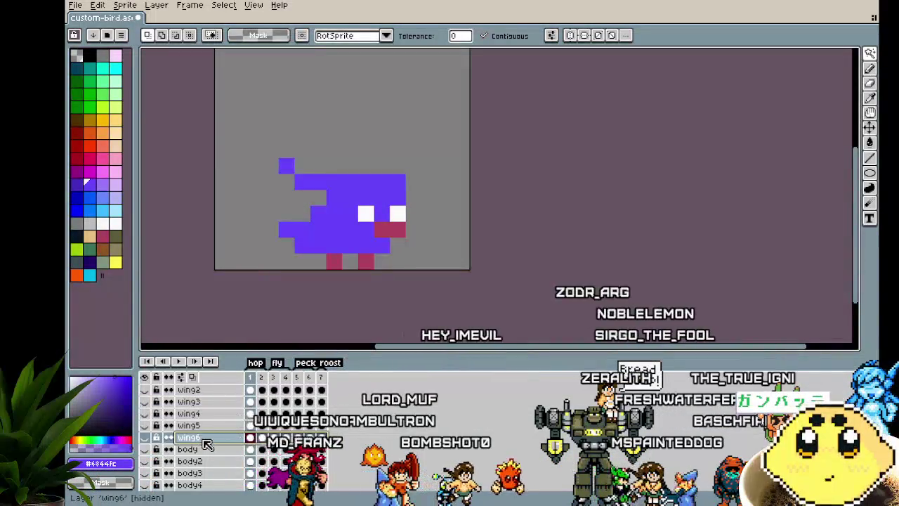
Step: Add a new layer directly beneath wing6 and rename it wing7
right_click(204, 439)
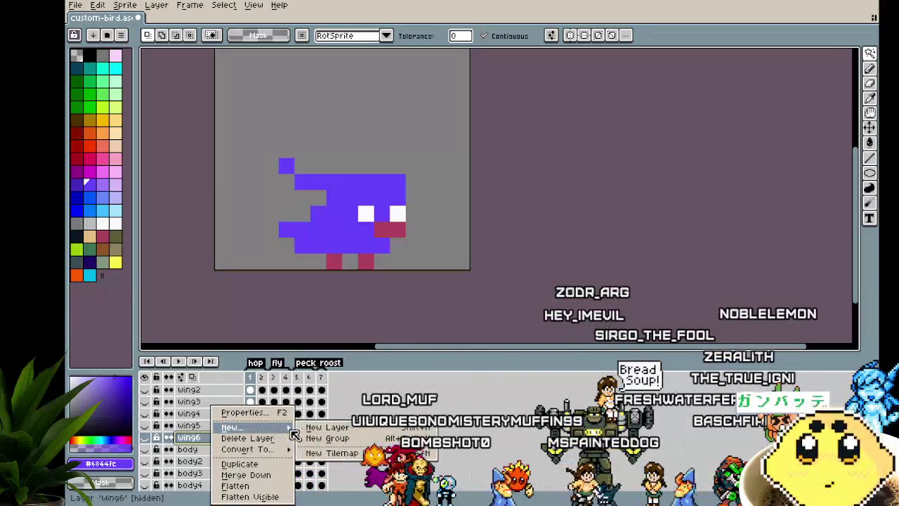
left_click(309, 432)
scroll(211, 456, "down", 2)
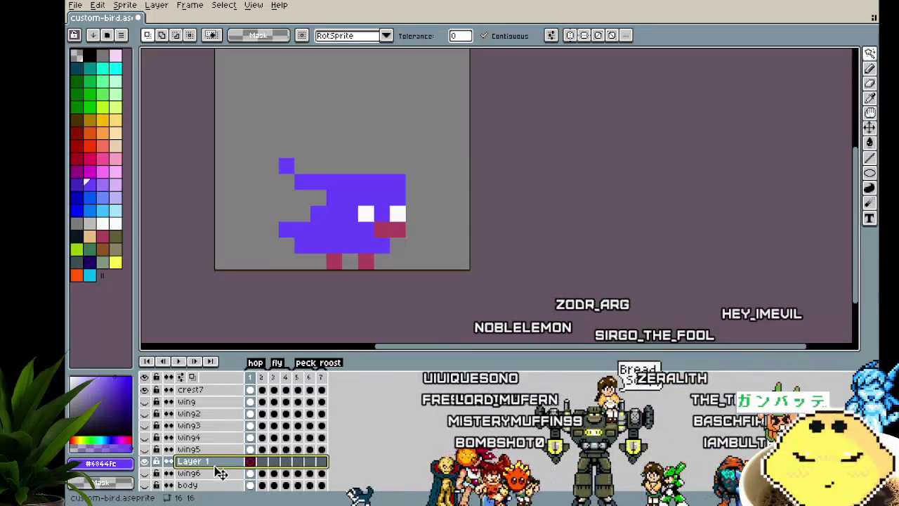
left_click_drag(220, 484, 218, 480)
double_click(211, 474)
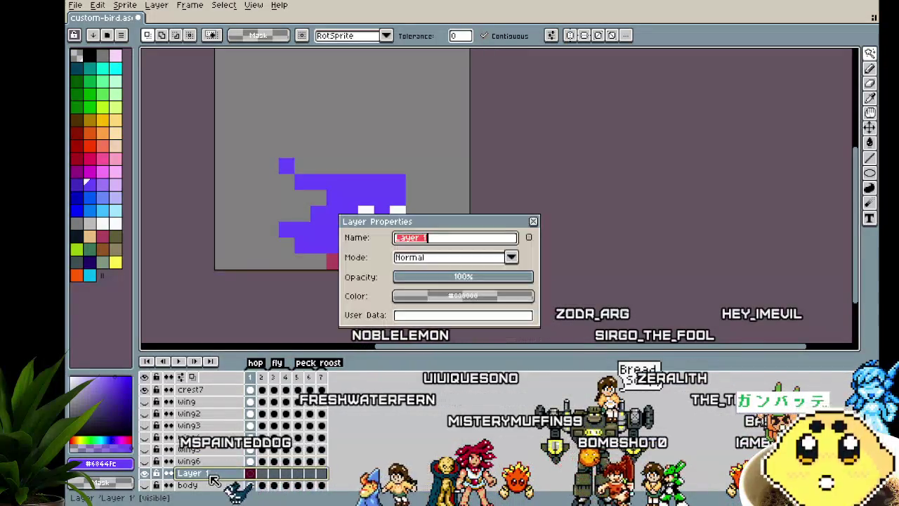
type("wing7")
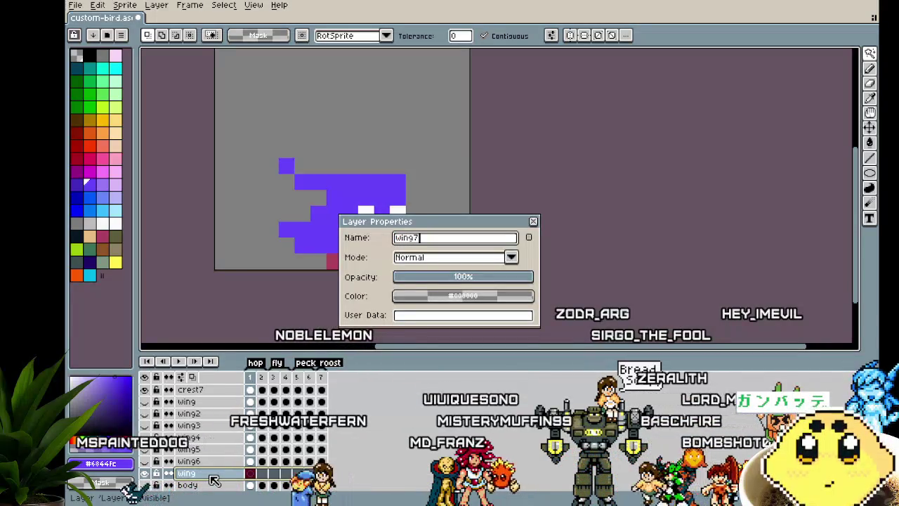
key("Return")
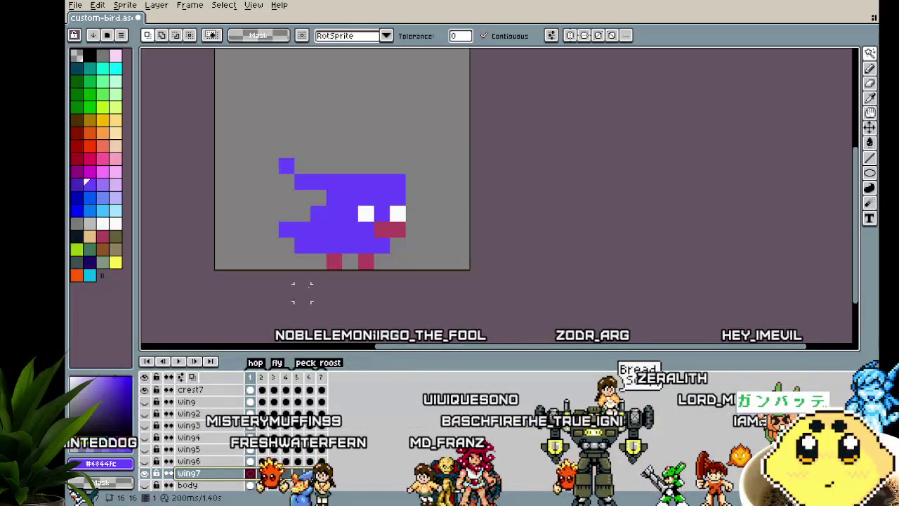
Step: Pick yellow and paint wing pixels on the bird in frame 3
key("b")
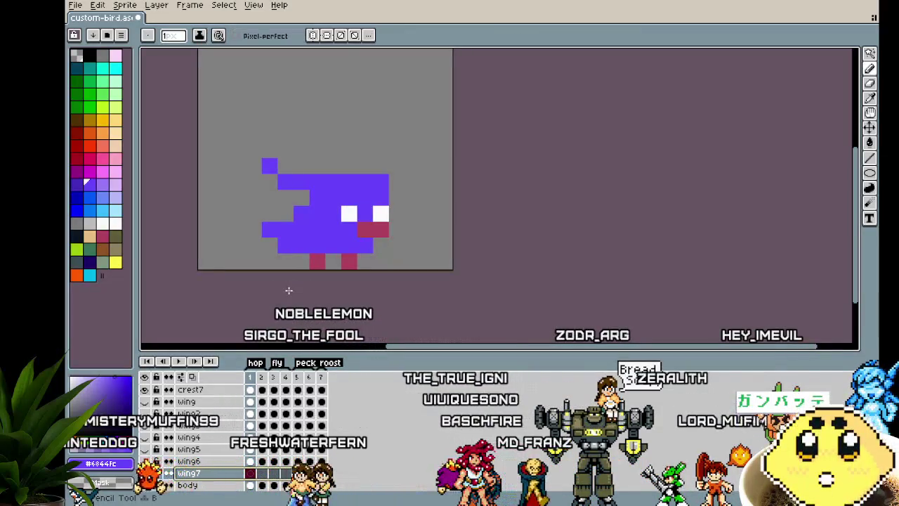
left_click_drag(288, 291, 276, 293)
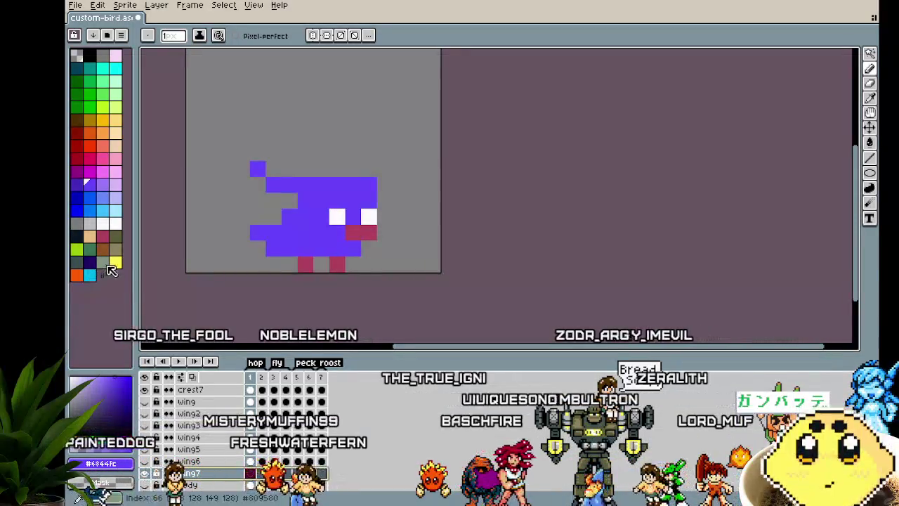
left_click(119, 263)
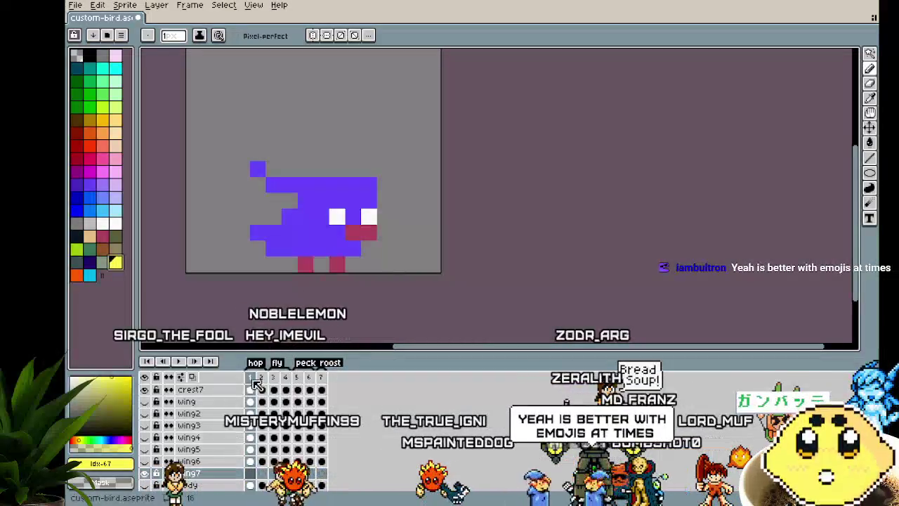
scroll(324, 270, "up", 1)
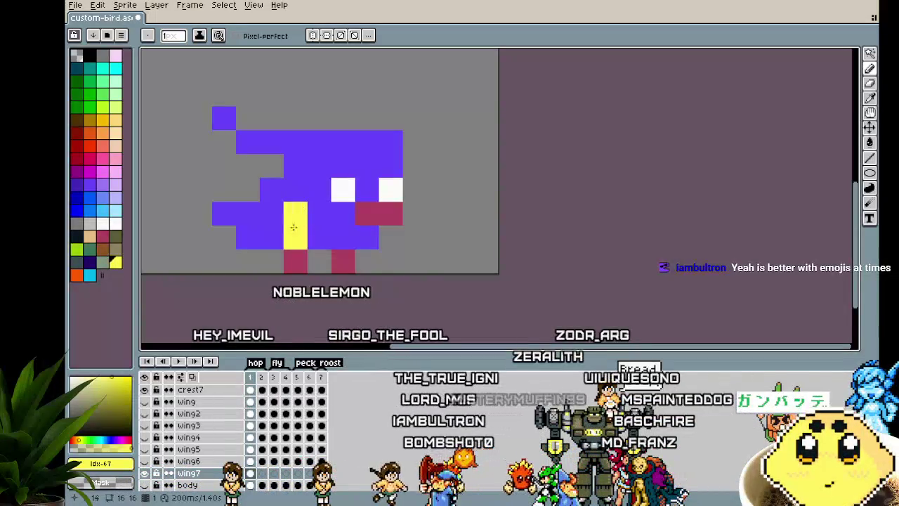
key("Right")
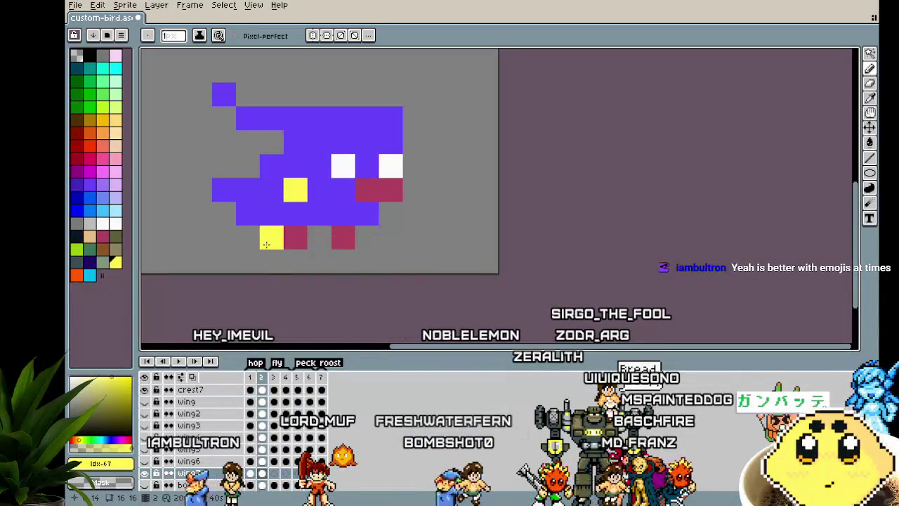
key("Right")
scroll(297, 190, "up", 2)
mouse_move(297, 190)
left_mouse_down()
mouse_move(271, 141)
mouse_move(297, 144)
left_mouse_up()
left_click(297, 144)
left_click(281, 162)
Step: Add a yellow wing pixel on frame 5, step through the frames and play the animation
scroll(415, 260, "down", 3)
scroll(406, 260, "up", 2)
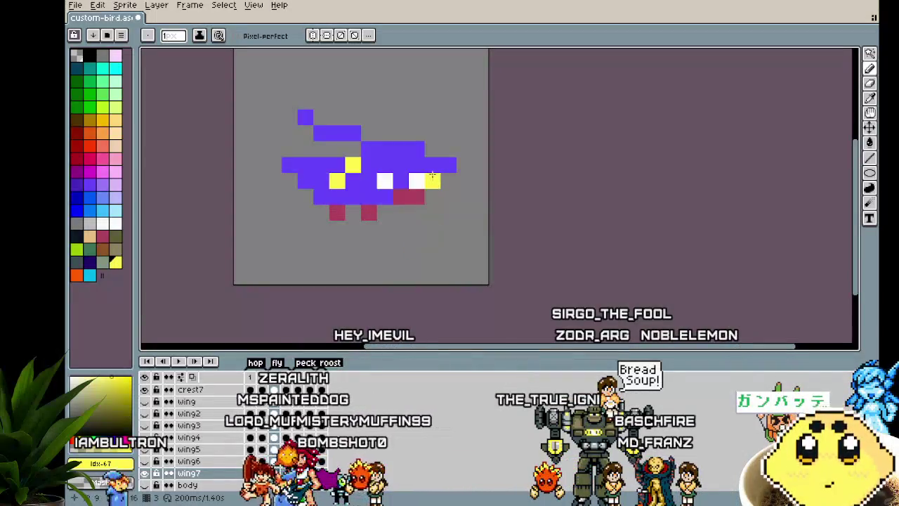
scroll(431, 258, "down", 1)
scroll(427, 254, "down", 2)
scroll(426, 257, "up", 1)
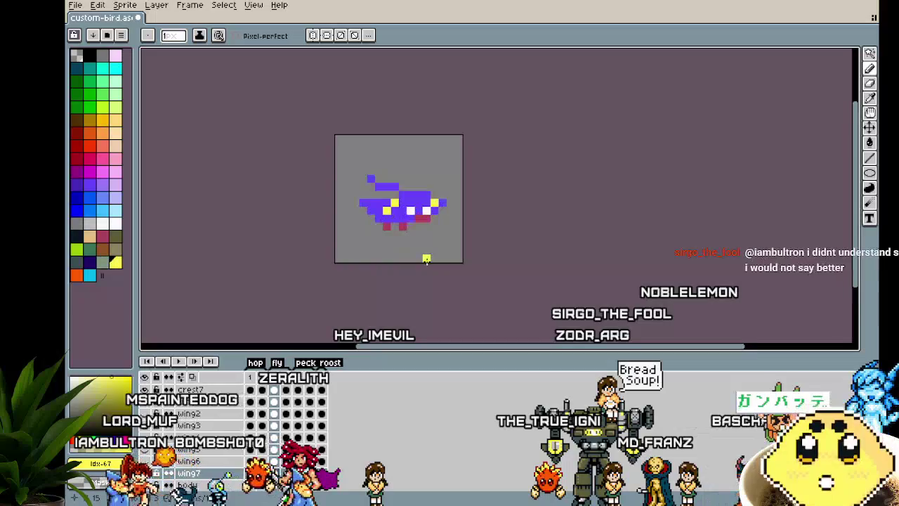
scroll(427, 258, "up", 1)
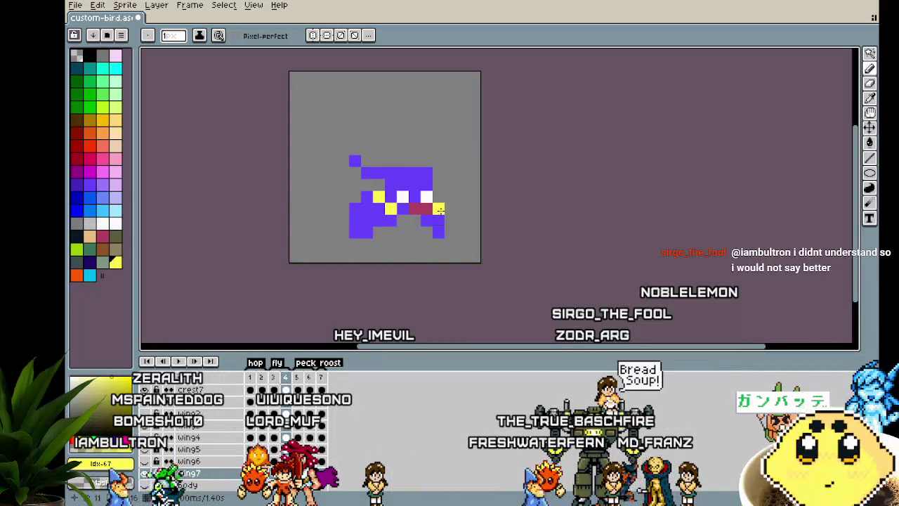
key("Right")
left_click(387, 232)
key("Right")
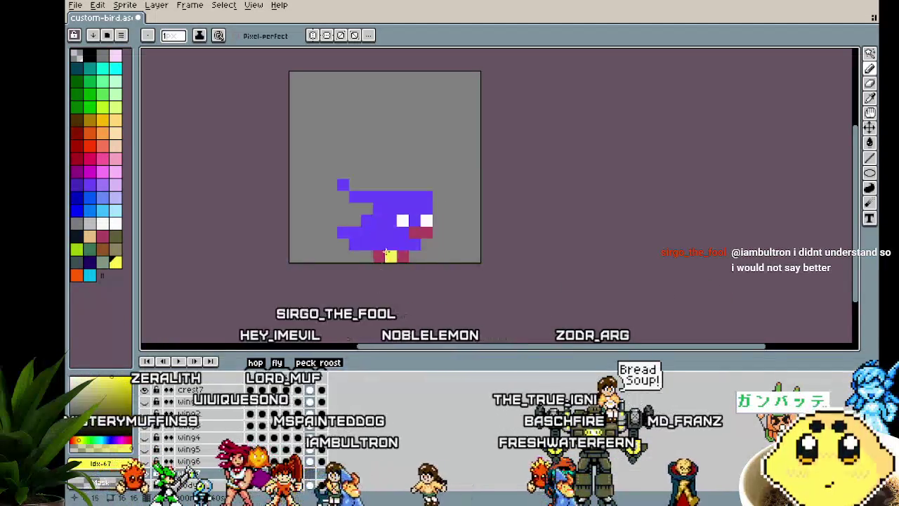
key("Right")
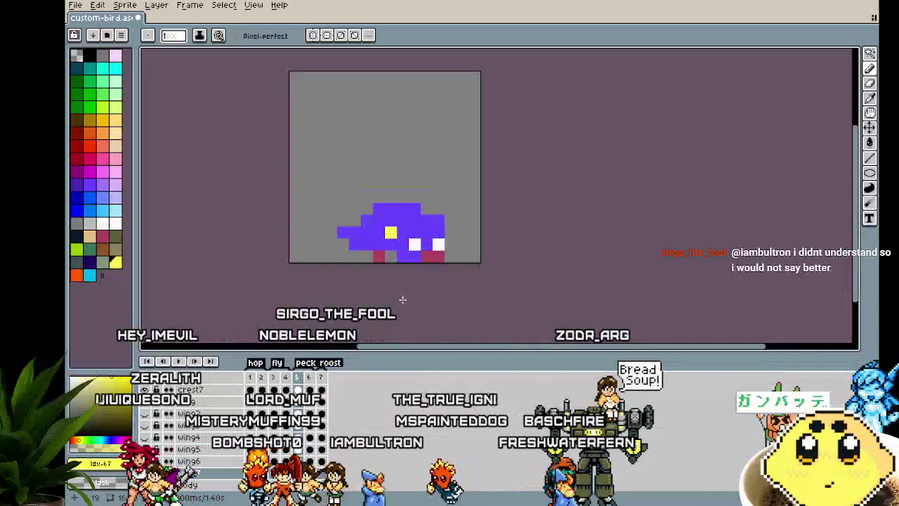
key("Right")
key("Right")
key("Right")
key("Right")
key("Return")
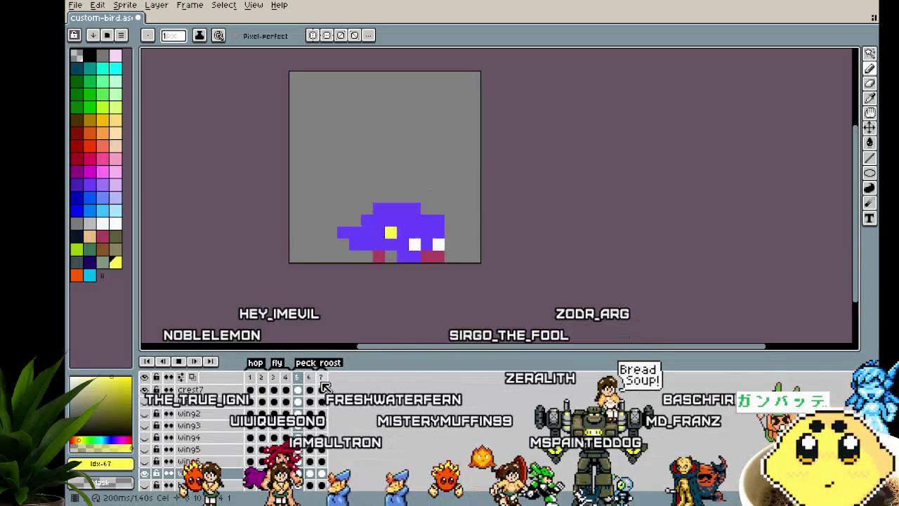
Step: Play and stop the animation from frame 4, then pan and step to the next frame
scroll(329, 388, "up", 1)
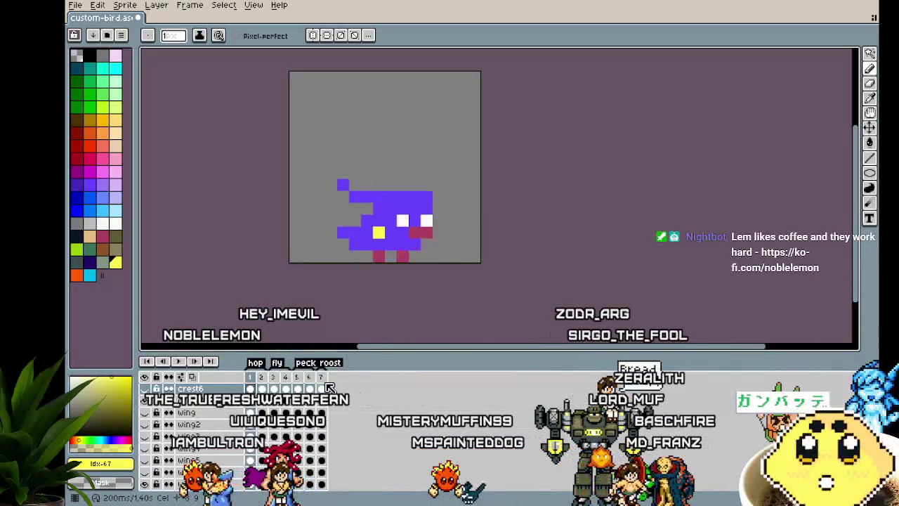
left_click(286, 387)
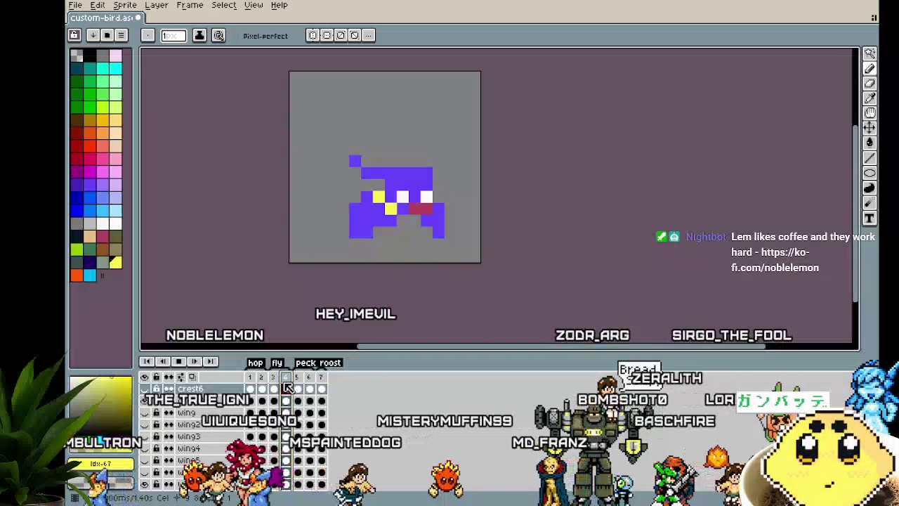
key("Return")
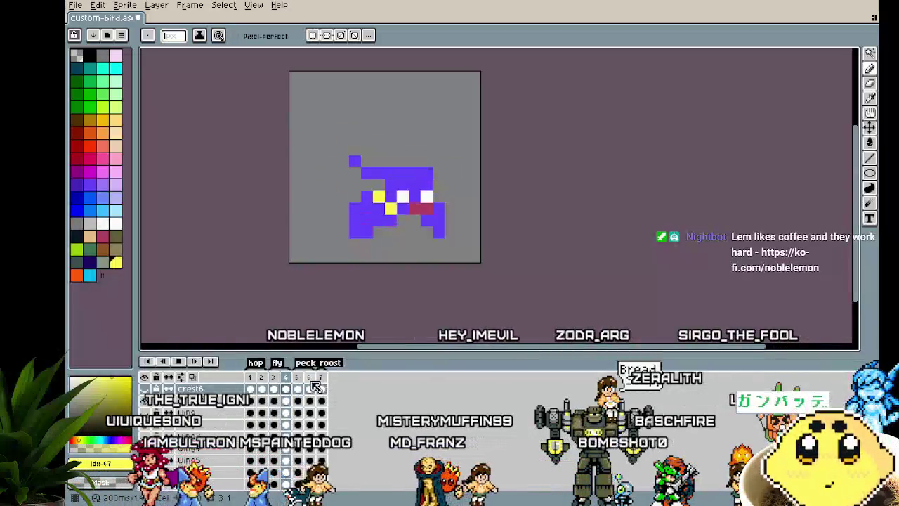
key("Return")
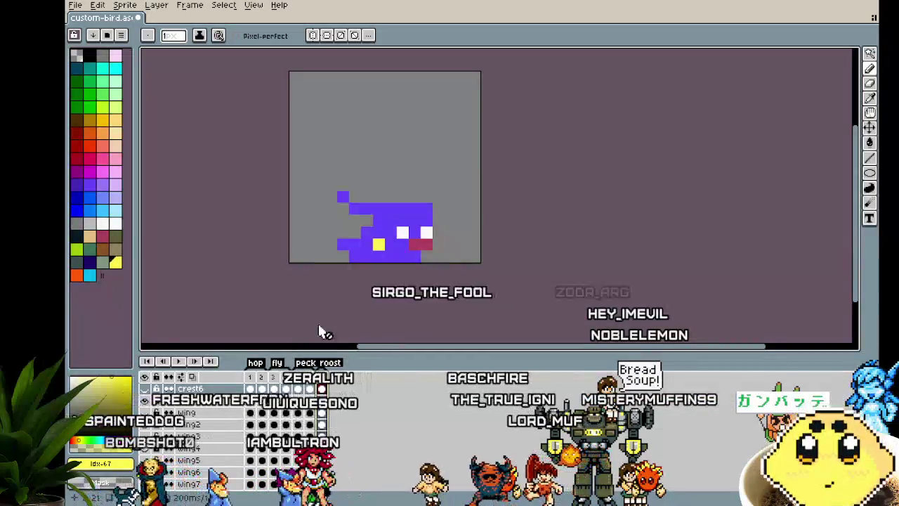
left_click_drag(361, 231, 340, 227)
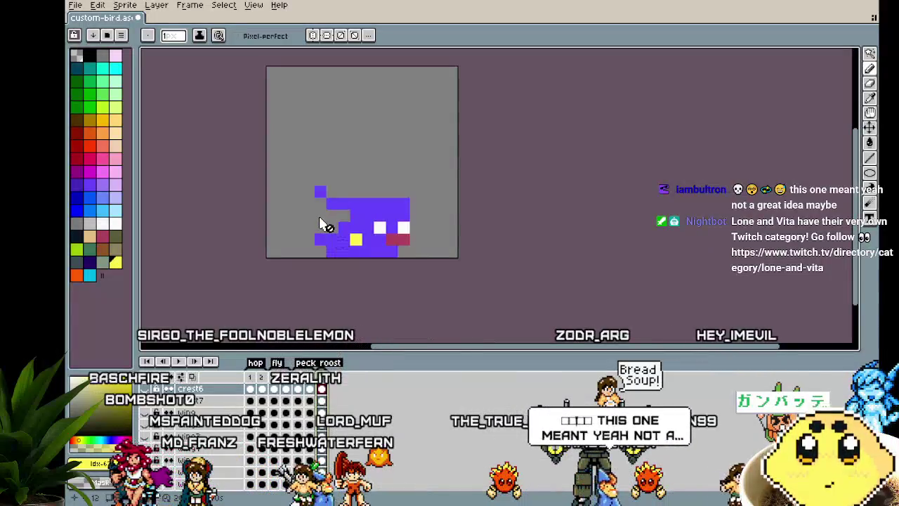
left_click_drag(323, 225, 330, 227)
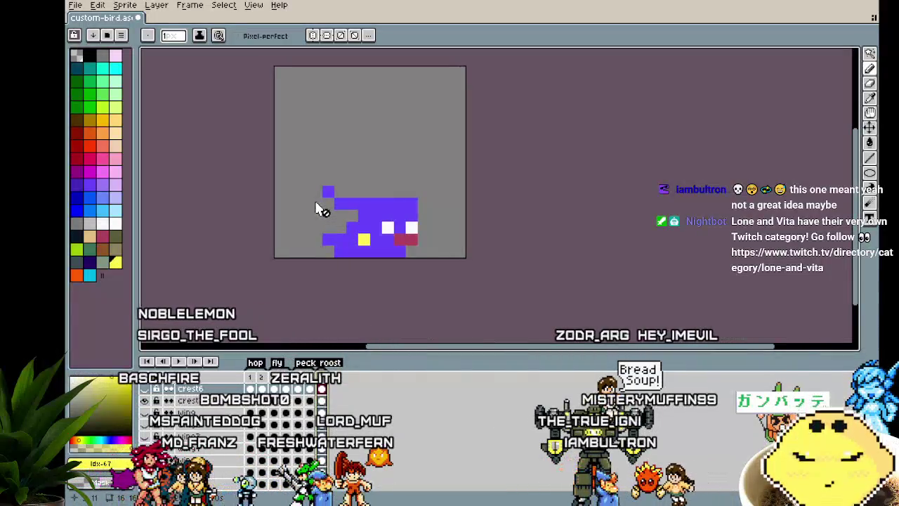
key("ctrl")
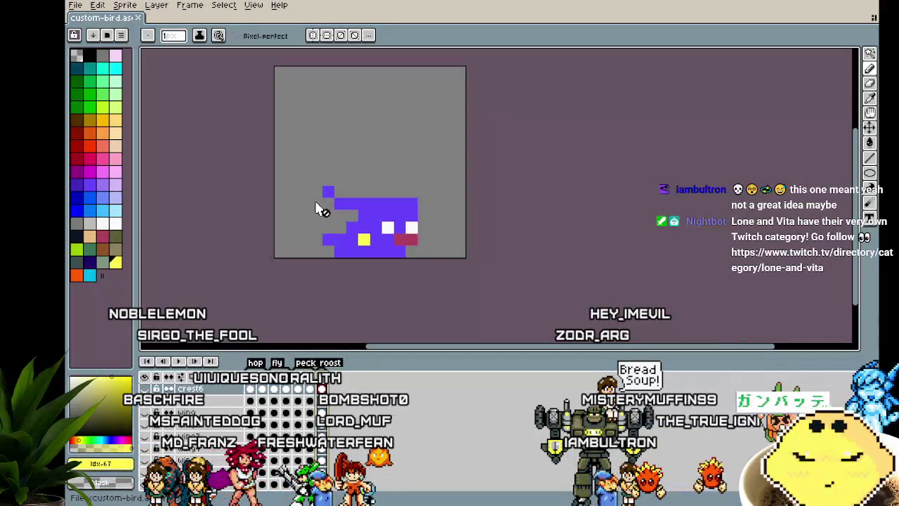
key("Right")
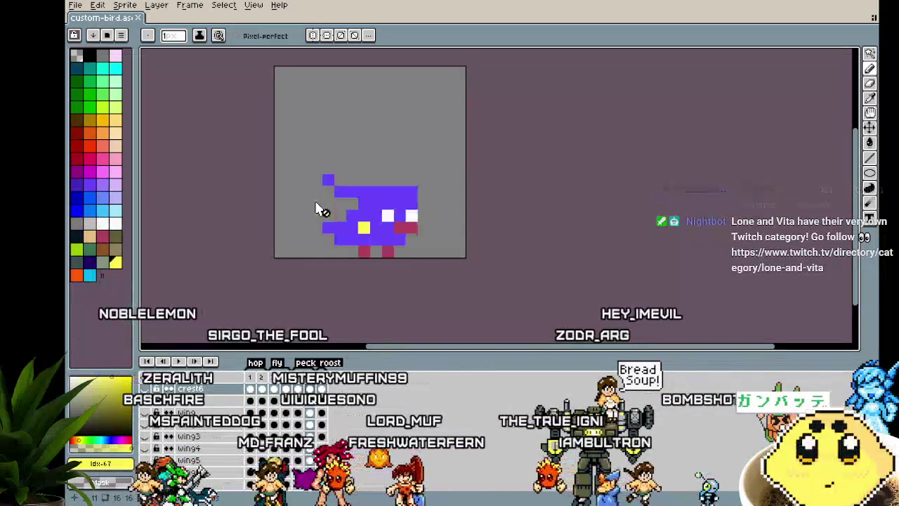
Step: Make the hidden tail6 layer visible again
scroll(190, 449, "down", 3)
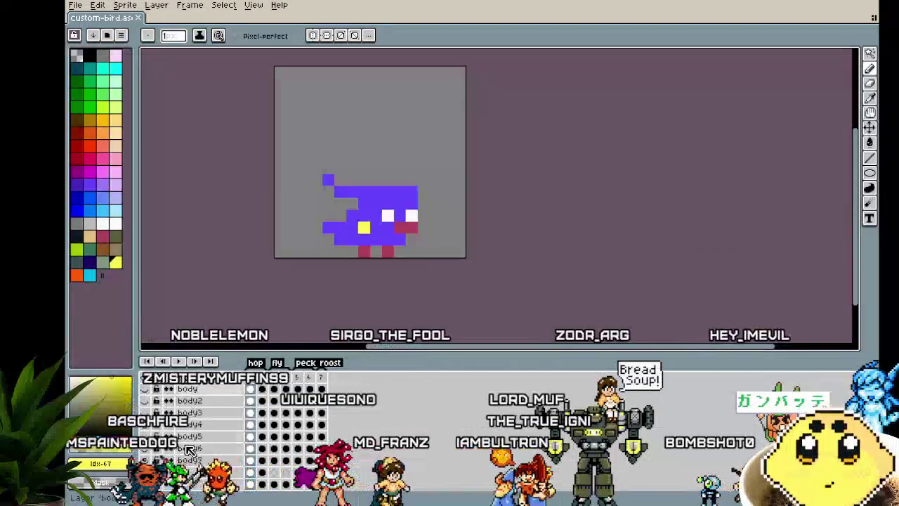
scroll(189, 448, "down", 2)
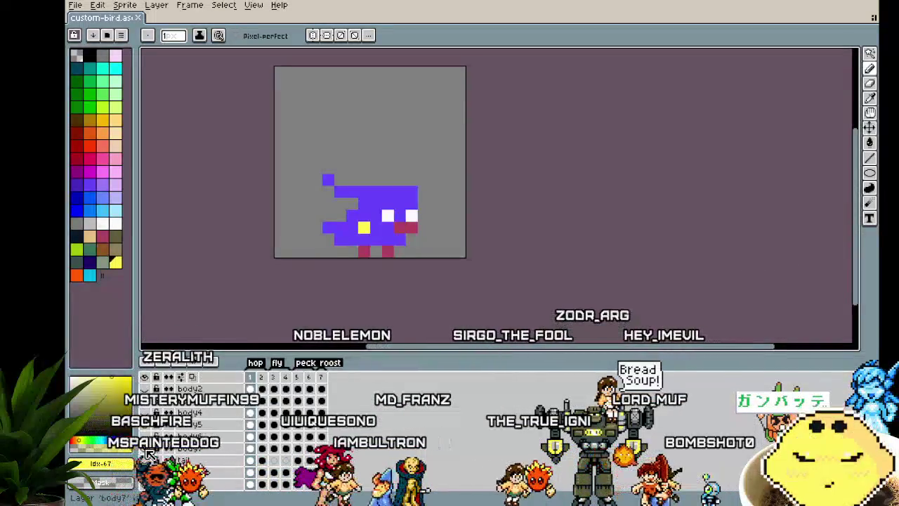
scroll(148, 454, "up", 2)
scroll(149, 429, "down", 3)
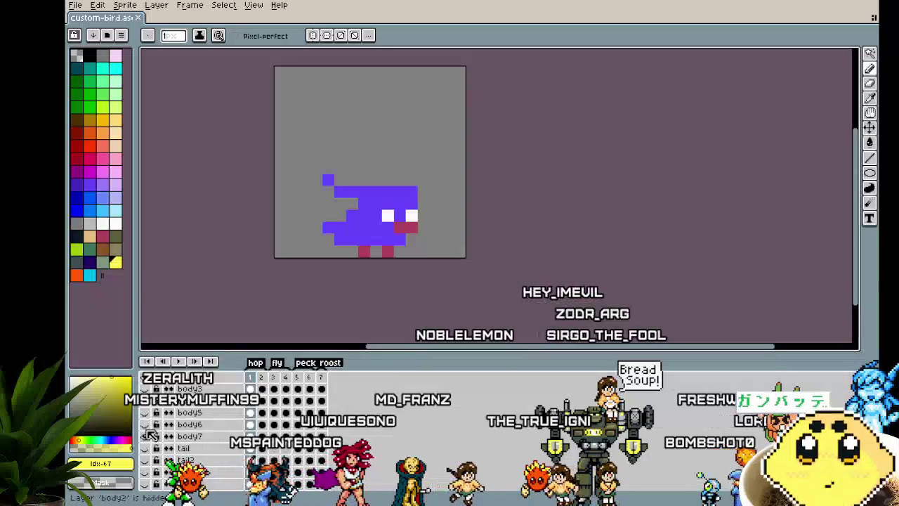
left_click(147, 472)
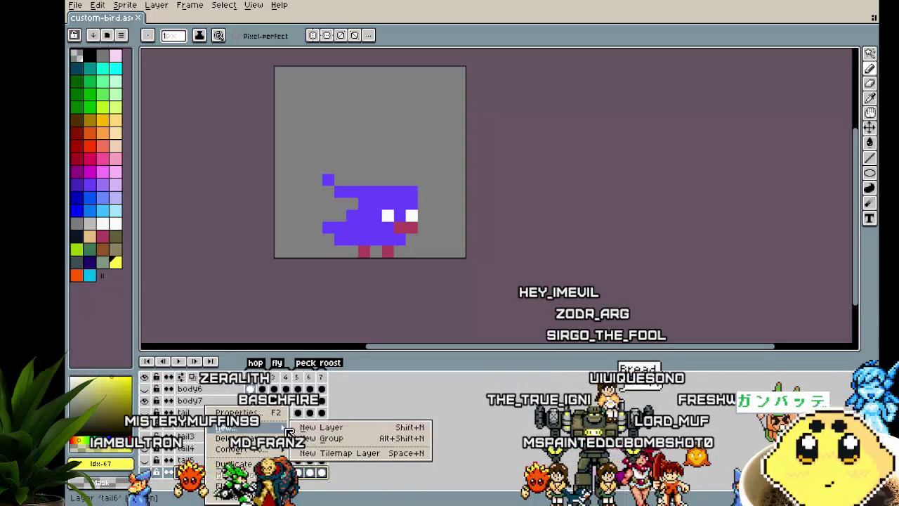
Step: Add a new layer named tail7 below tail6, then hide tail6
left_click(313, 428)
double_click(207, 473)
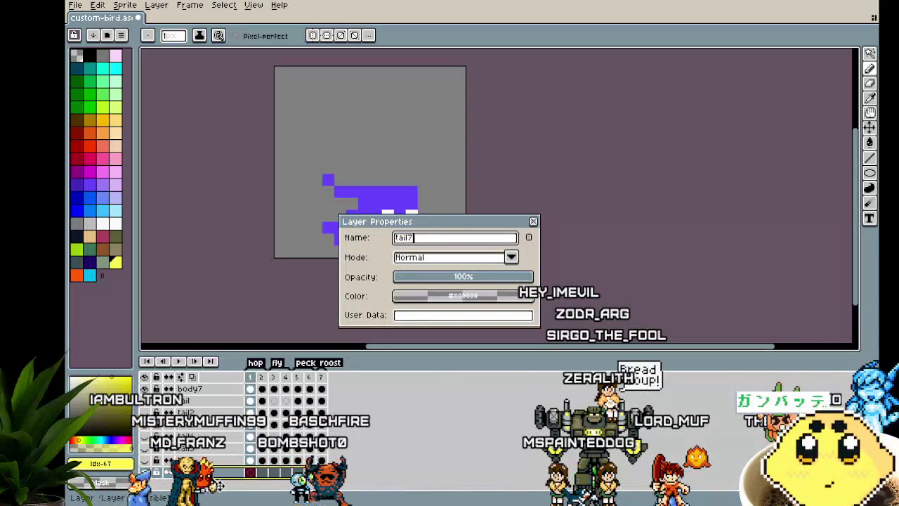
key("Return")
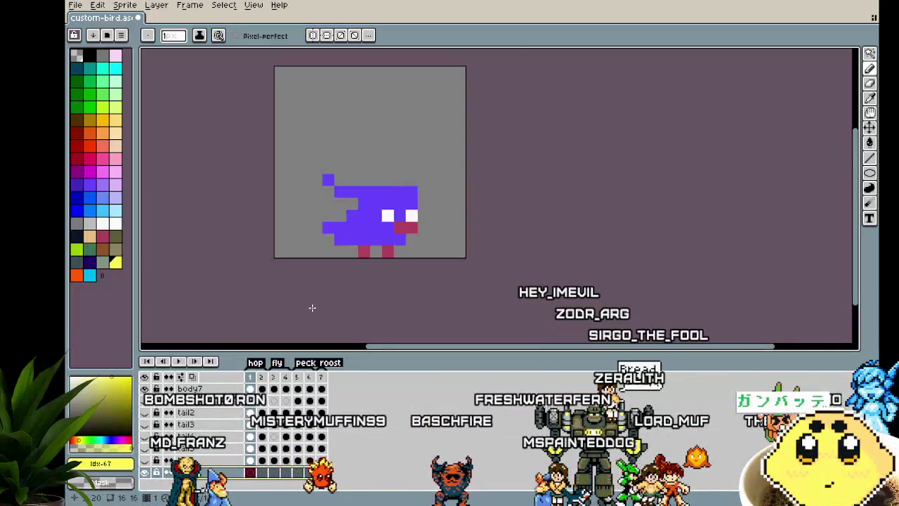
left_click(145, 464)
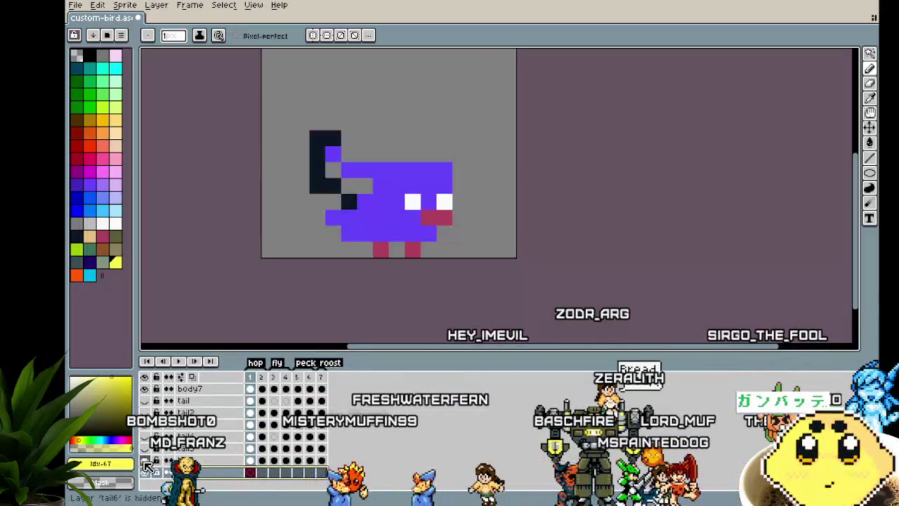
Step: Hide the dark tail layer and draw a yellow tail, shifting it toward the bottom-left
left_click(146, 471)
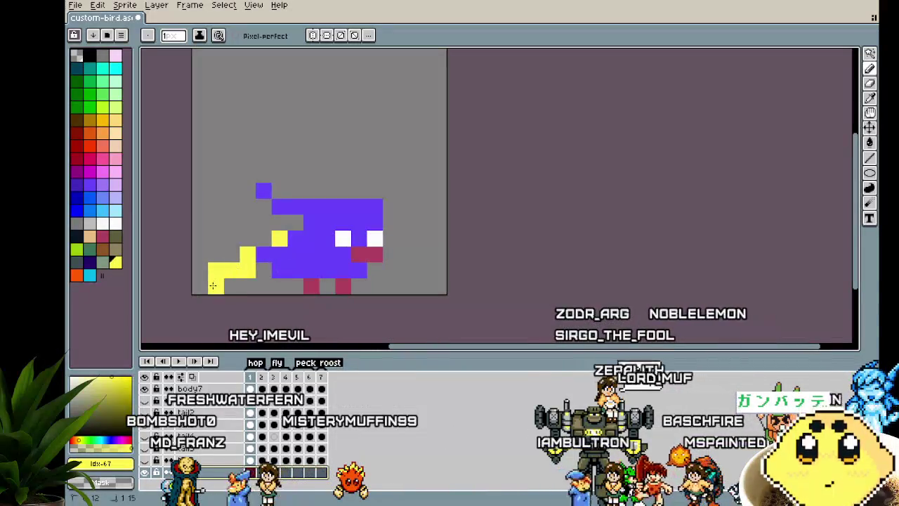
left_click(264, 270)
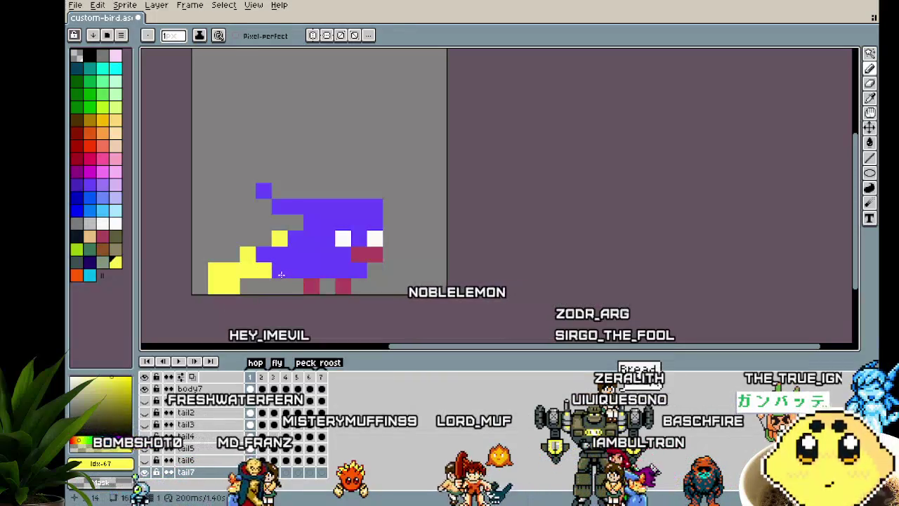
key("ctrl+z")
key("ctrl+z")
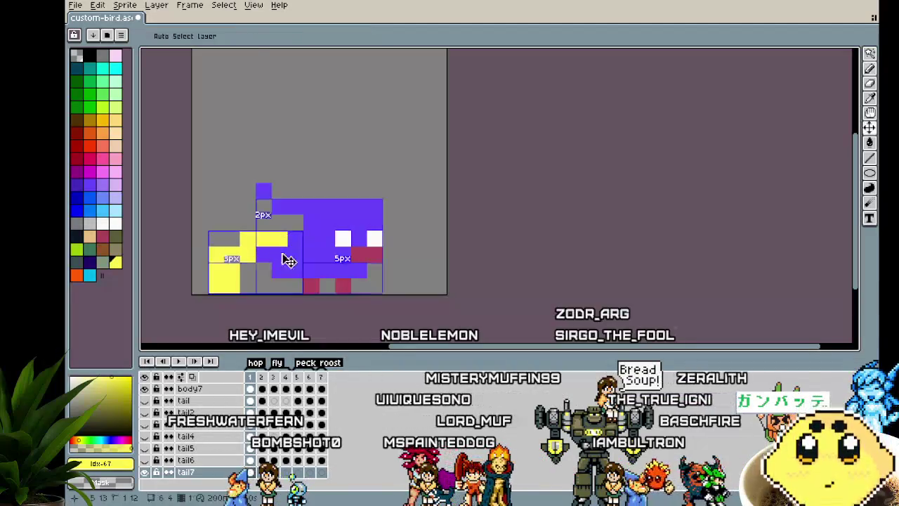
key("ctrl+z")
mouse_move(280, 248)
left_mouse_down()
mouse_move(189, 287)
mouse_move(267, 271)
left_mouse_up()
key("ctrl+z")
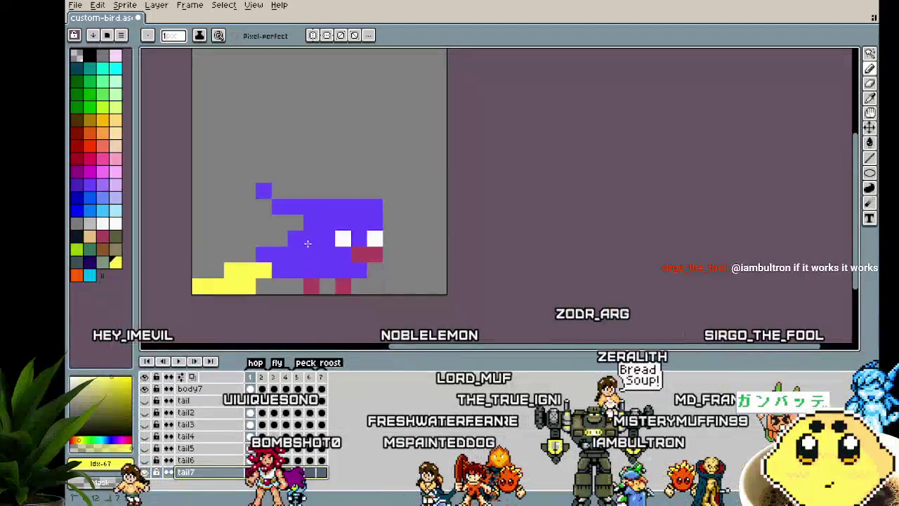
scroll(280, 321, "down", 2)
scroll(280, 321, "up", 1)
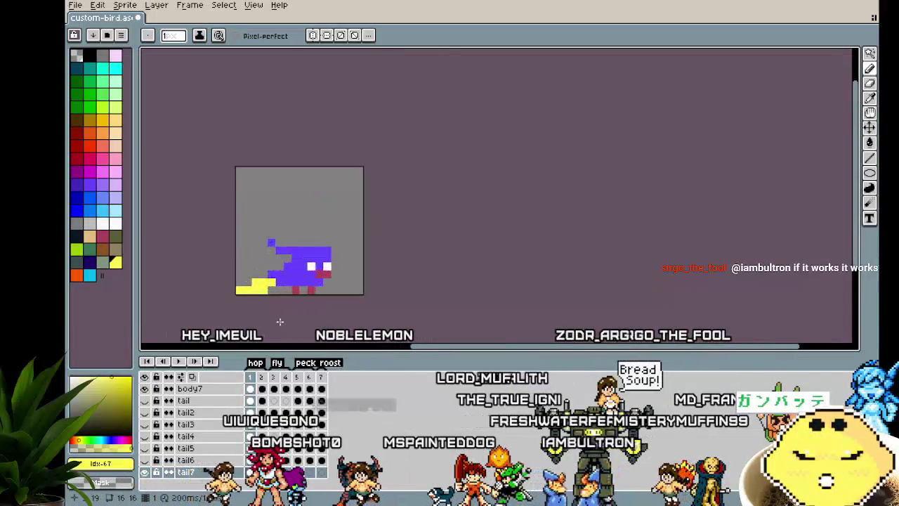
scroll(280, 321, "up", 1)
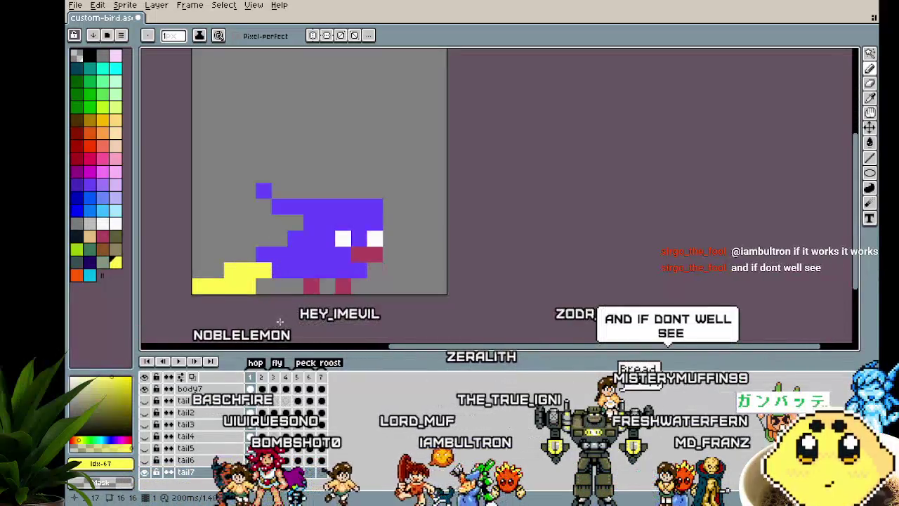
Step: Toggle onion skinning, then magic-wand select around the bird and deselect
key("F3")
left_click(194, 376)
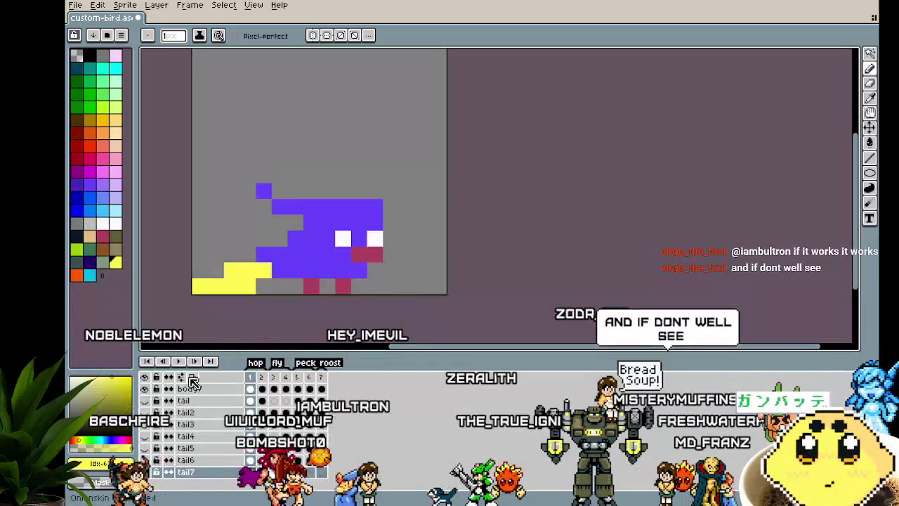
key("w")
left_click(298, 160)
key("ctrl+d")
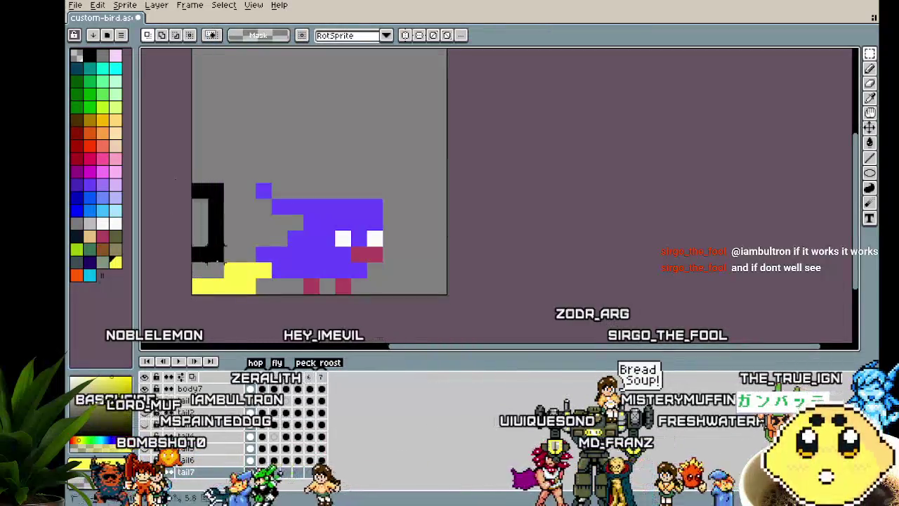
Step: Paste the yellow tail into frame 2, raised one pixel, and apply it
left_click_drag(191, 228, 322, 167)
left_click(262, 473)
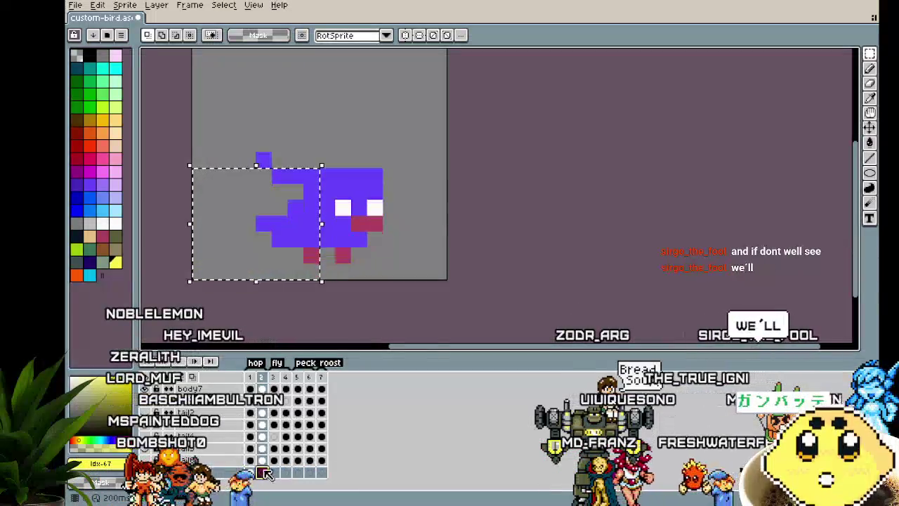
key("ctrl+v")
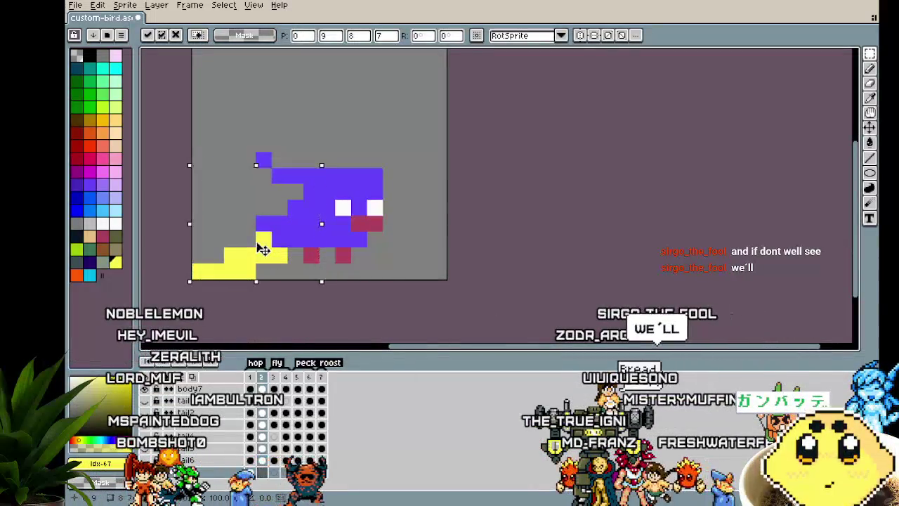
left_click_drag(263, 251, 264, 234)
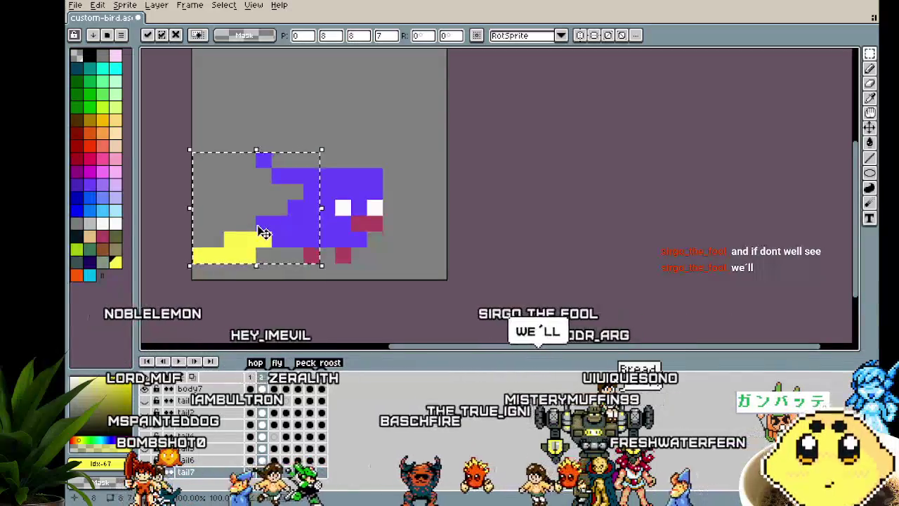
key("period")
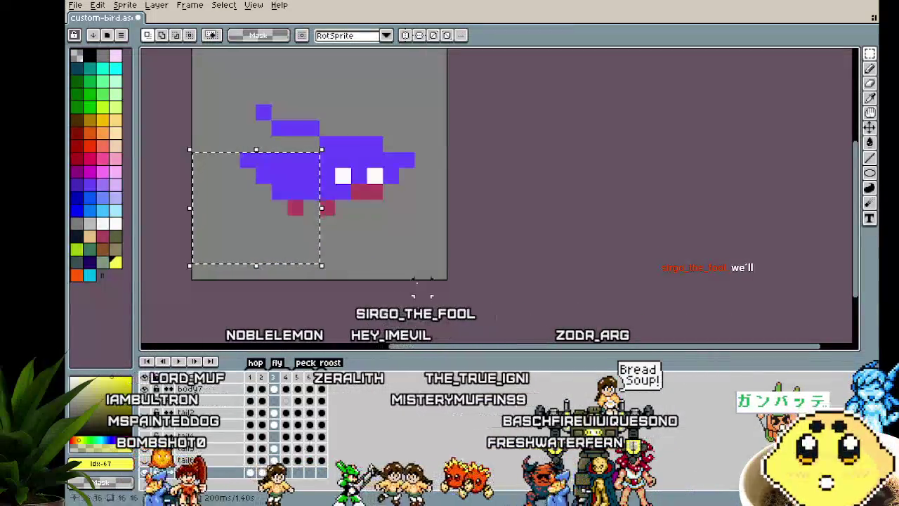
key("ctrl+z")
key("ctrl+z")
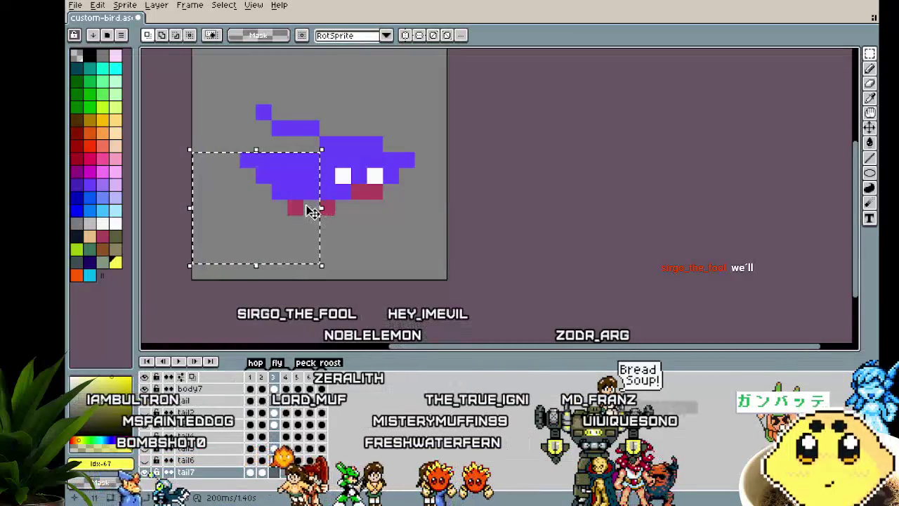
Step: Draw a yellow wing across the bird's back in frame 3 and preview the animation
key("b")
left_click(246, 113)
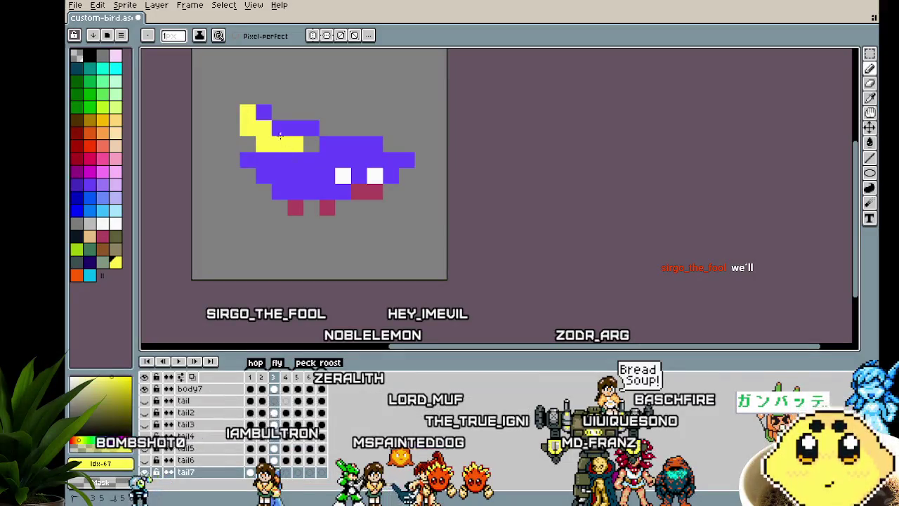
key("ctrl+z")
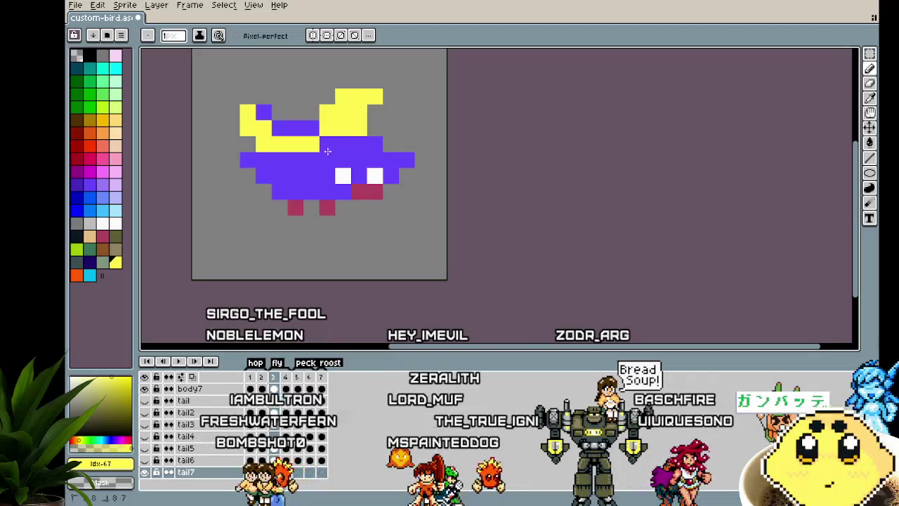
left_click_drag(280, 96, 310, 96)
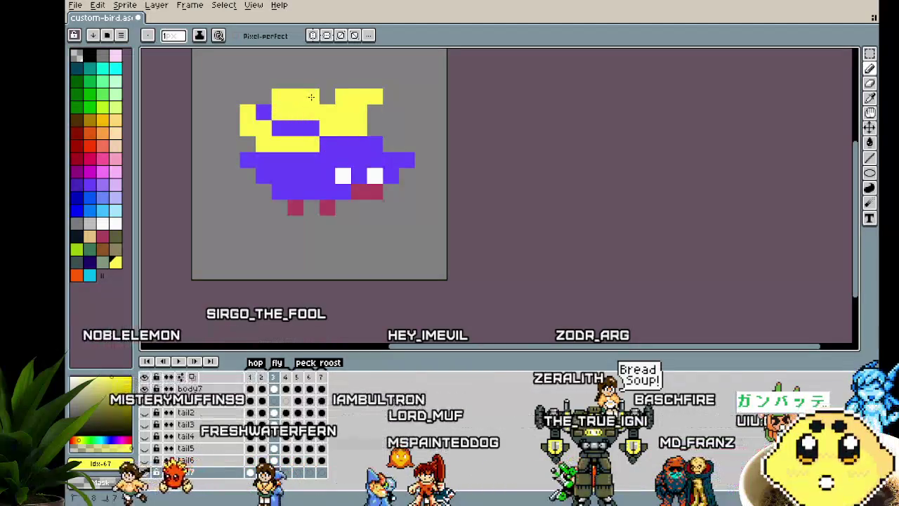
key("Return")
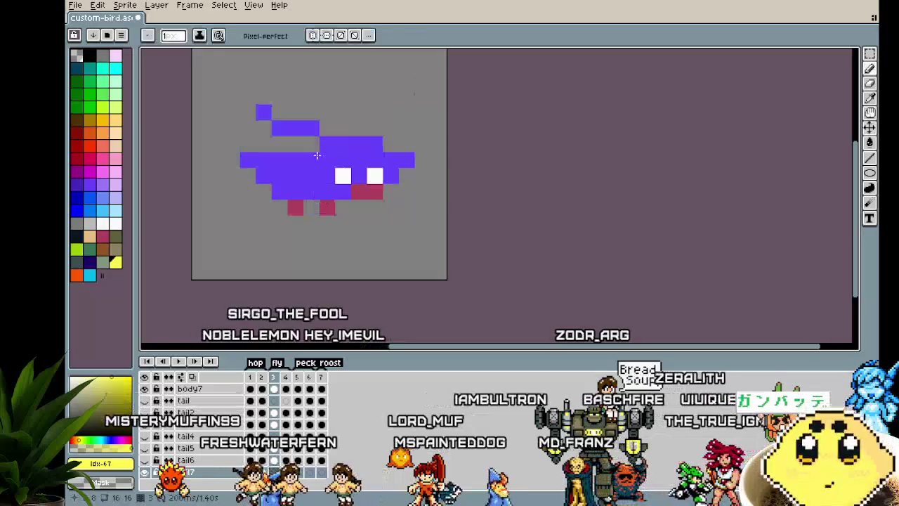
key("Return")
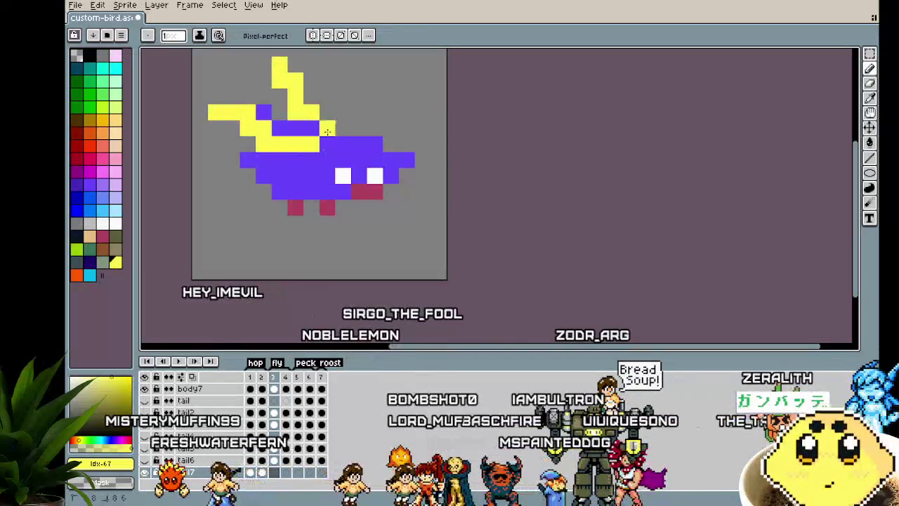
Step: Draw the right raised yellow wing, then select the yellow wings by colour
left_click_drag(356, 125, 391, 96)
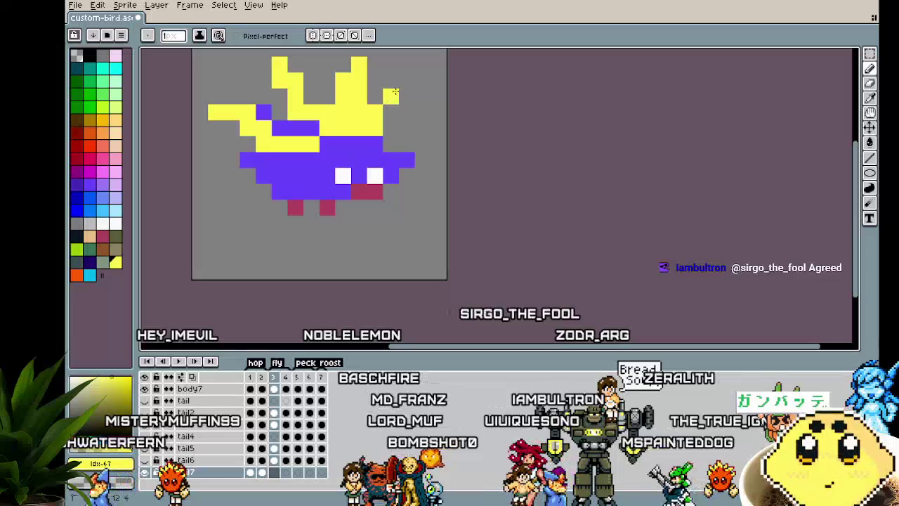
left_click(279, 240)
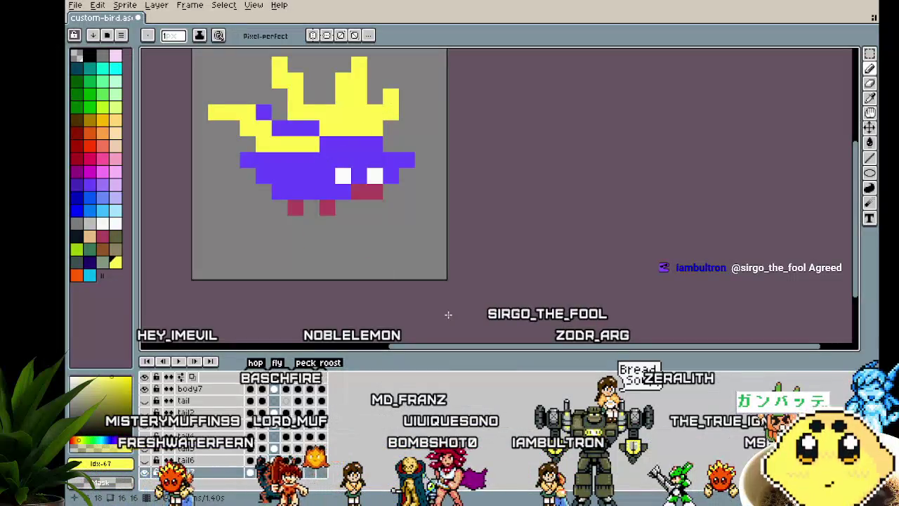
key("Return")
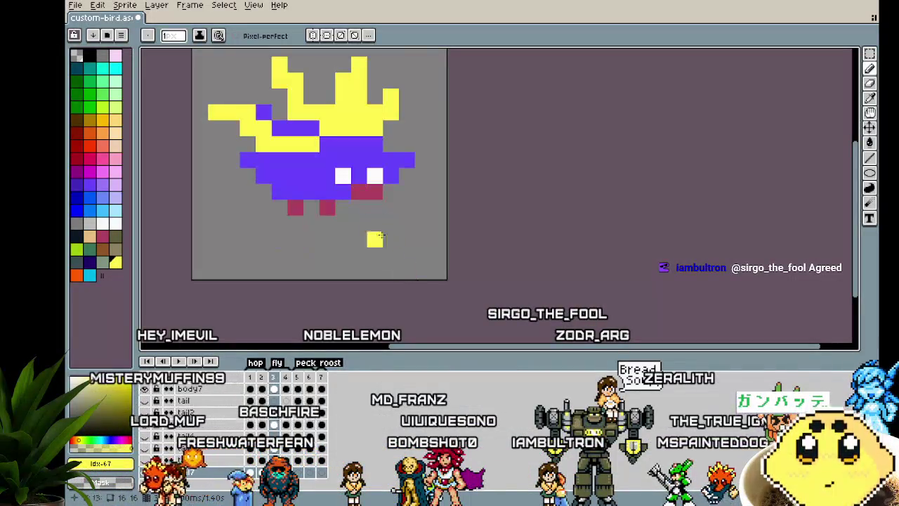
key("w")
left_click(347, 112)
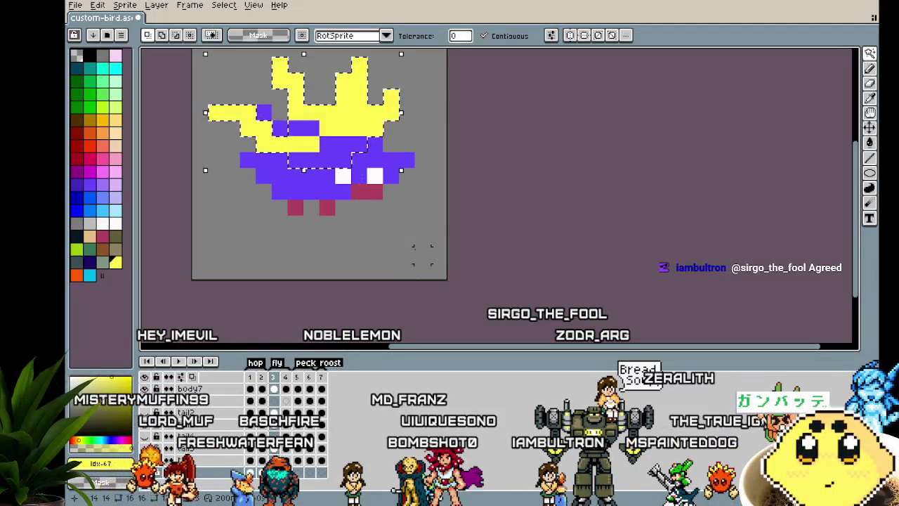
Step: Copy the yellow wings into frame 4, shifted down and one pixel left
key("ctrl+c")
key("Right")
key("ctrl+v")
left_click_drag(304, 169, 320, 202)
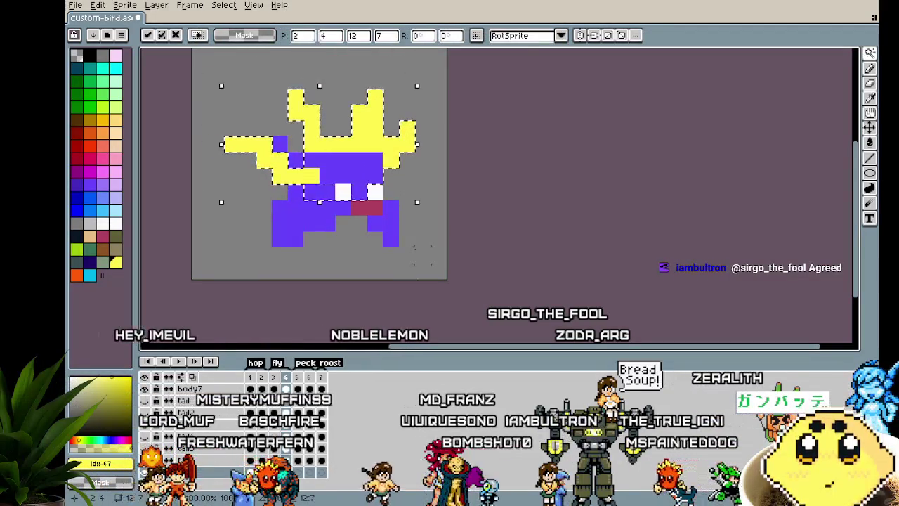
key("Left")
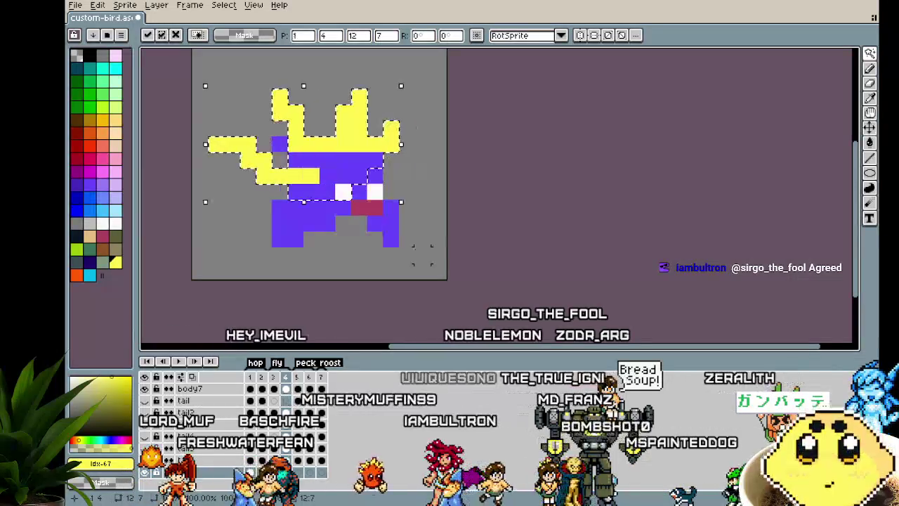
key("Return")
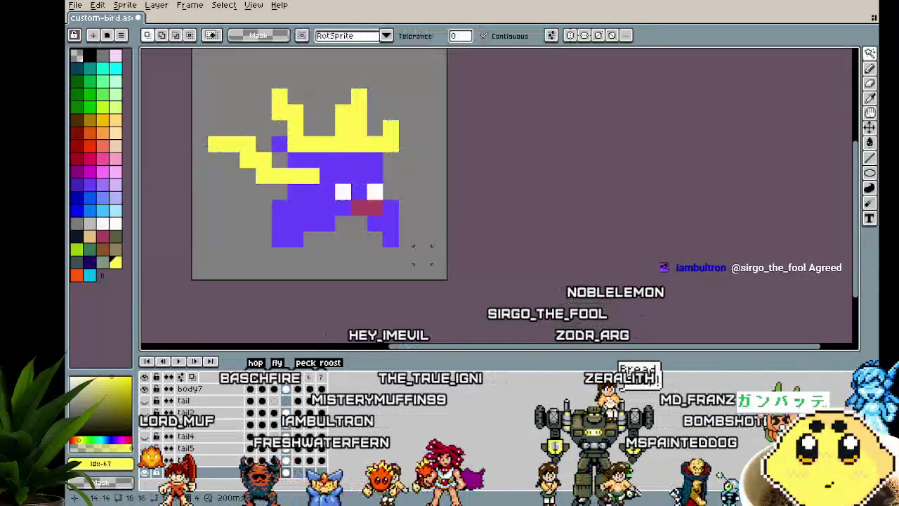
key("Right")
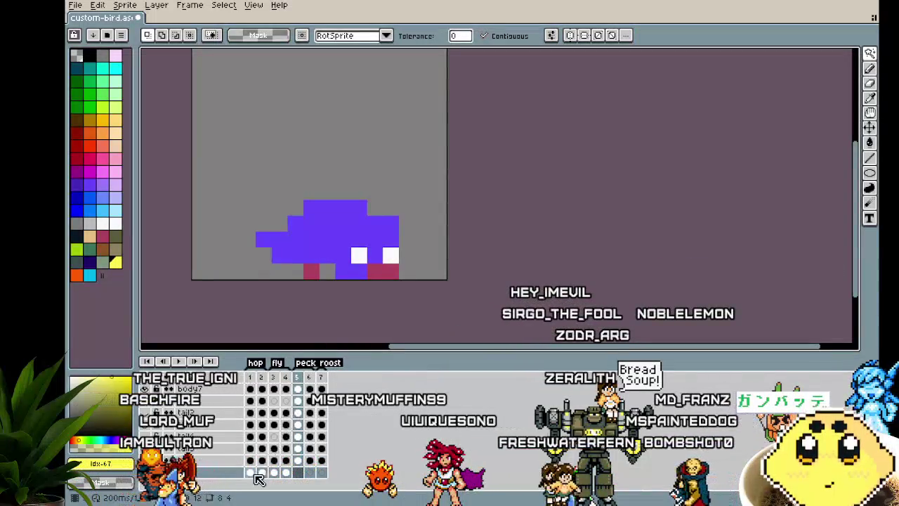
Step: Rectangle-select the yellow tail area and bring it into frame 5 of the tail layer
left_click(253, 474)
key("ctrl+a")
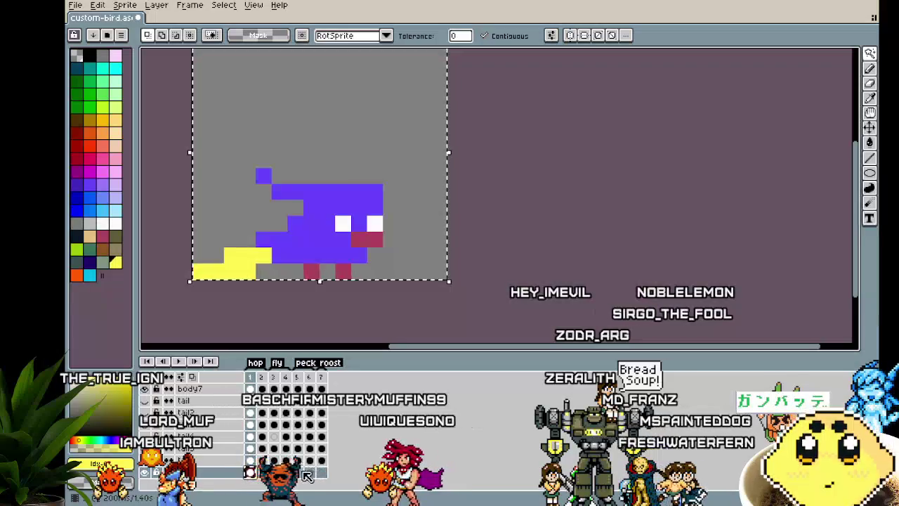
key("ctrl+d")
key("m")
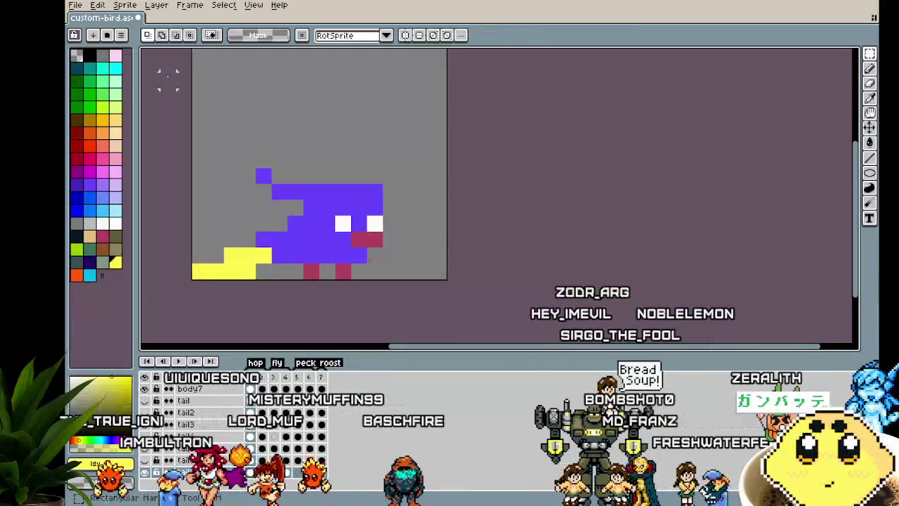
left_click_drag(174, 104, 450, 281)
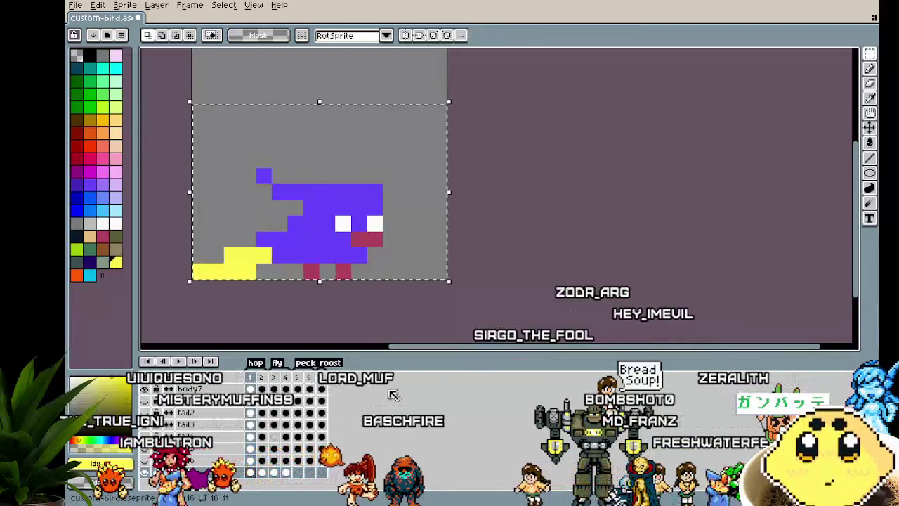
left_click(298, 472)
key("ctrl+v")
Step: Paste the tail into frames 6 and 7, nudging it one pixel left and down
left_click(310, 473)
key("ctrl+v")
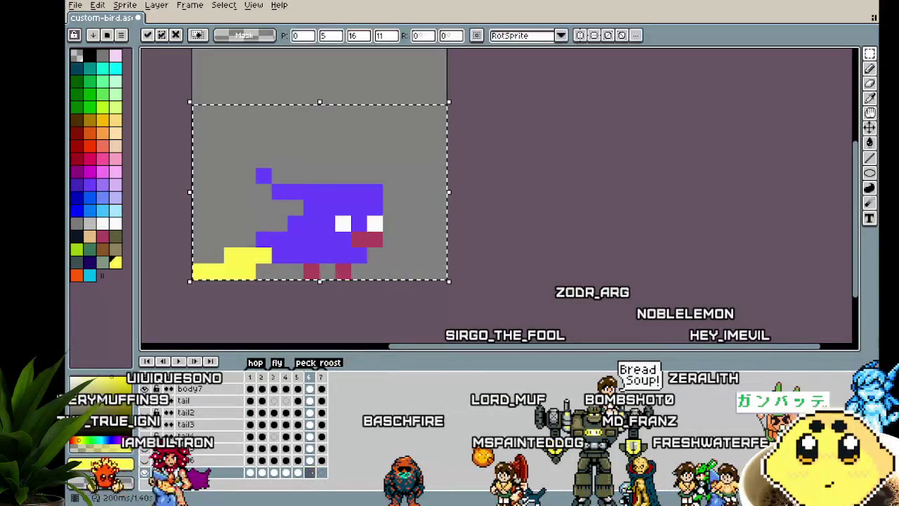
left_click(321, 475)
key("ctrl+v")
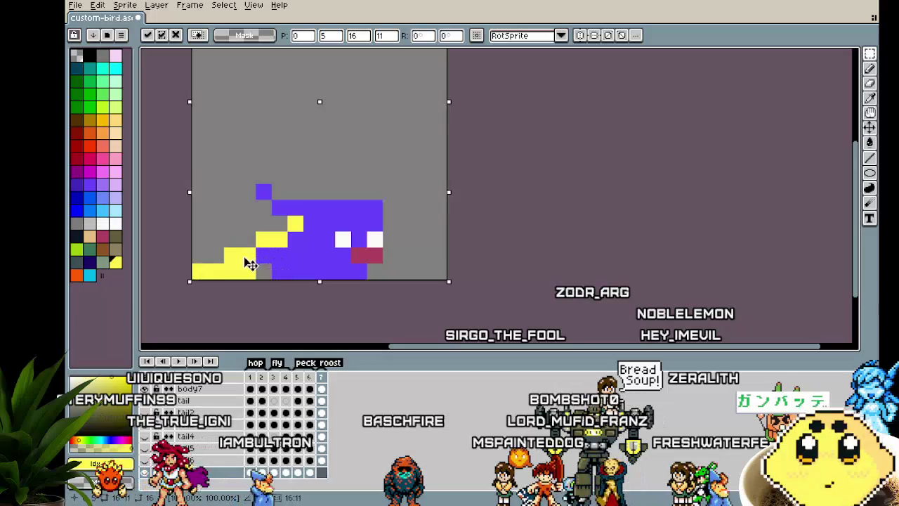
left_click_drag(251, 281, 237, 288)
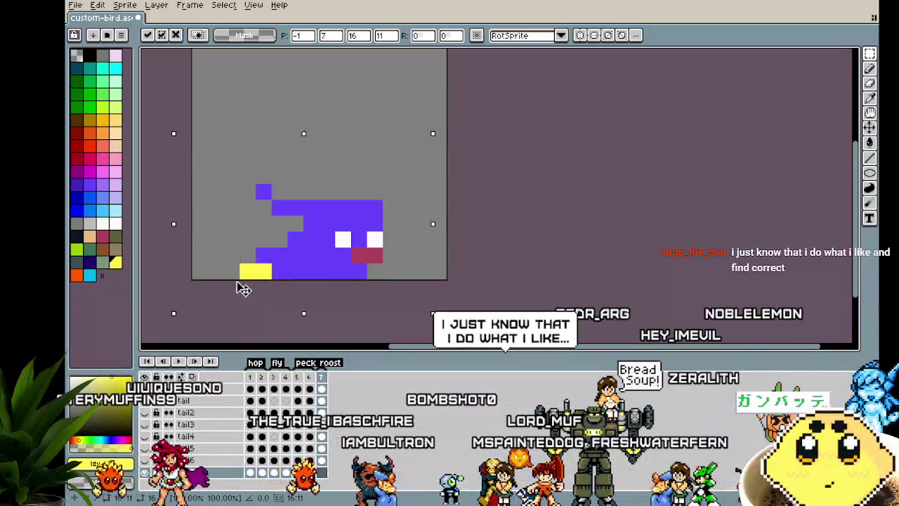
key("Escape")
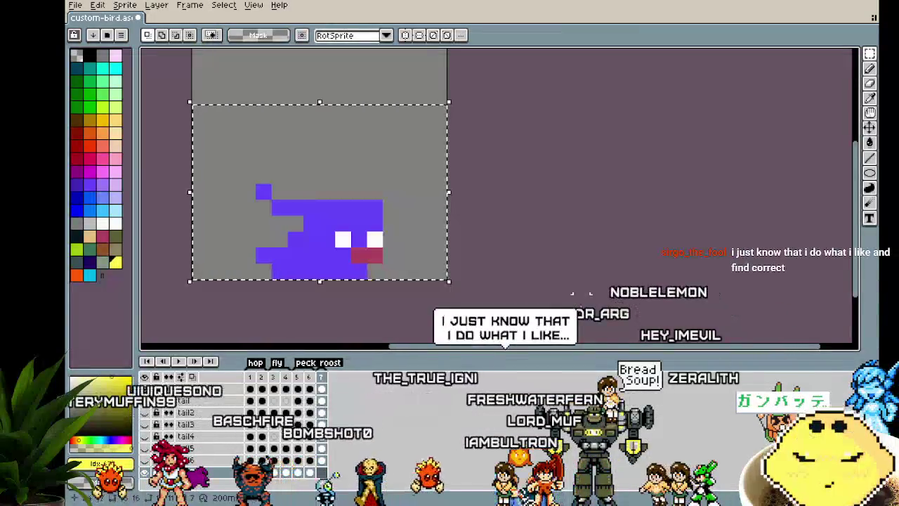
Step: Copy frame 4's tail into frame 7, shifted down and left
left_click(309, 472)
key("Left")
key("Left")
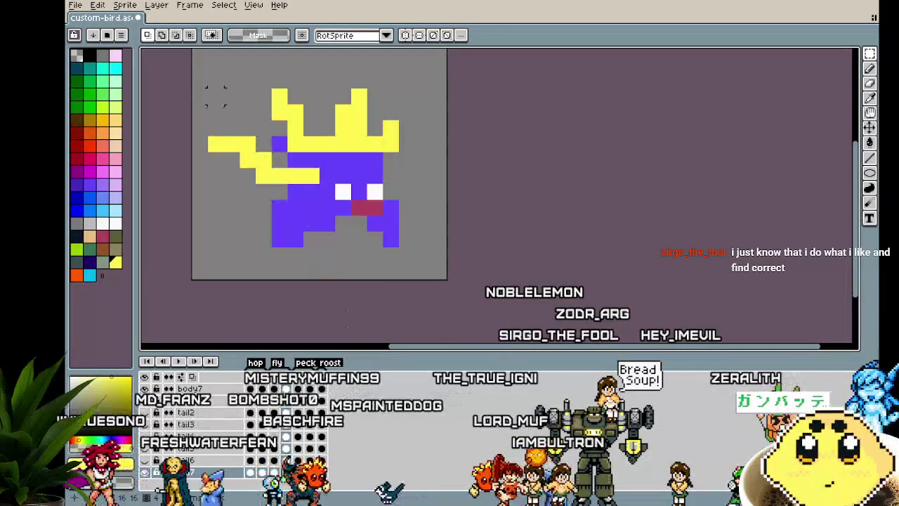
key("ctrl+a")
key("ctrl+c")
left_click(321, 472)
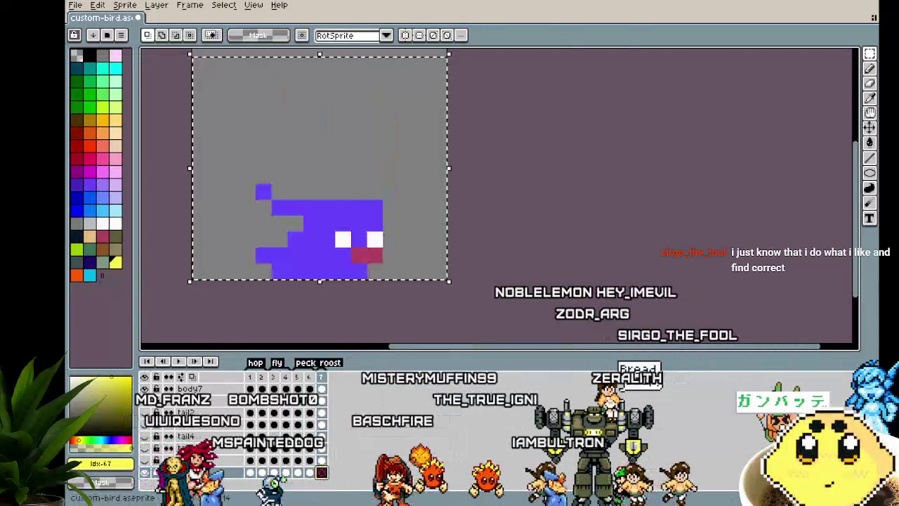
key("ctrl+v")
left_click_drag(321, 196, 288, 251)
left_click(532, 288)
Step: Play the animation to check the tail, then hide the tail7 layer
scroll(532, 287, "down", 4)
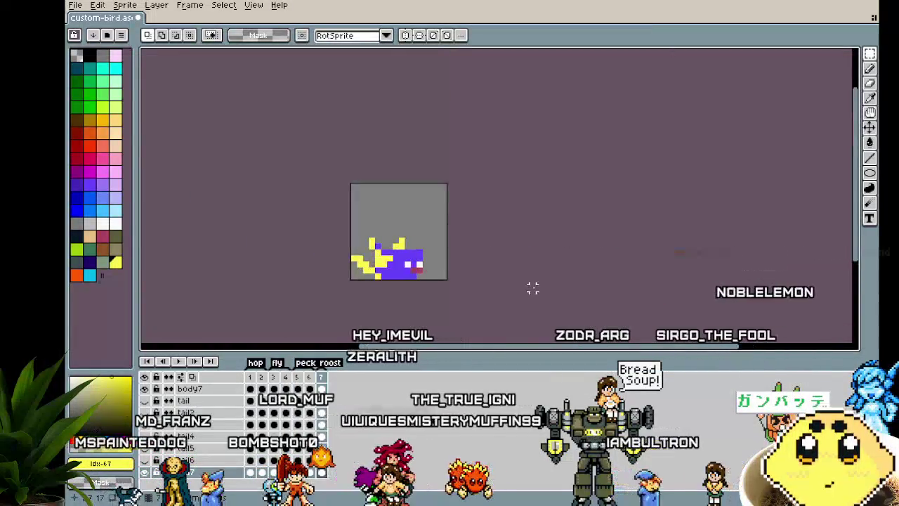
key("Return")
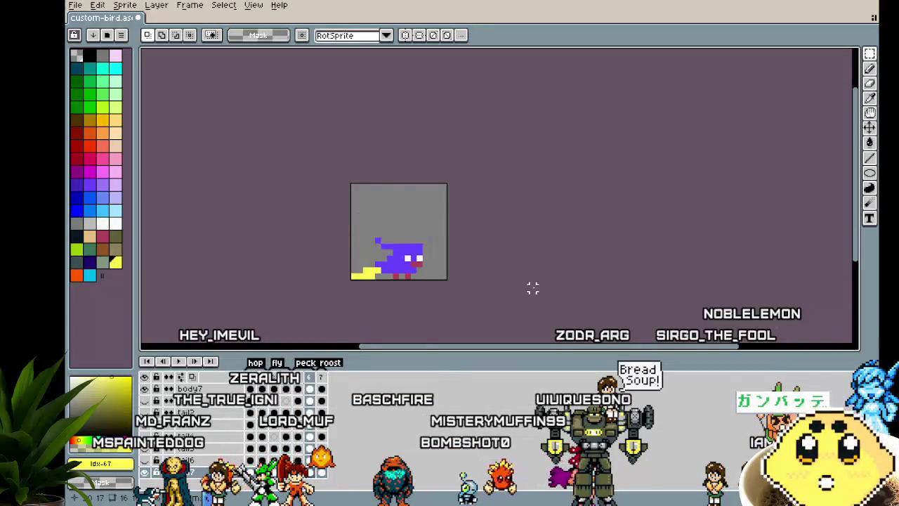
left_click_drag(521, 300, 560, 296)
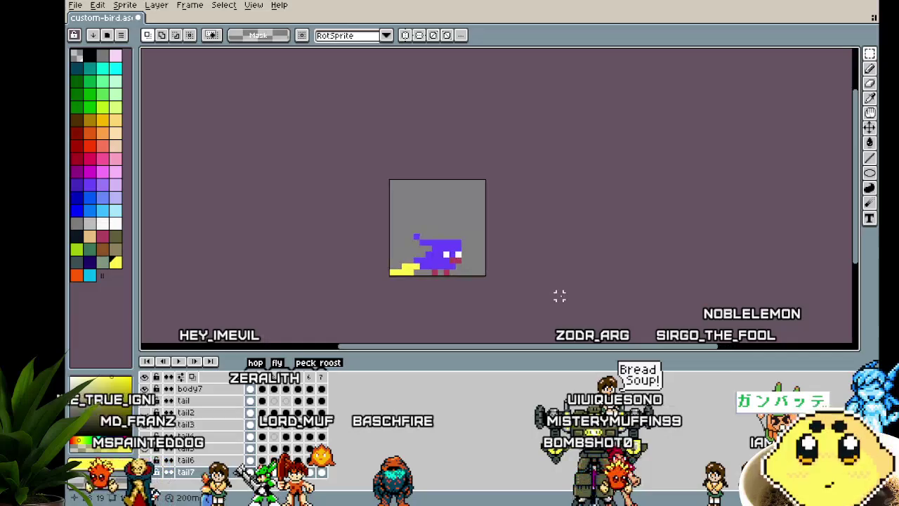
scroll(542, 303, "up", 1)
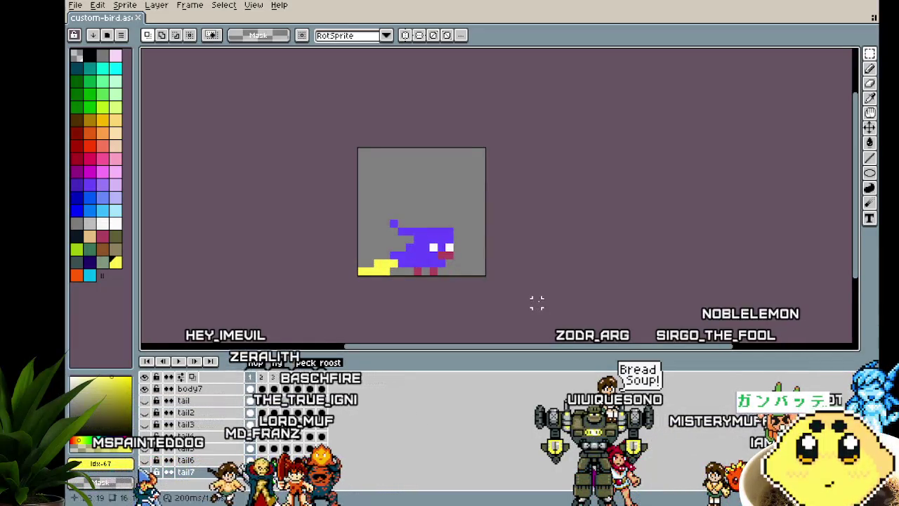
scroll(537, 302, "up", 1)
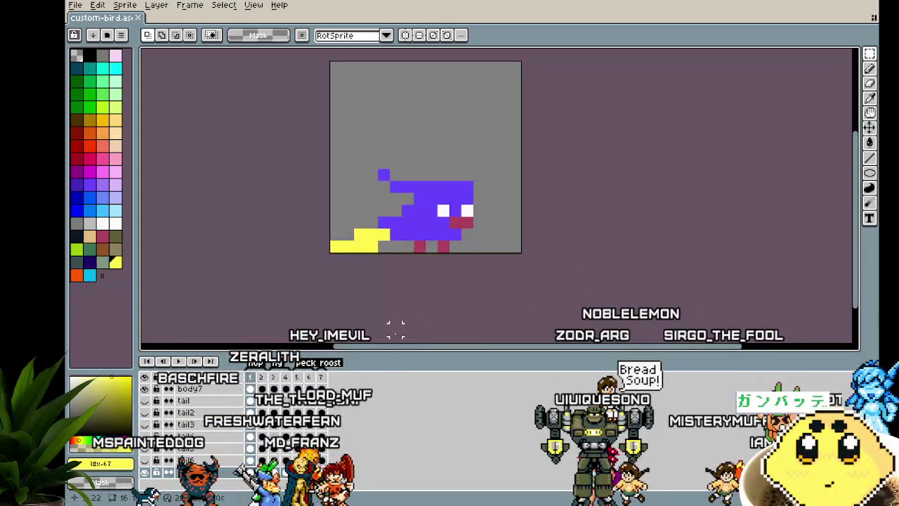
scroll(383, 302, "up", 1)
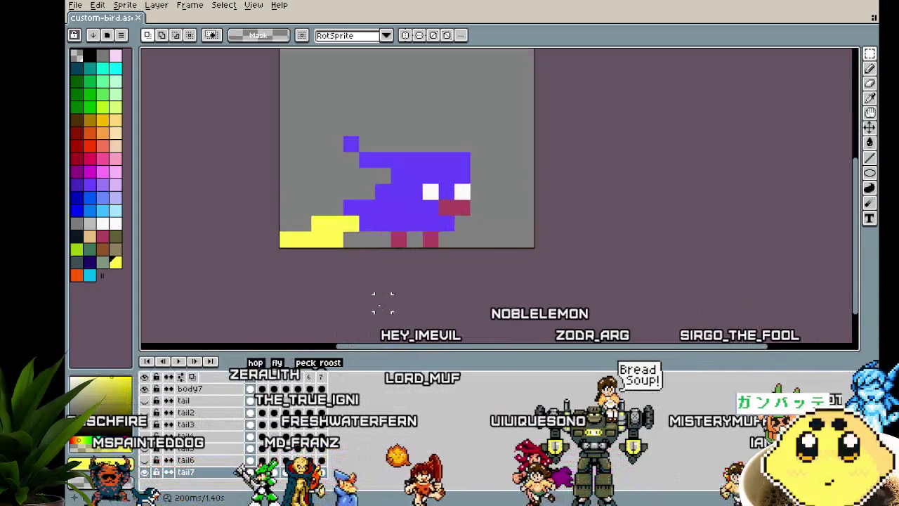
left_click(145, 472)
Step: Hide the red beak7 layer and show the yellow beak8 layer
scroll(151, 478, "up", 2)
scroll(151, 478, "up", 3)
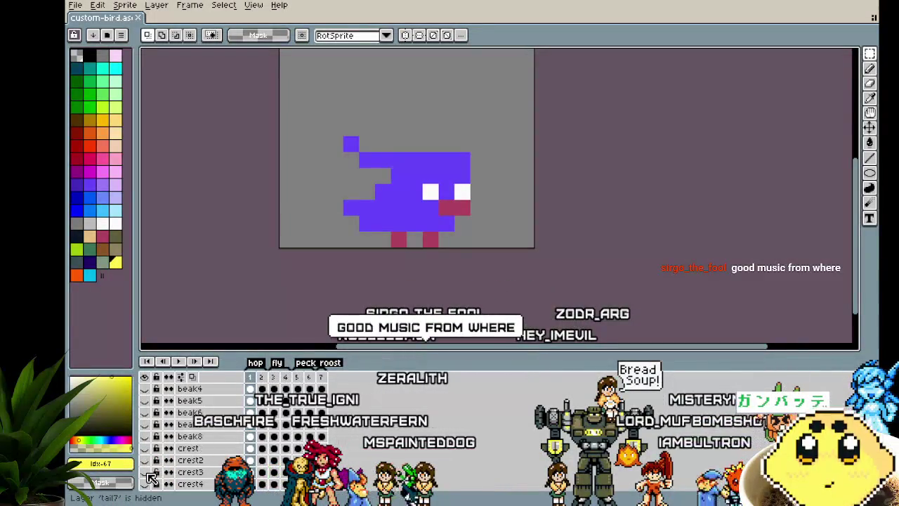
scroll(149, 476, "up", 2)
left_click(149, 460)
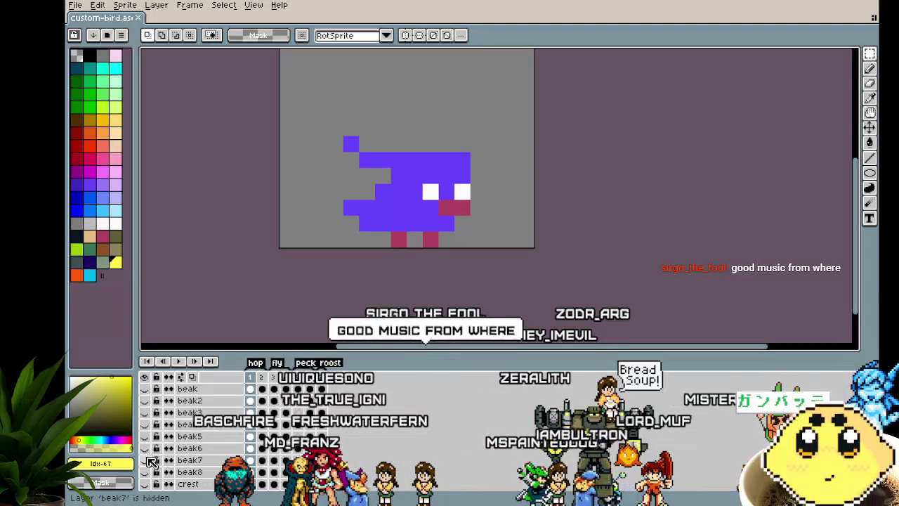
left_click(149, 460)
left_click(149, 472)
Step: Hide wing7, show the yellow wing6 layer, and check a body layer's visibility
scroll(153, 466, "down", 2)
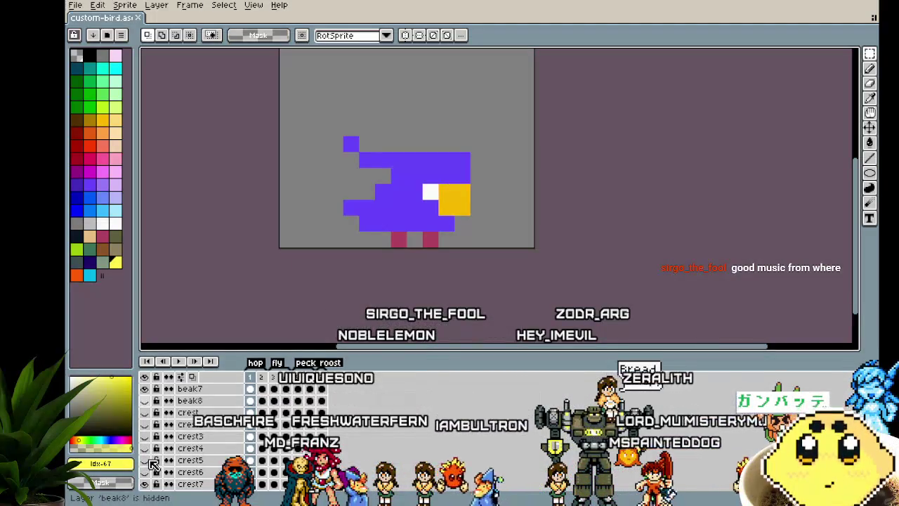
scroll(150, 472, "down", 1)
scroll(145, 472, "down", 3)
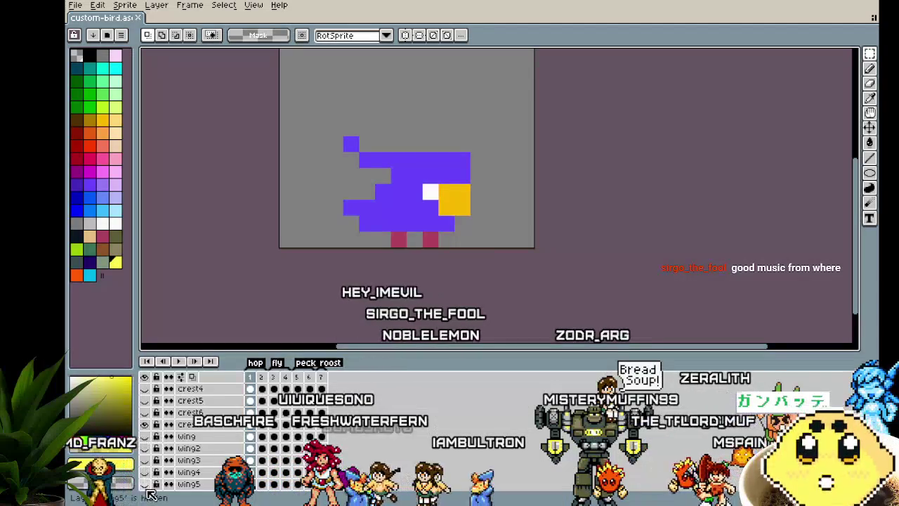
left_click(145, 484)
left_click(144, 473)
scroll(158, 464, "down", 3)
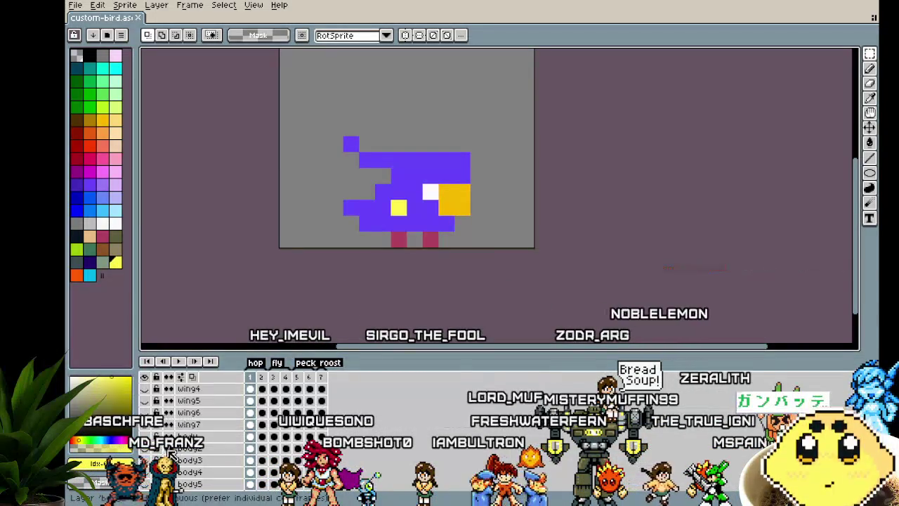
left_click(145, 484)
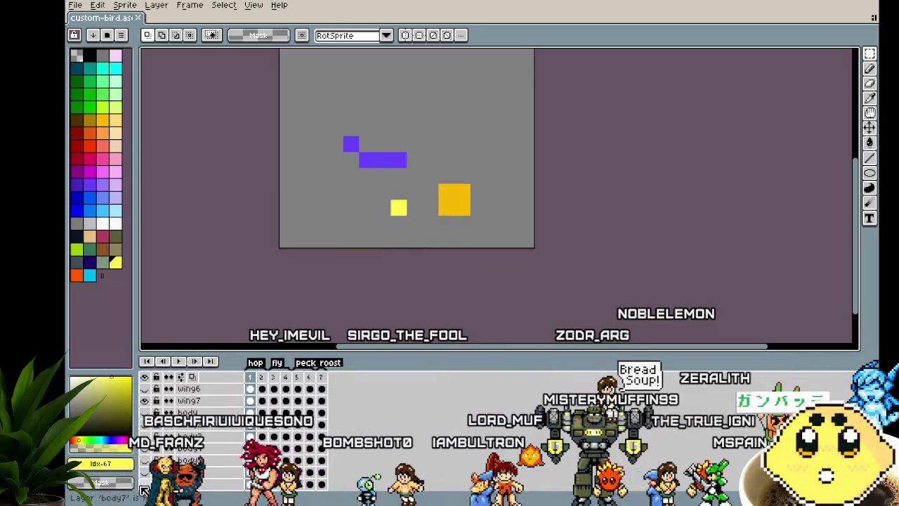
left_click(145, 484)
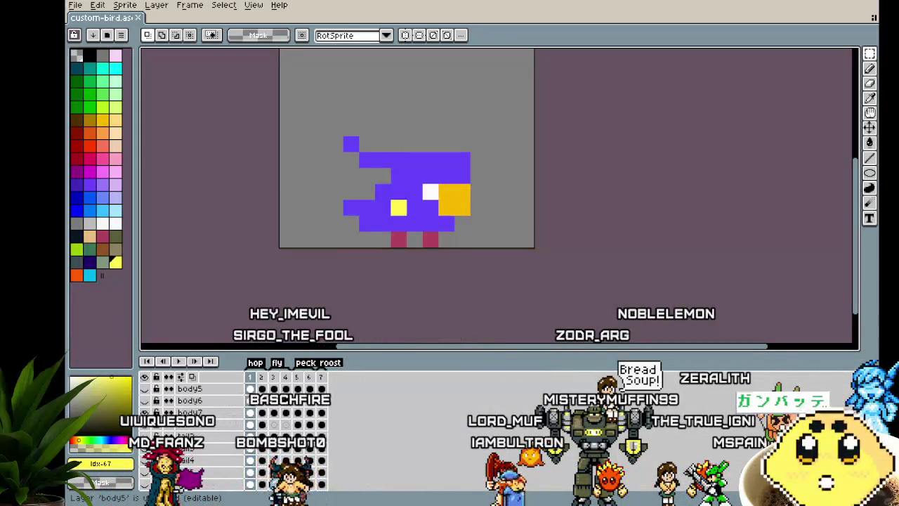
scroll(243, 315, "down", 1)
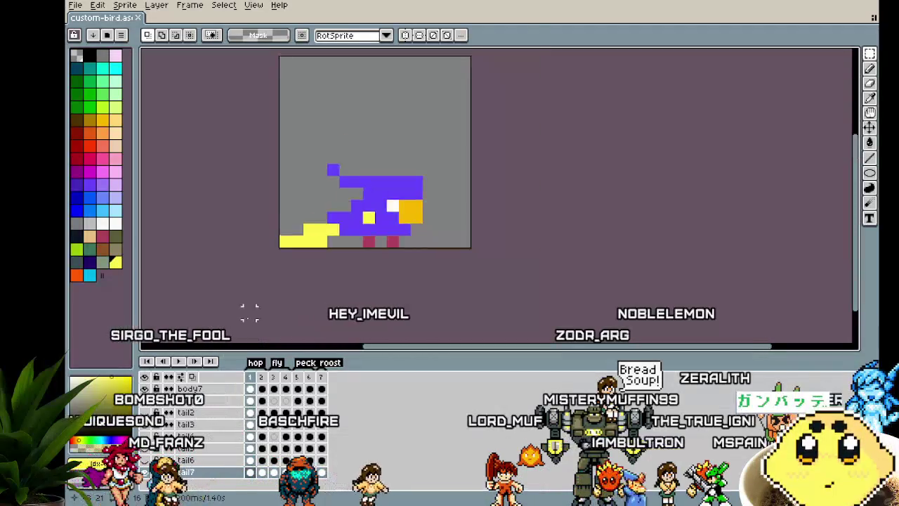
Step: View the raised-wings frame zoomed in and panned over the bird
scroll(243, 315, "down", 1)
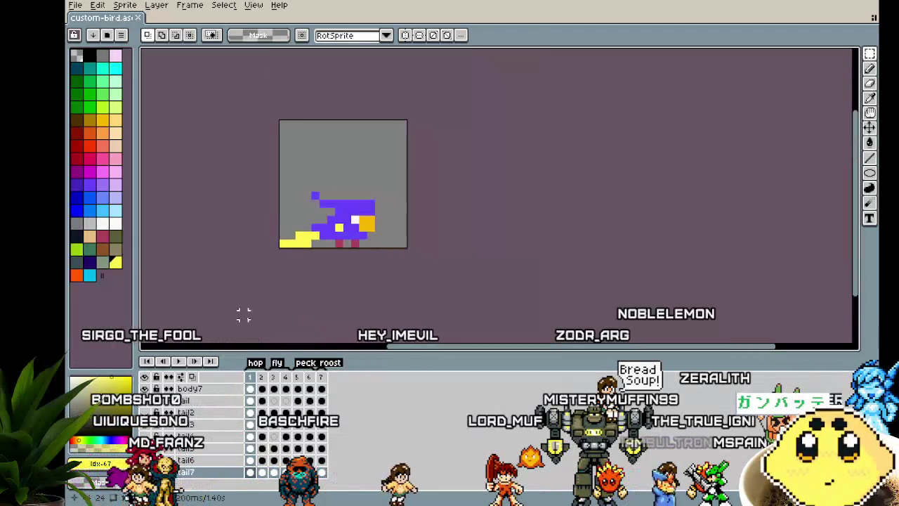
left_click(275, 378)
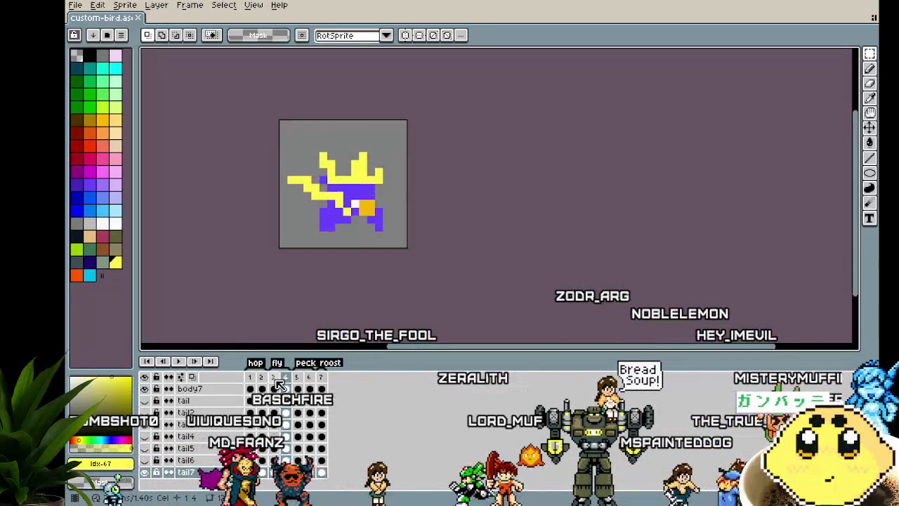
scroll(335, 182, "up", 3)
left_click_drag(335, 183, 295, 81)
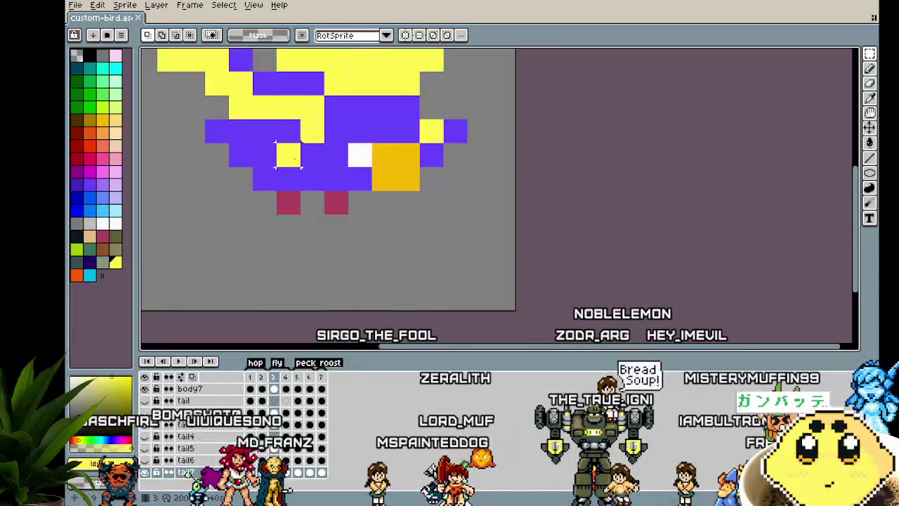
scroll(288, 246, "down", 2)
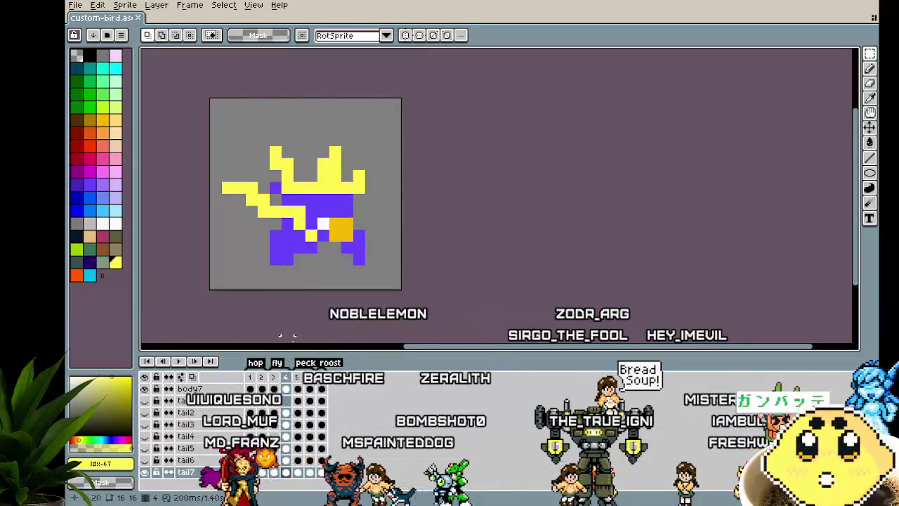
Step: Compare with tail7 toggled on and off, then raise the selected area about three pixels
left_click(144, 471)
left_click(144, 471)
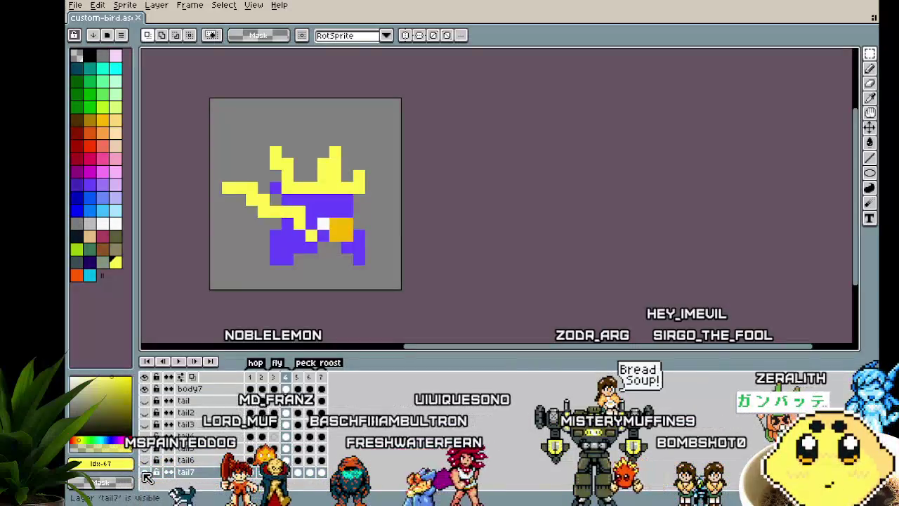
left_click(144, 471)
left_click(144, 471)
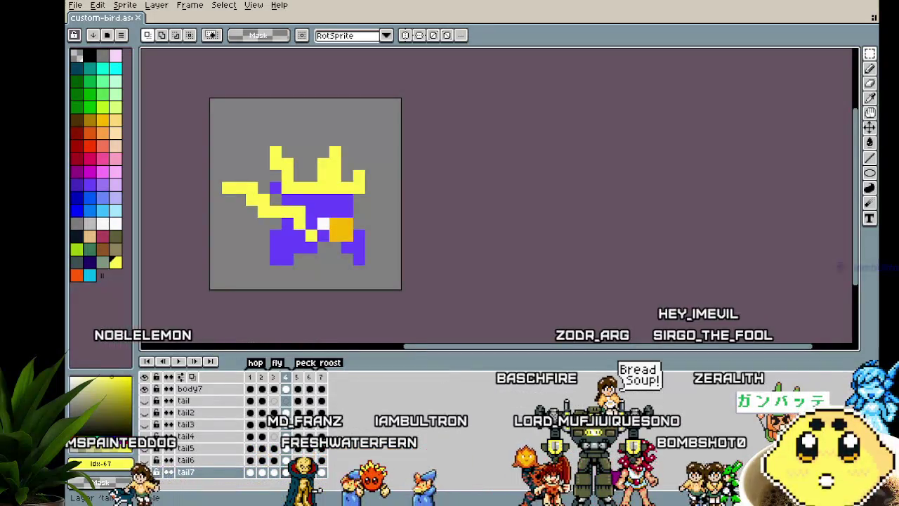
left_click(144, 474)
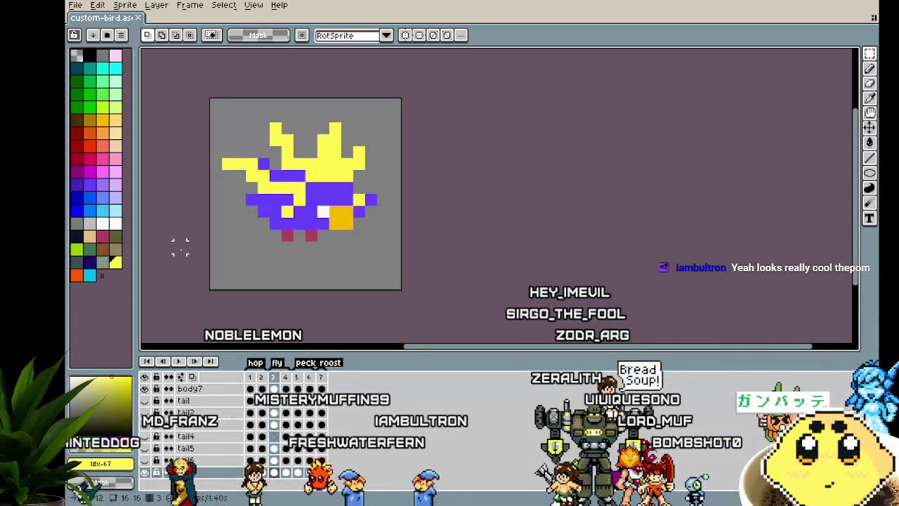
left_click(145, 472)
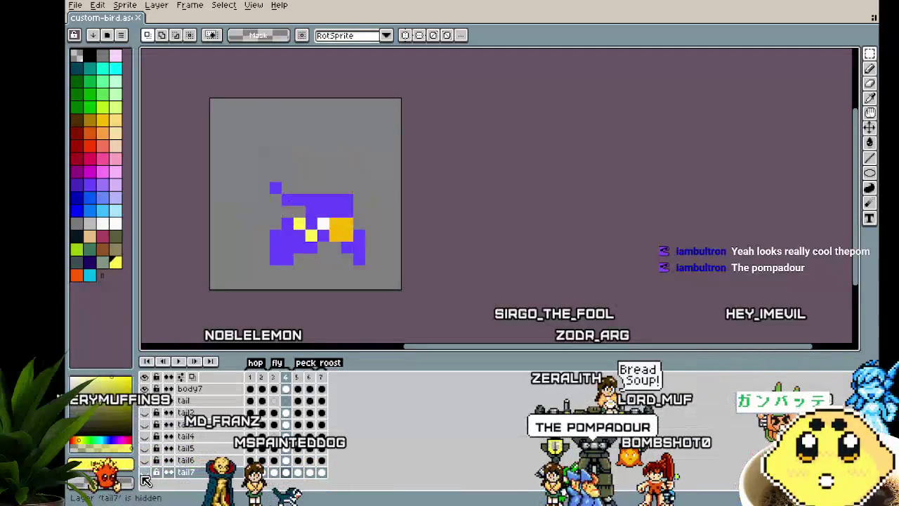
left_click(145, 474)
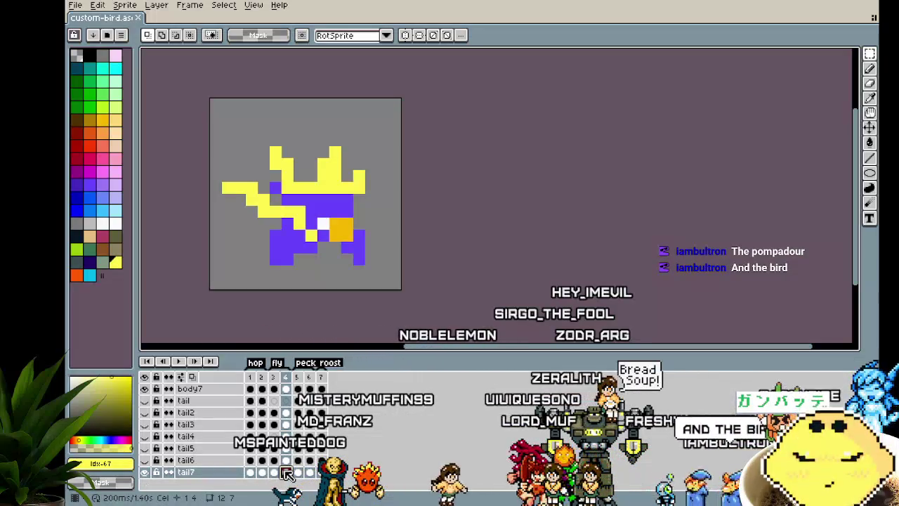
mouse_move(227, 128)
left_mouse_down()
mouse_move(387, 261)
mouse_move(358, 224)
mouse_move(387, 242)
mouse_move(351, 260)
mouse_move(365, 241)
left_mouse_up()
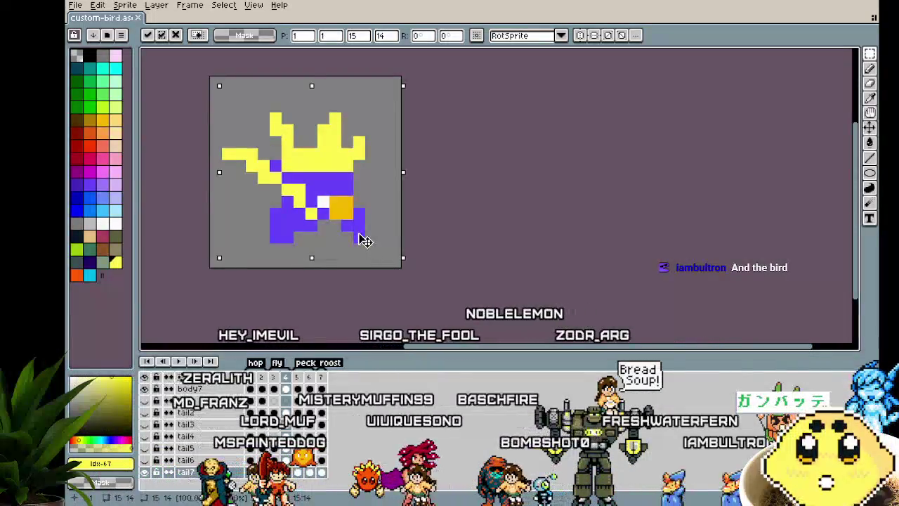
Step: Move the yellow wing down one pixel, commit it, deselect, and preview the animation
left_click_drag(366, 241, 373, 243)
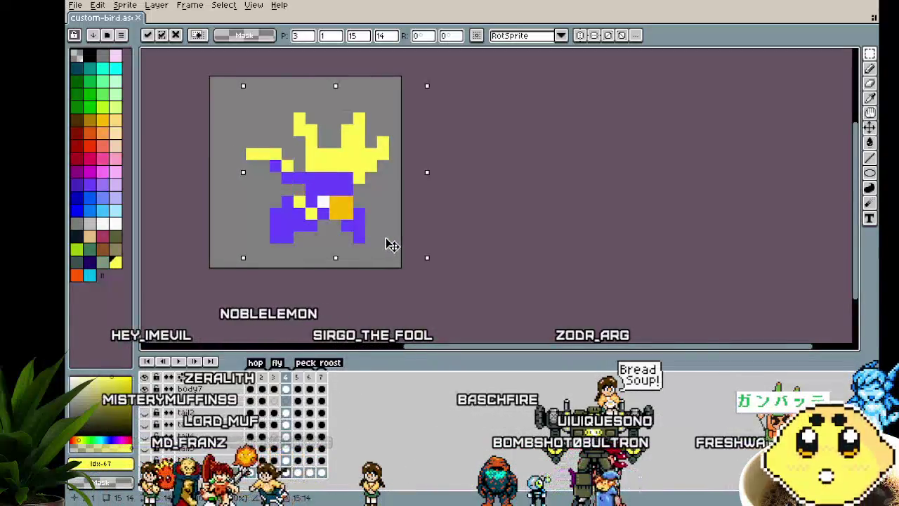
left_click_drag(377, 243, 364, 239)
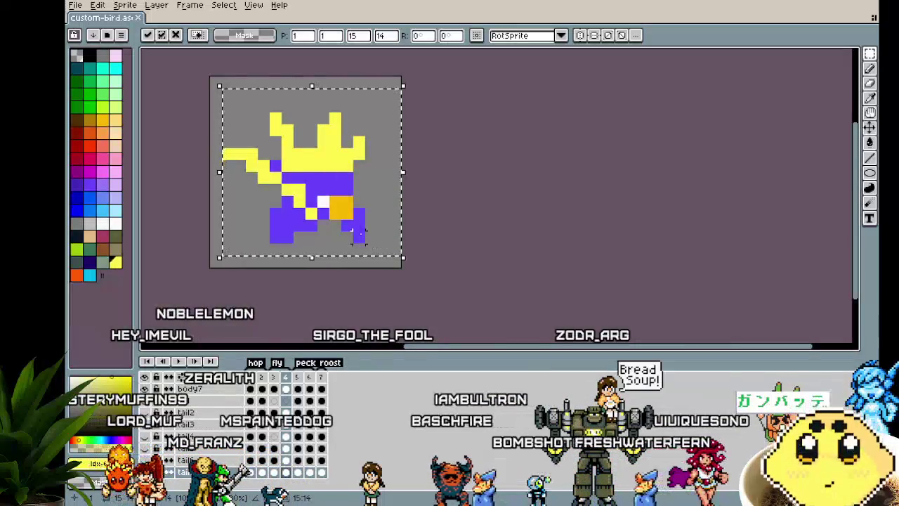
key("shift+h")
left_click_drag(320, 160, 311, 176)
key("shift+h")
key("Return")
key("ctrl+d")
key("Return")
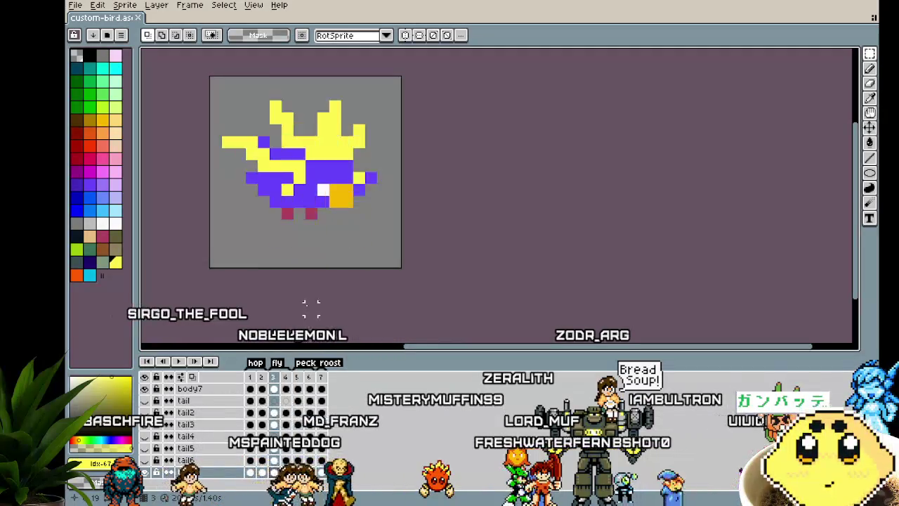
Step: Hide the tail layer in the layer list and play the bird animation
scroll(299, 300, "down", 1)
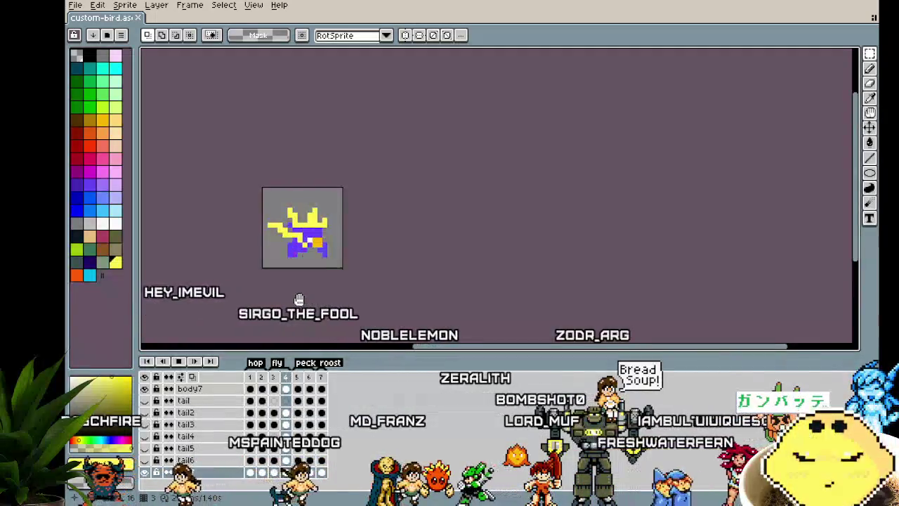
scroll(299, 299, "up", 1)
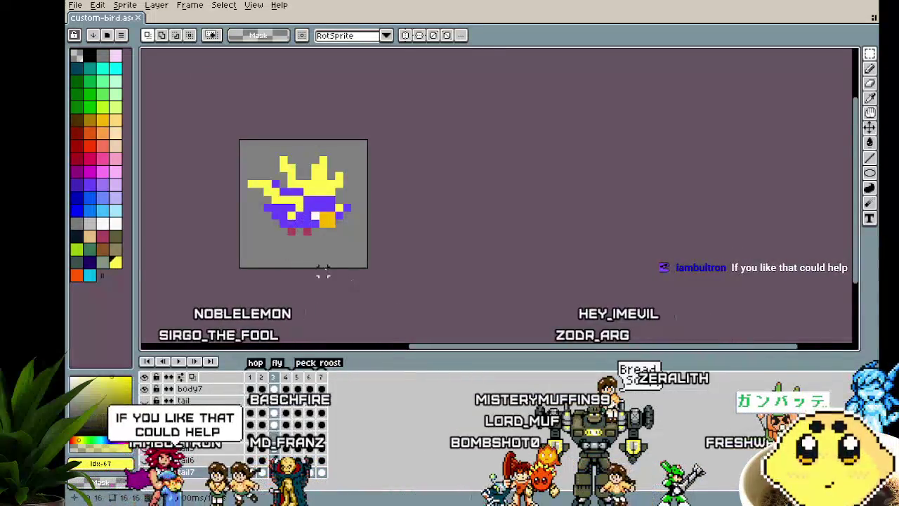
scroll(320, 275, "up", 2)
scroll(399, 305, "down", 1)
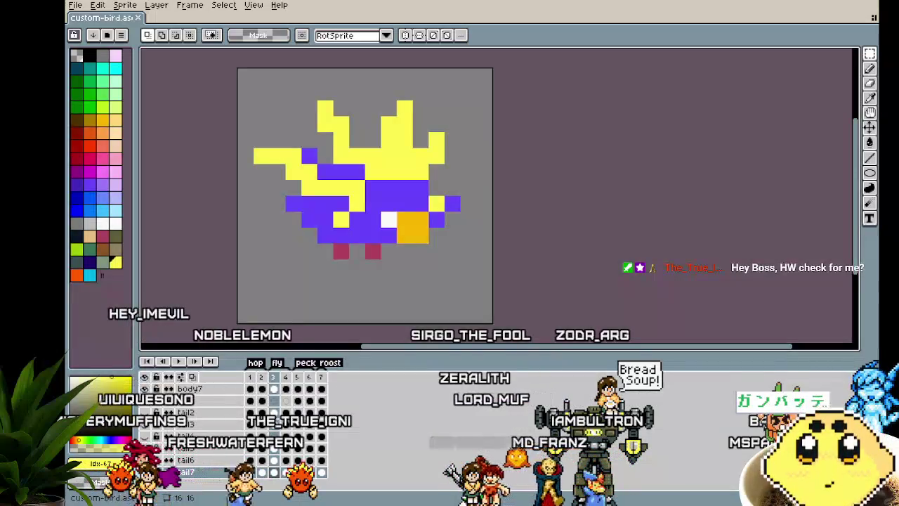
left_click(145, 400)
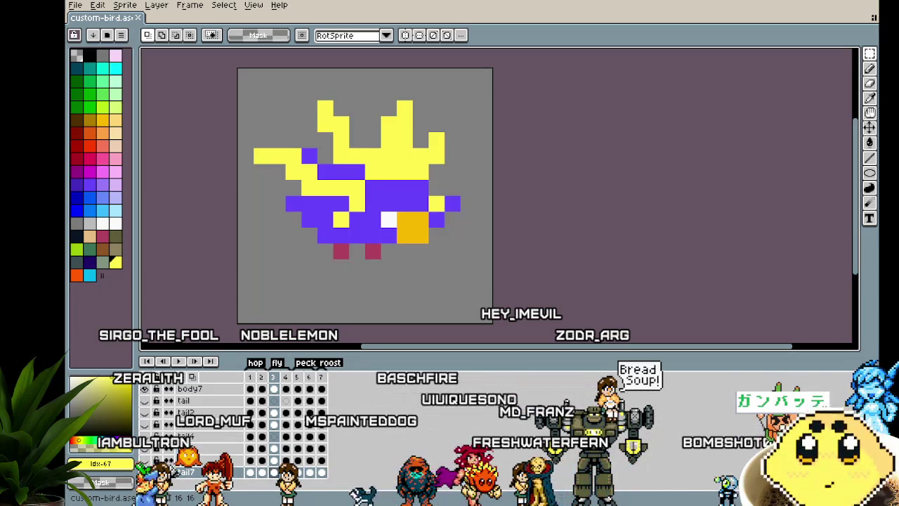
key("Return")
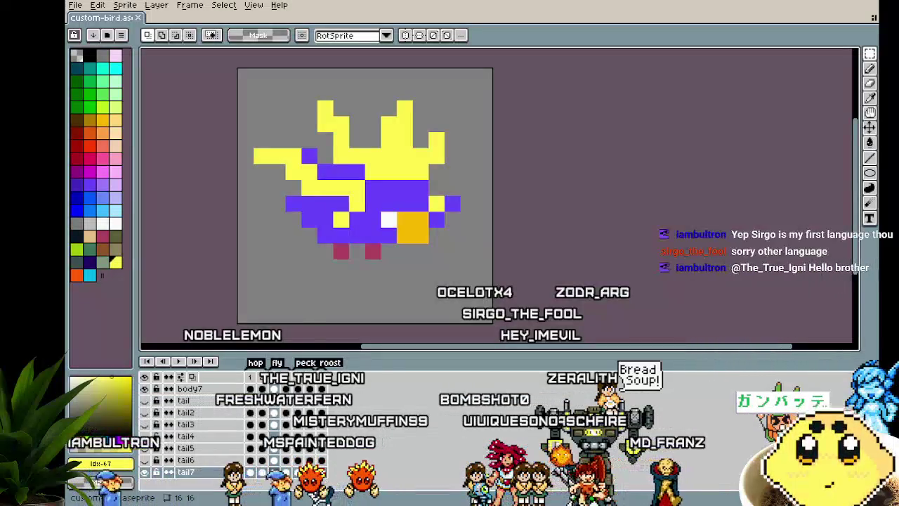
Step: Recentre the bird in the view and play the fly animation to review it
scroll(293, 283, "up", 1)
scroll(263, 281, "up", 1)
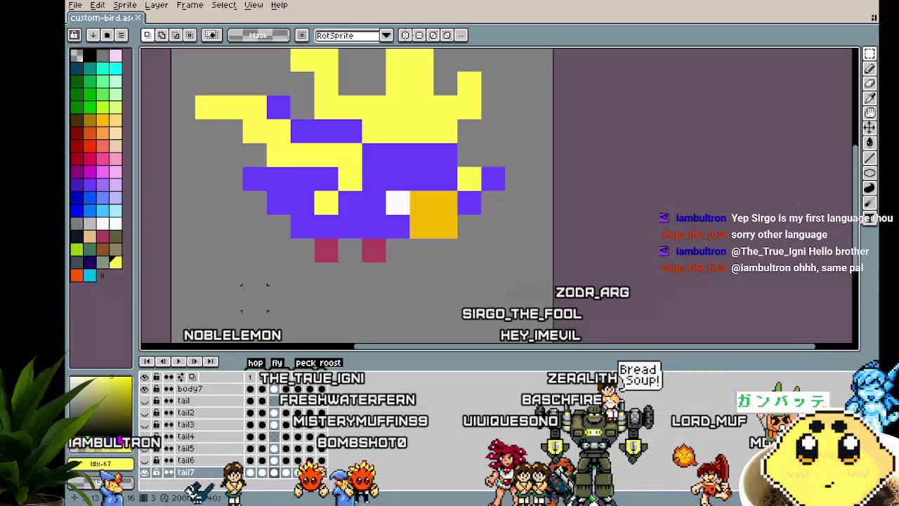
scroll(255, 298, "down", 1)
left_click_drag(244, 289, 266, 302)
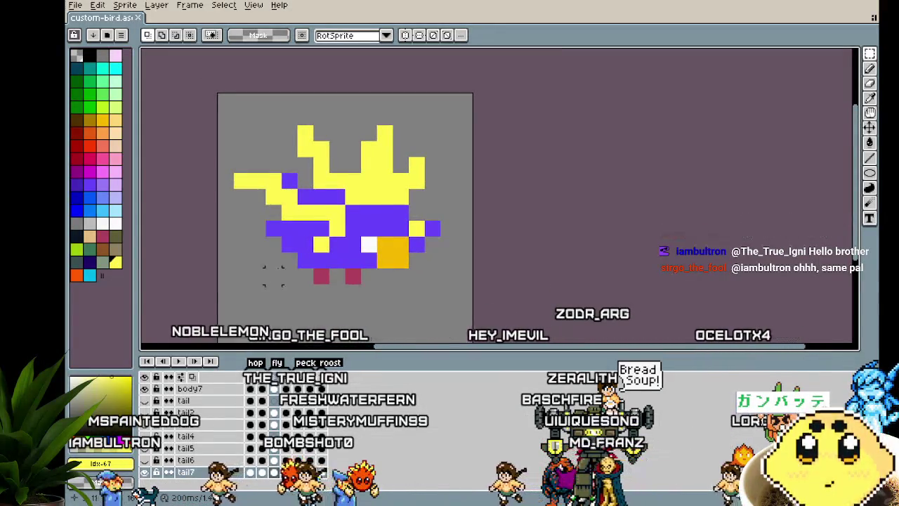
scroll(273, 276, "up", 1)
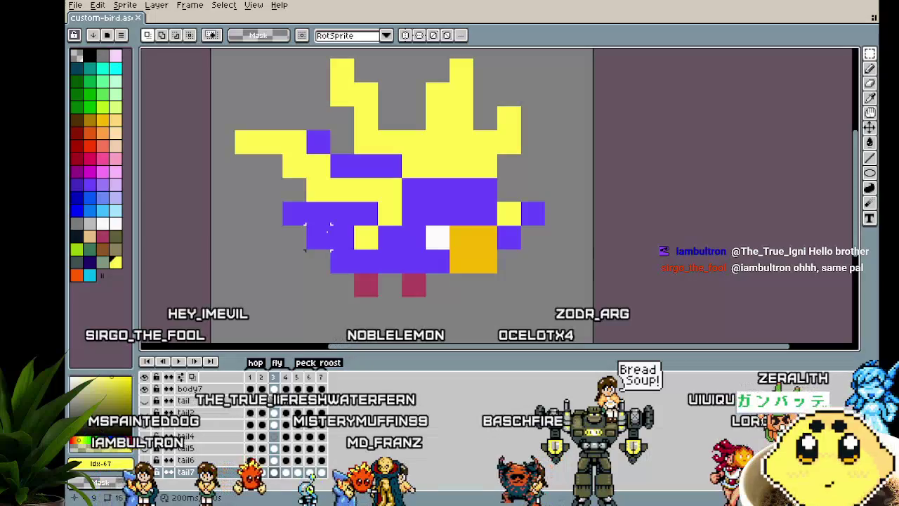
scroll(318, 237, "down", 1)
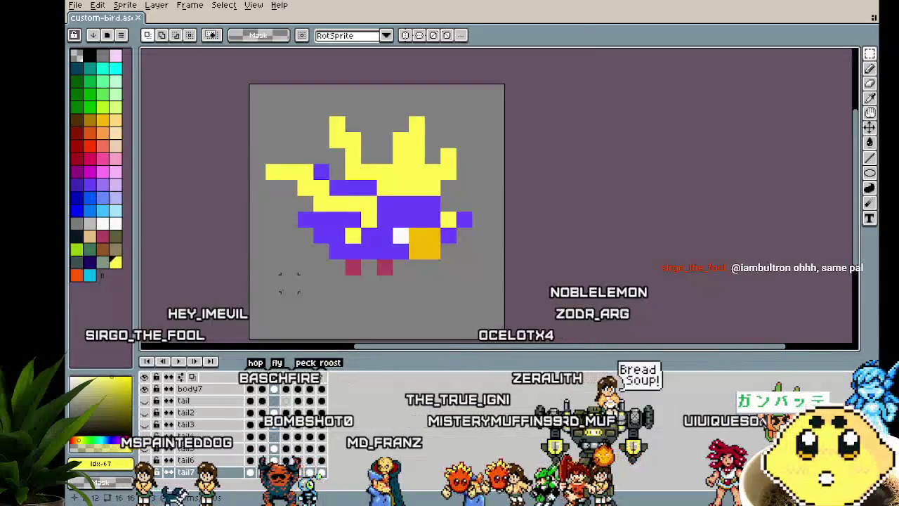
key("Return")
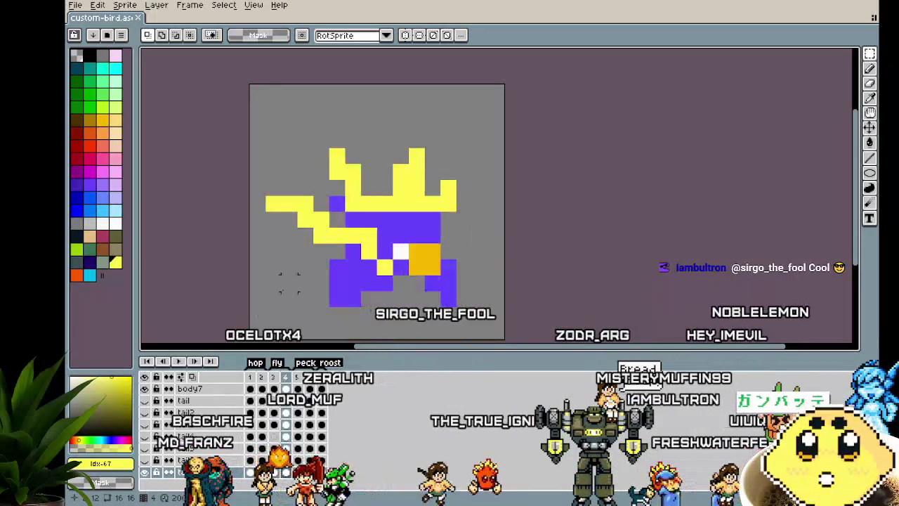
scroll(156, 449, "up", 2)
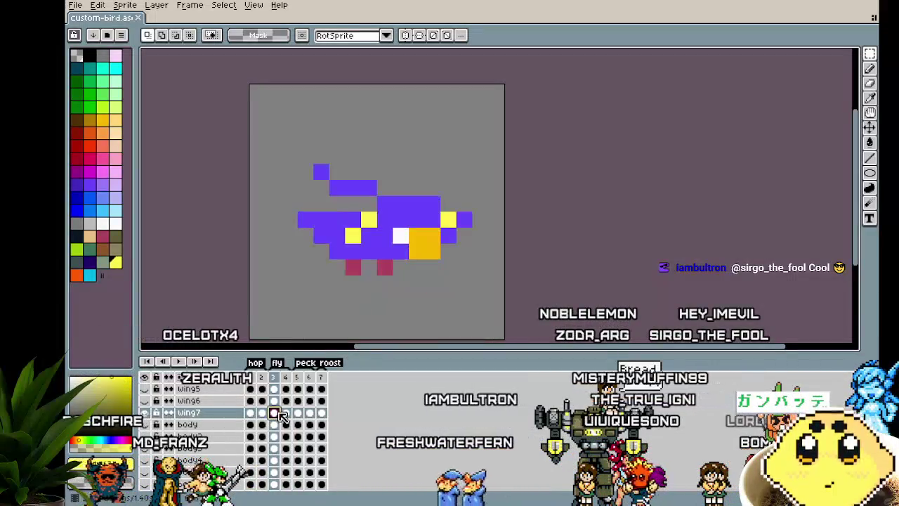
Step: Cover the stray yellow pixel with sampled purple, then pick yellow from the palette
scroll(360, 288, "up", 3)
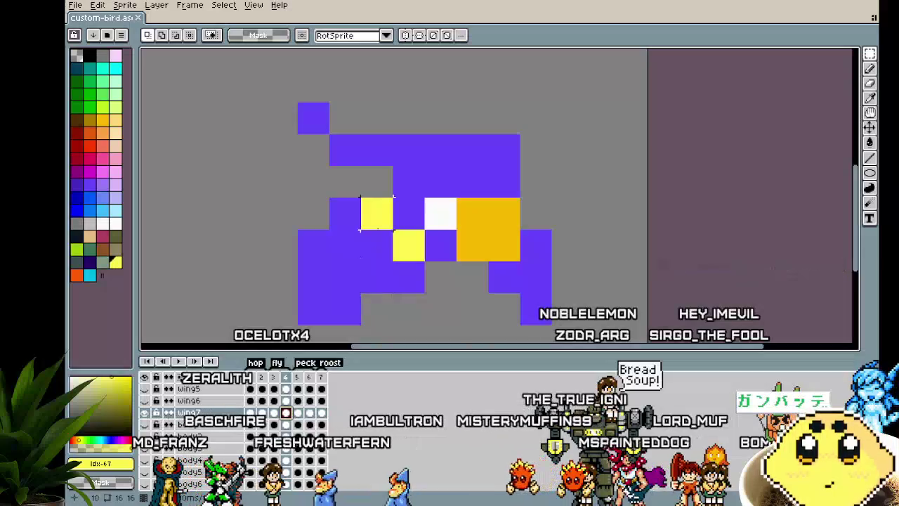
key("i")
left_click(377, 237)
key("b")
left_click(373, 220)
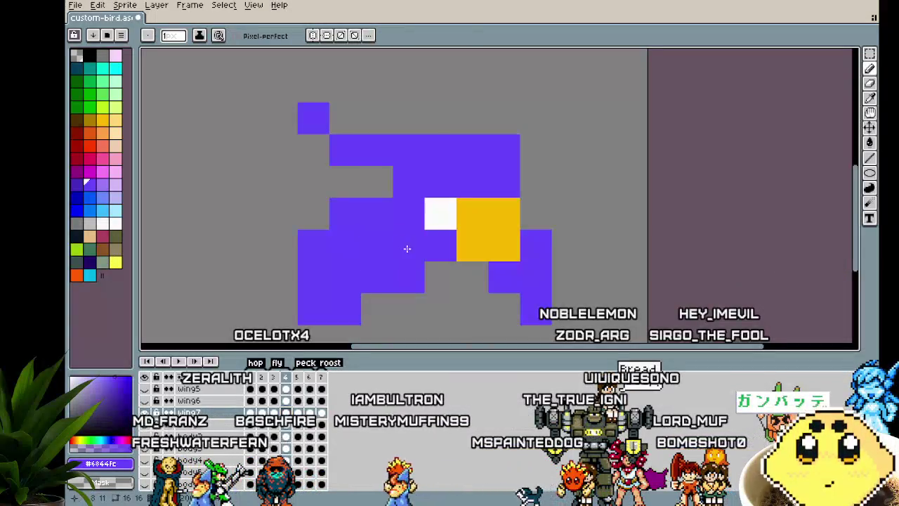
left_click(118, 262)
Step: Paint yellow wing pixels trailing down from the bird's purple body
left_click(319, 243)
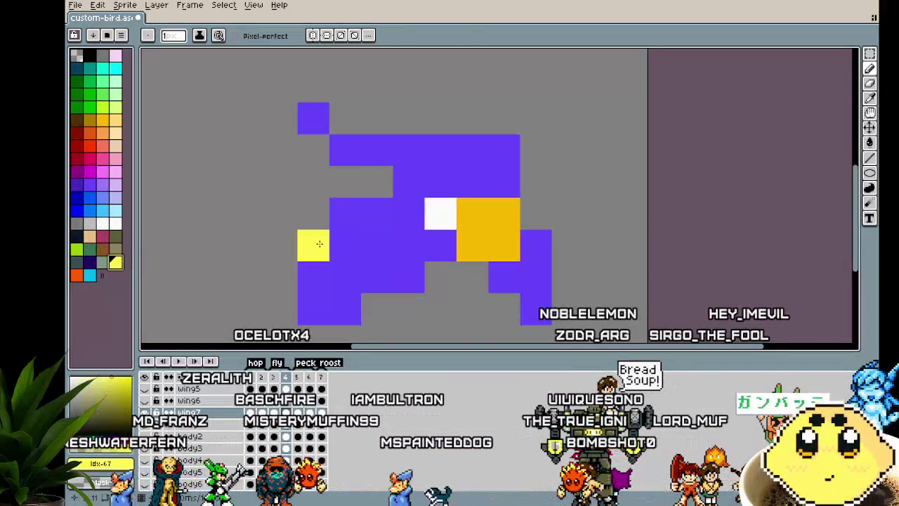
key("ctrl+z")
left_click(359, 224)
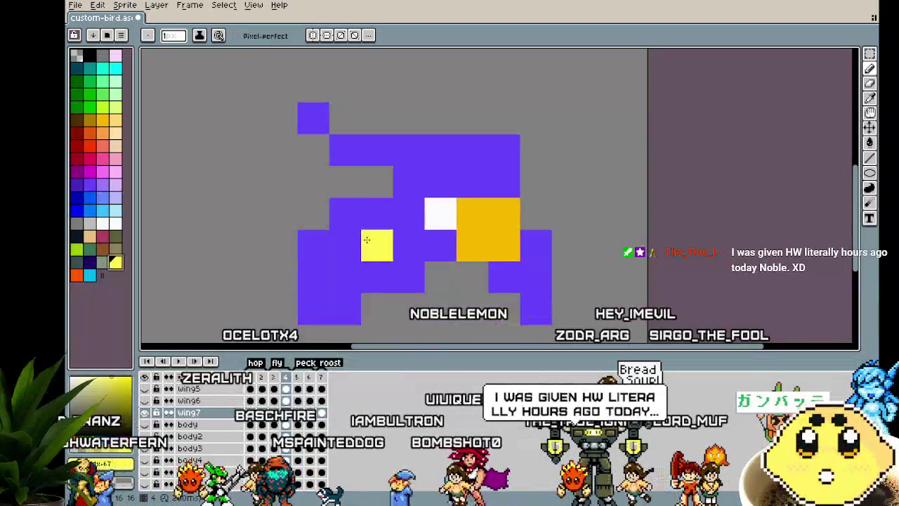
key("ctrl+z")
left_click(359, 239)
left_click(376, 277)
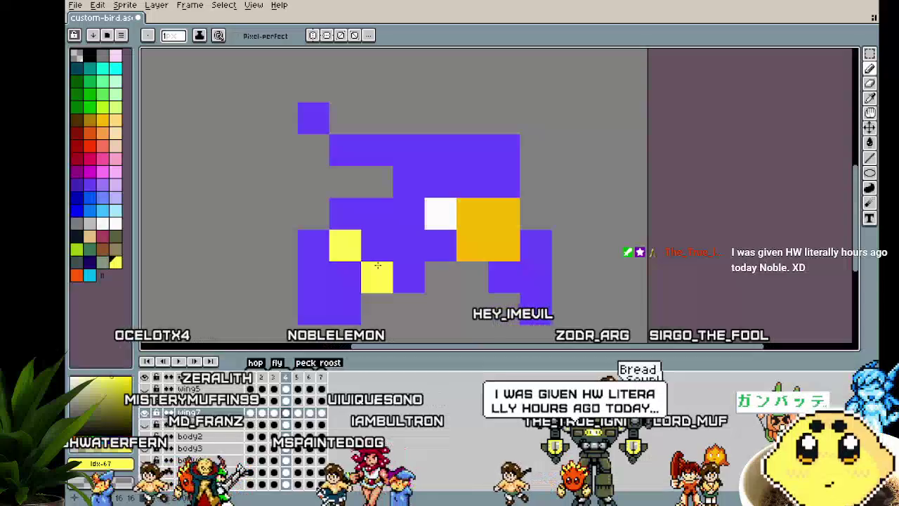
left_click(320, 280)
key("ctrl+z")
left_click(282, 309)
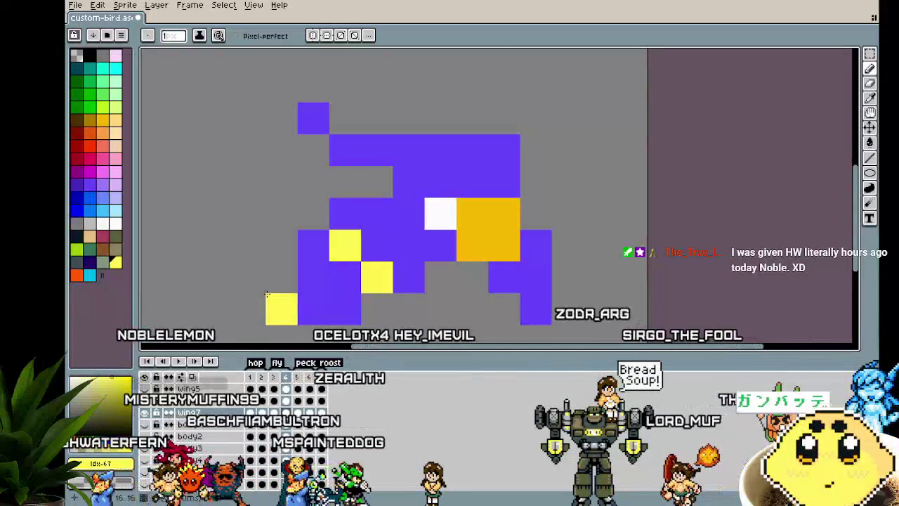
Step: In the previous frame, shift the yellow wing spot and add a pixel near the left foot
key("Left")
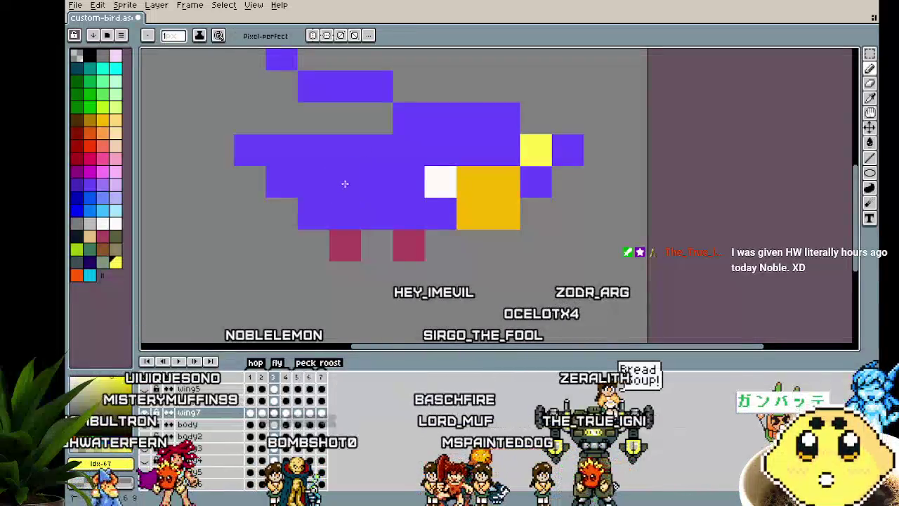
mouse_move(345, 182)
left_mouse_down()
mouse_move(327, 168)
mouse_move(346, 173)
left_mouse_up()
left_click(309, 234)
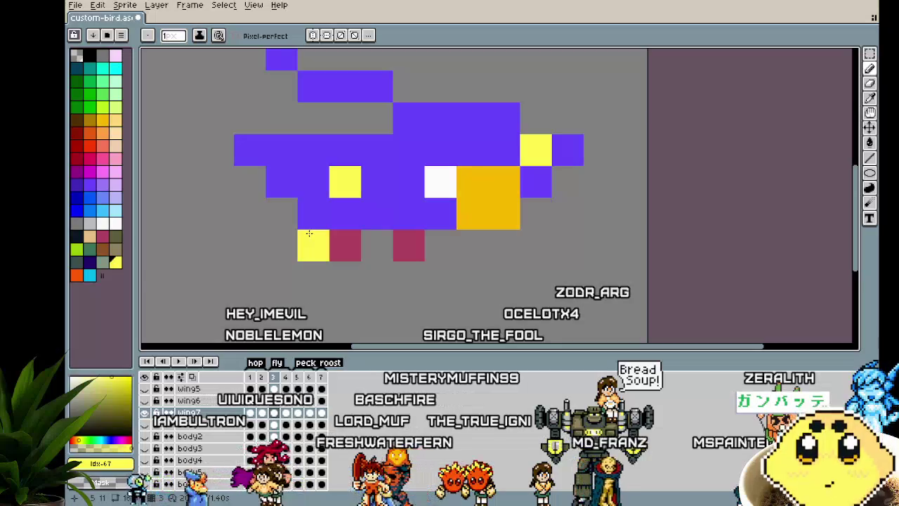
mouse_move(309, 233)
left_mouse_down()
mouse_move(468, 101)
mouse_move(436, 190)
mouse_move(361, 311)
left_mouse_up()
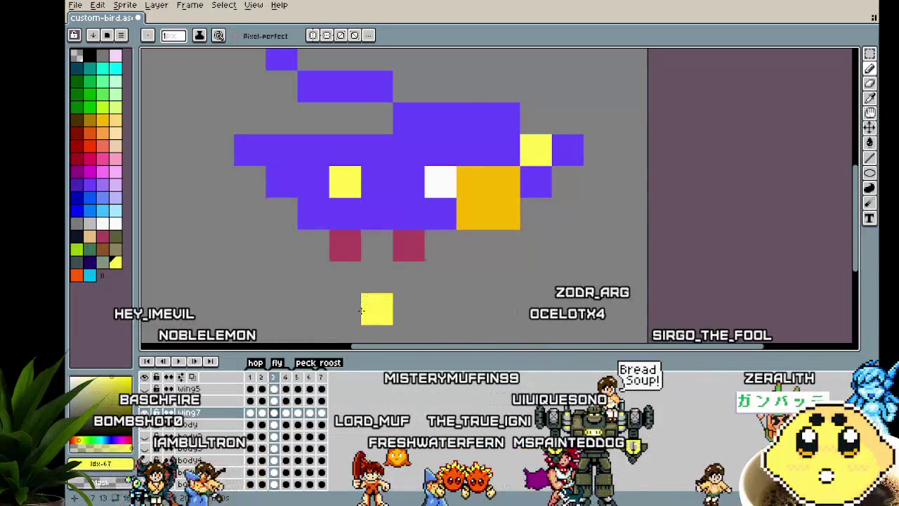
key("Right")
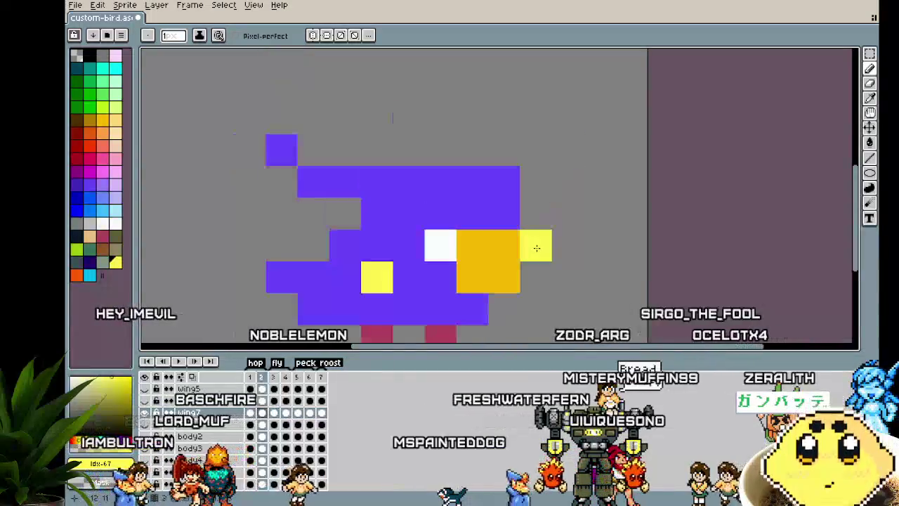
key("Right")
key("Right")
key("Right")
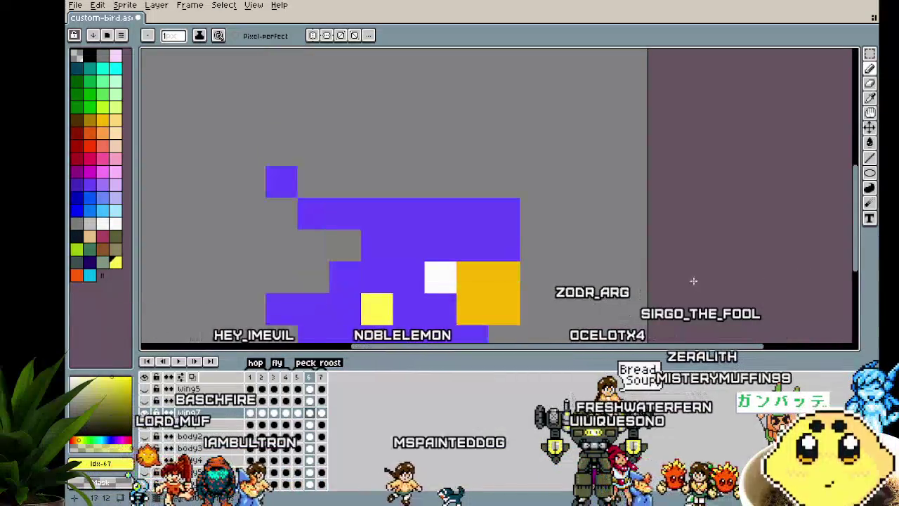
scroll(694, 281, "down", 2)
left_click_drag(621, 287, 552, 283)
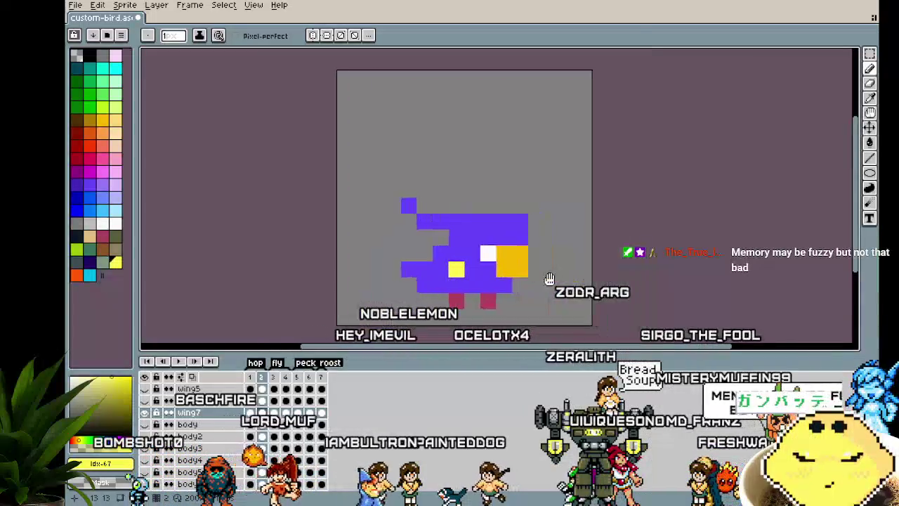
Step: Undo the stray yellow pixel, add one right of the bird, and preview the animation
key("ctrl+z")
key("Return")
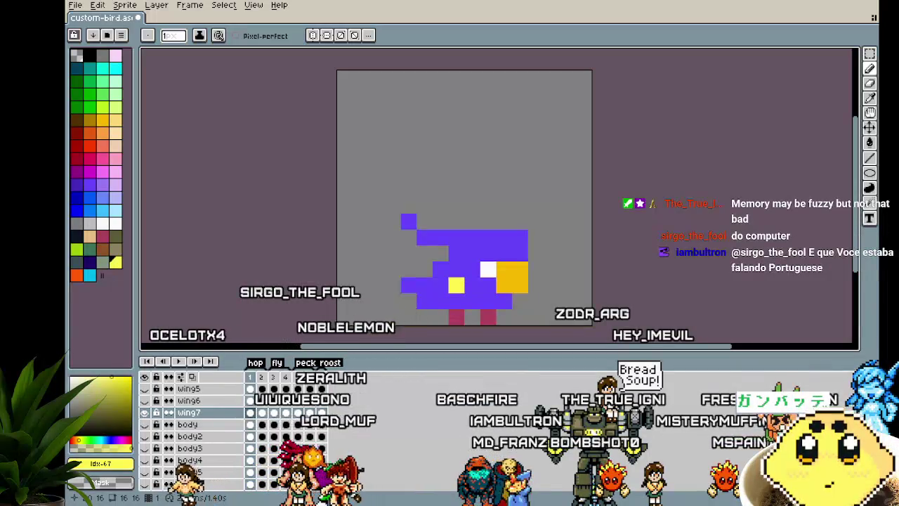
scroll(548, 244, "up", 1)
left_click(547, 244)
left_click_drag(545, 243, 521, 224)
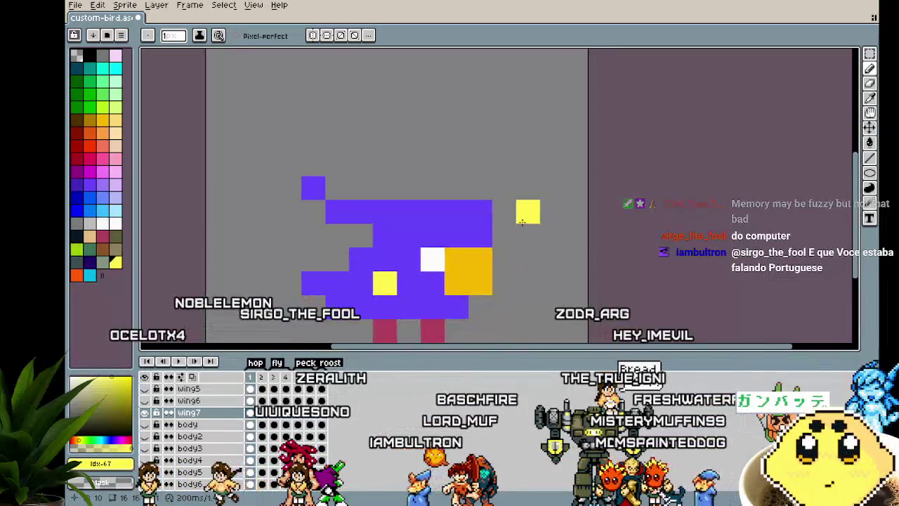
key("Return")
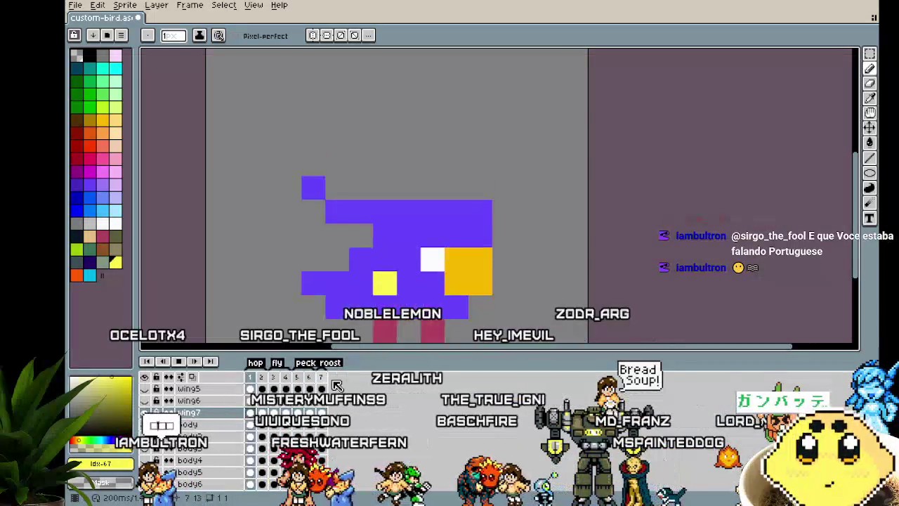
Step: Zoom out and pan to review the sprite, then save custom-bird.aseprite
scroll(210, 441, "down", 2)
scroll(211, 441, "down", 4)
scroll(210, 441, "down", 3)
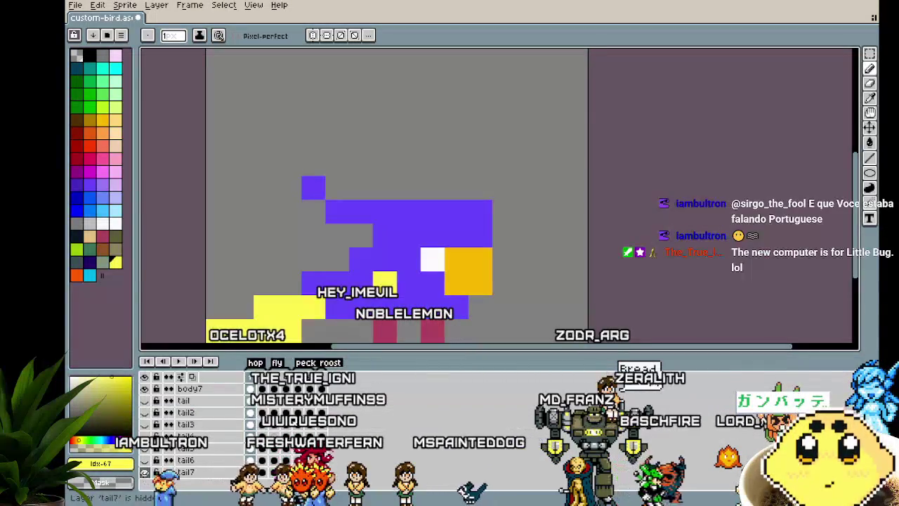
scroll(211, 310, "down", 3)
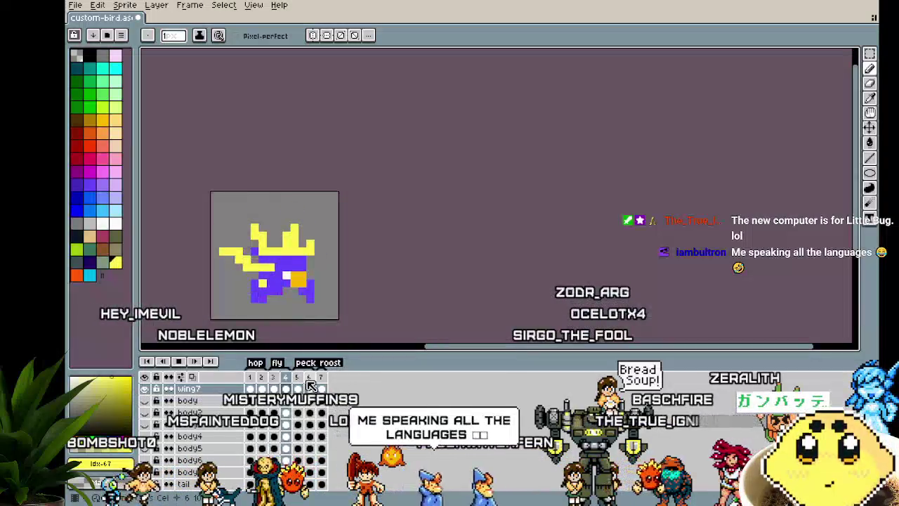
scroll(327, 344, "left", 2)
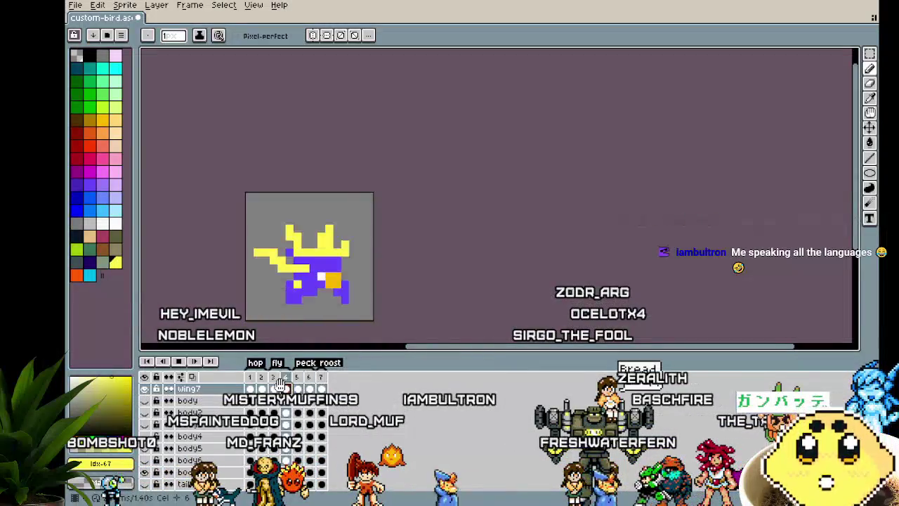
mouse_move(368, 322)
left_mouse_down()
mouse_move(496, 307)
mouse_move(717, 313)
mouse_move(478, 302)
mouse_move(293, 311)
mouse_move(604, 307)
mouse_move(508, 291)
left_mouse_up()
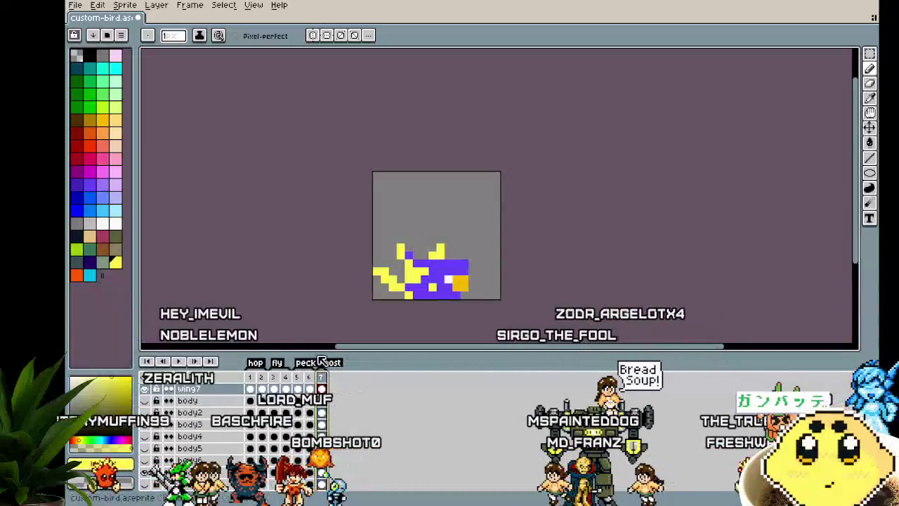
scroll(291, 199, "up", 1)
key("ctrl+s")
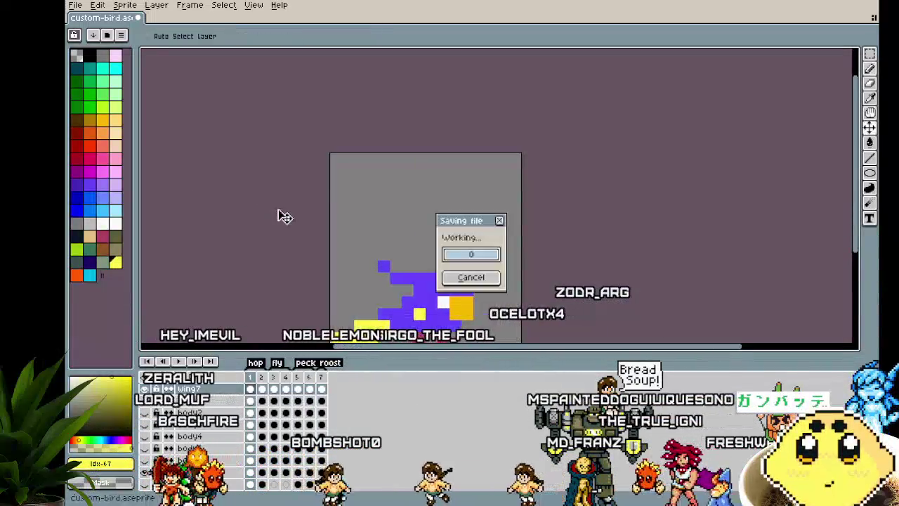
Step: Zoom in on the bird and set the beak layers for two white eyes and a wider beak
scroll(295, 217, "up", 1)
scroll(295, 217, "up", 2)
left_click_drag(295, 217, 197, 166)
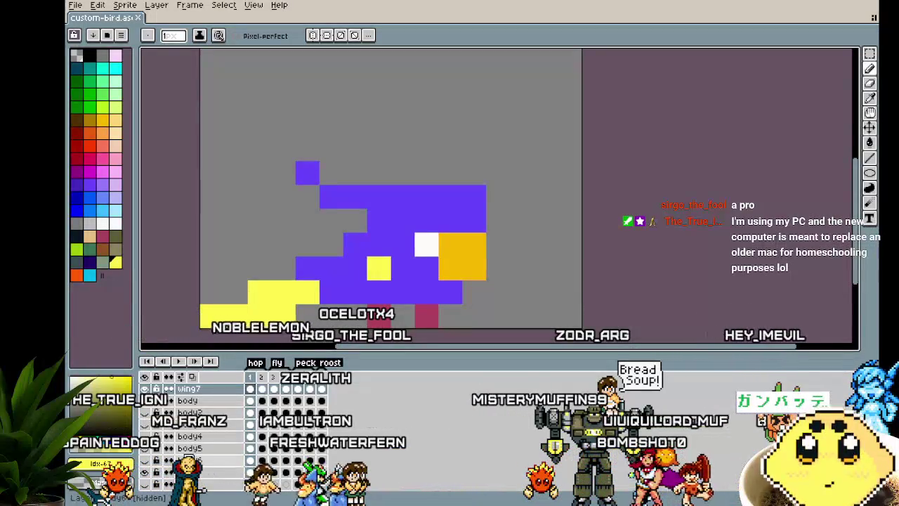
scroll(196, 429, "down", 3)
scroll(196, 429, "up", 3)
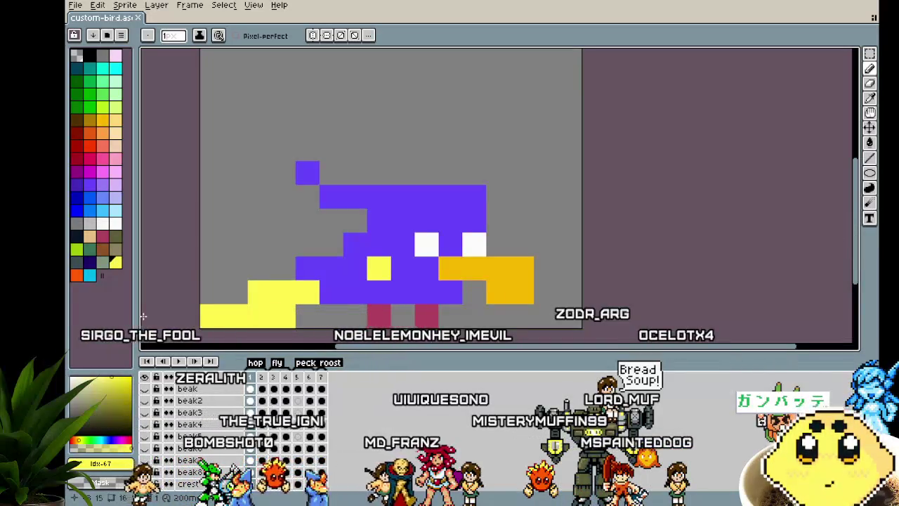
Step: Show all the bird's layers and play the animation, including from frame 5
left_click(146, 385)
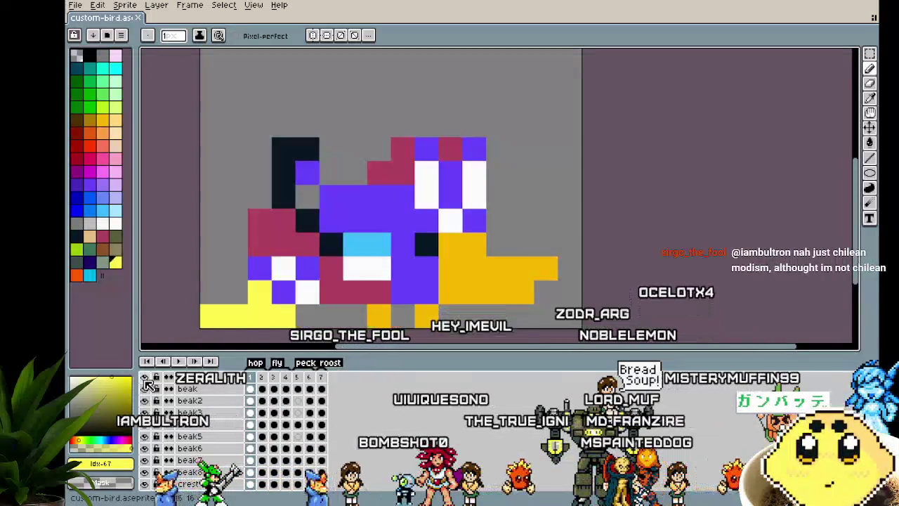
scroll(190, 274, "down", 1)
left_click_drag(190, 273, 212, 261)
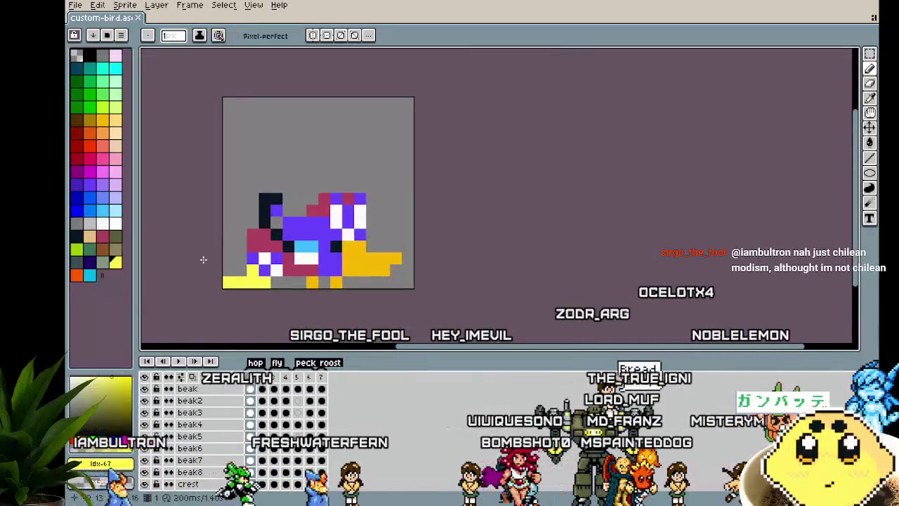
key("Return")
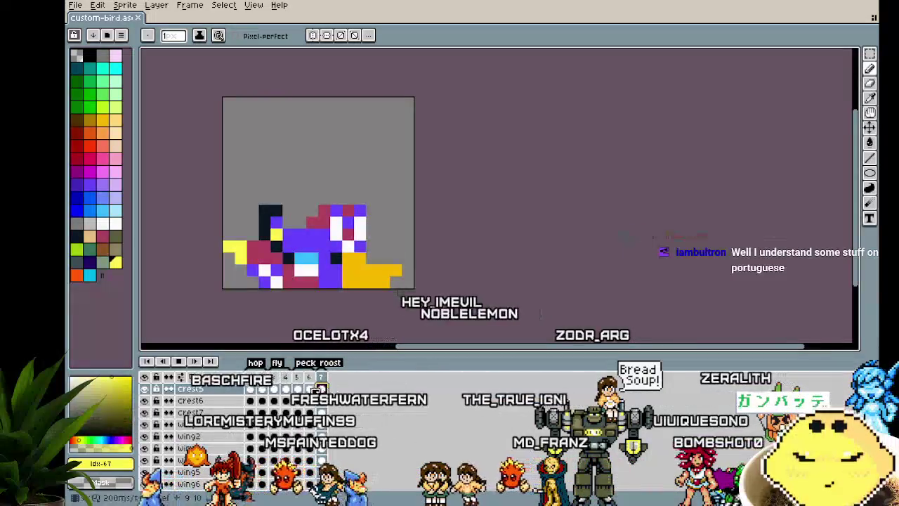
scroll(259, 387, "up", 1)
left_click(296, 378)
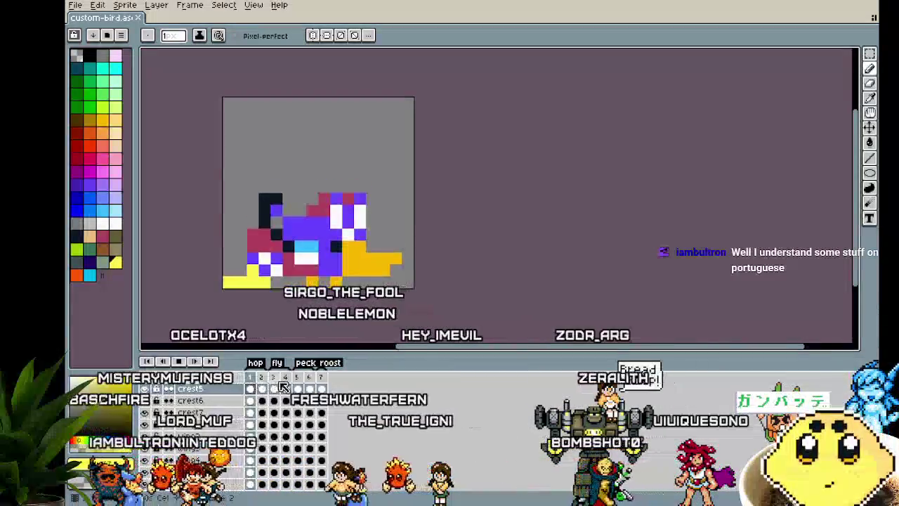
key("Return")
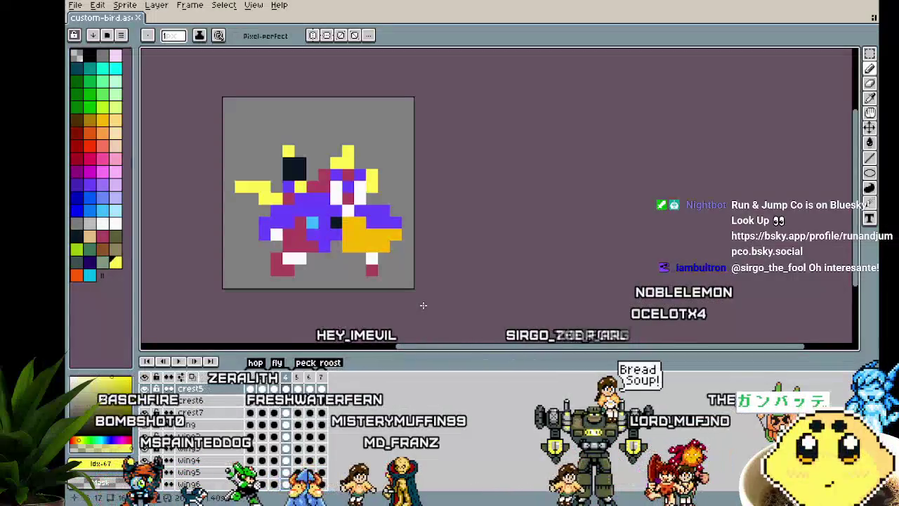
Step: Recolour the stray yellow pixel near the eye crimson and return to frame 1
scroll(300, 220, "up", 1)
left_click_drag(299, 220, 350, 225)
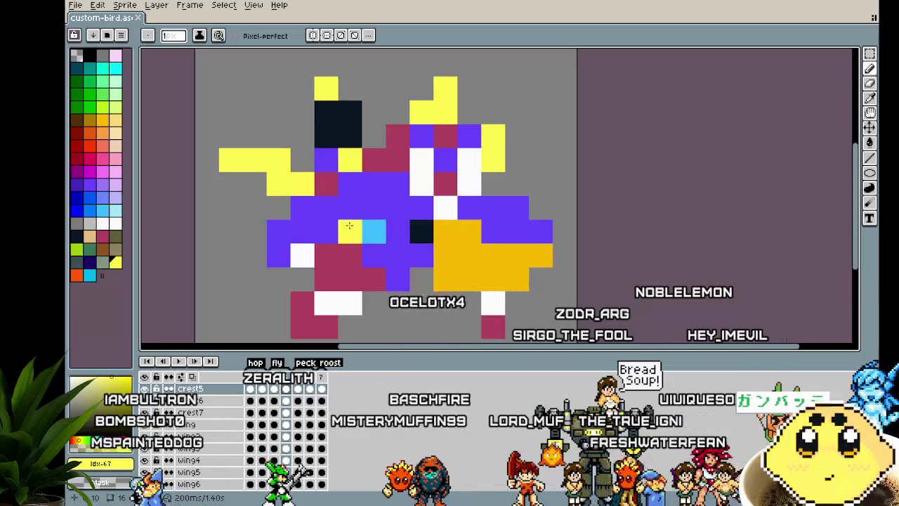
key("ctrl+z")
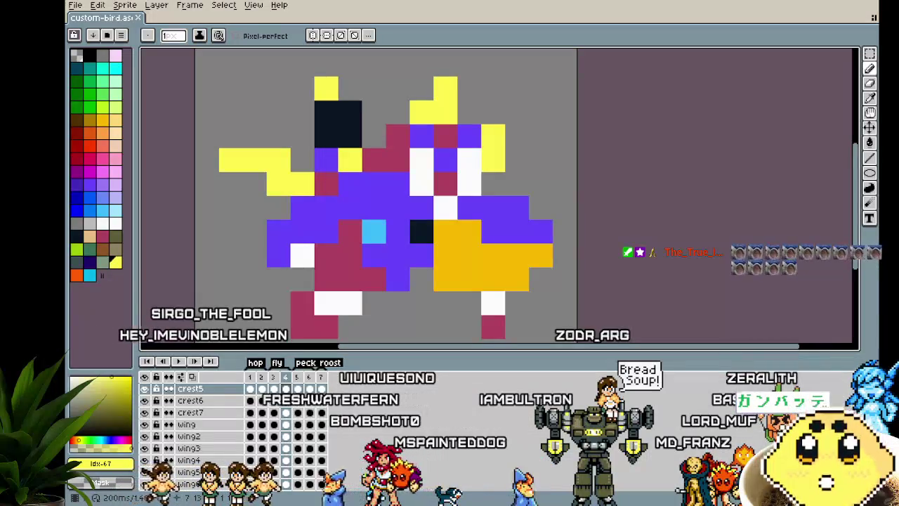
scroll(344, 320, "down", 2)
key("Home")
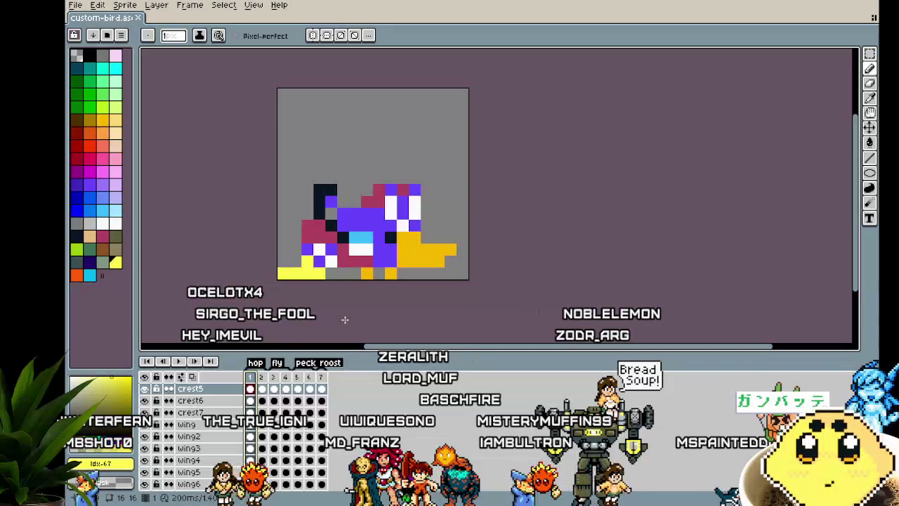
Step: Hide every layer to clear the canvas and add a new empty layer
scroll(160, 408, "up", 3)
left_click(144, 377)
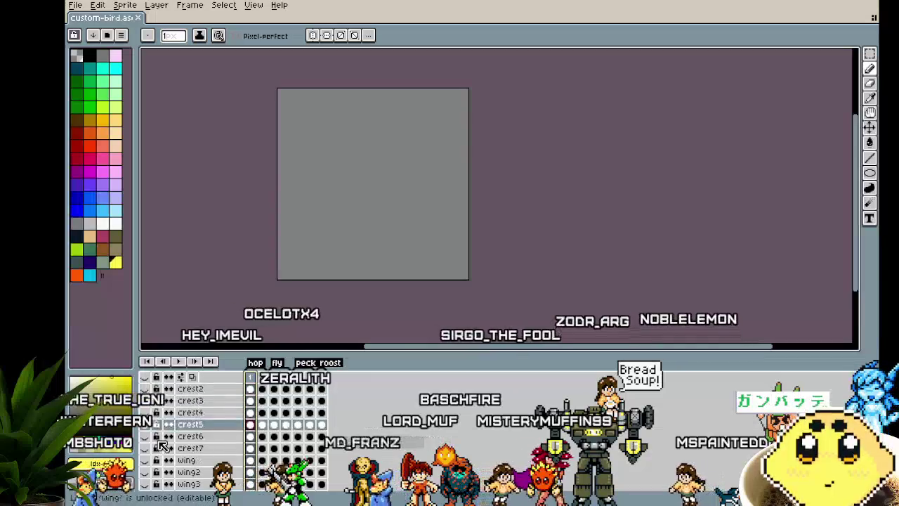
scroll(162, 443, "down", 2)
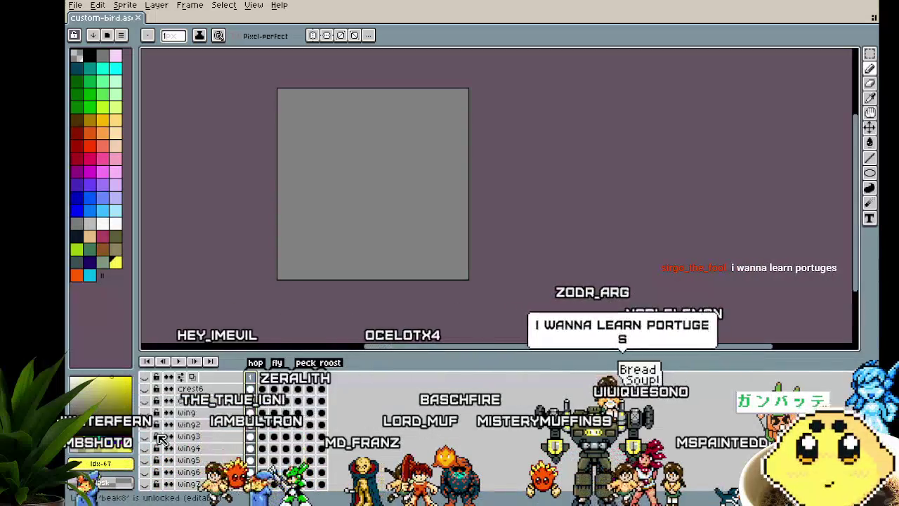
scroll(160, 437, "down", 3)
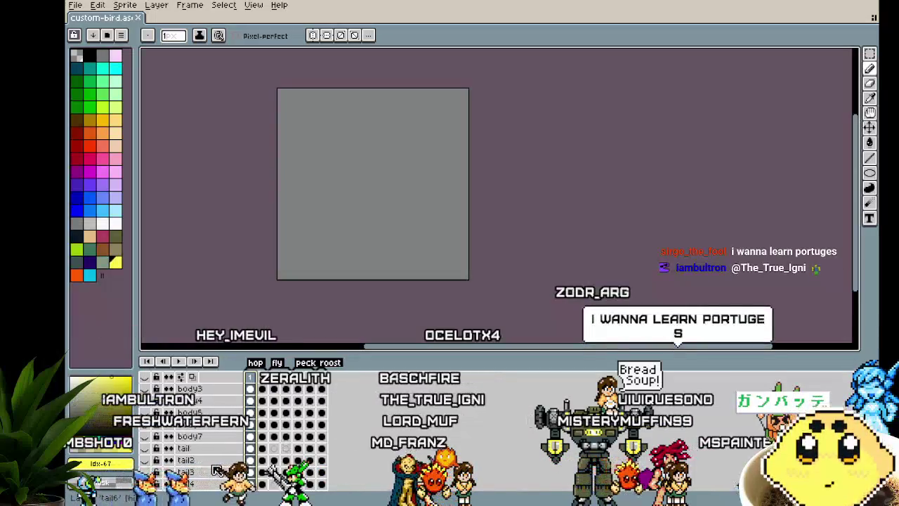
scroll(210, 464, "up", 3)
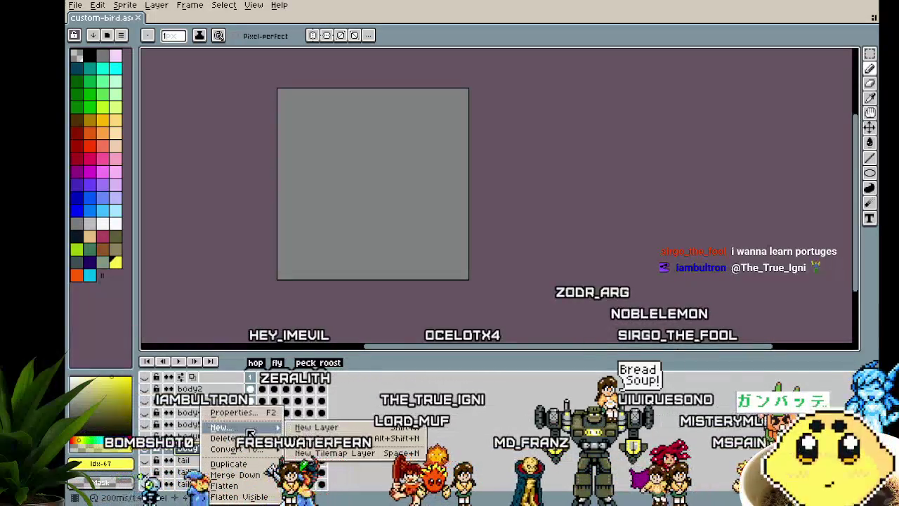
left_click(302, 428)
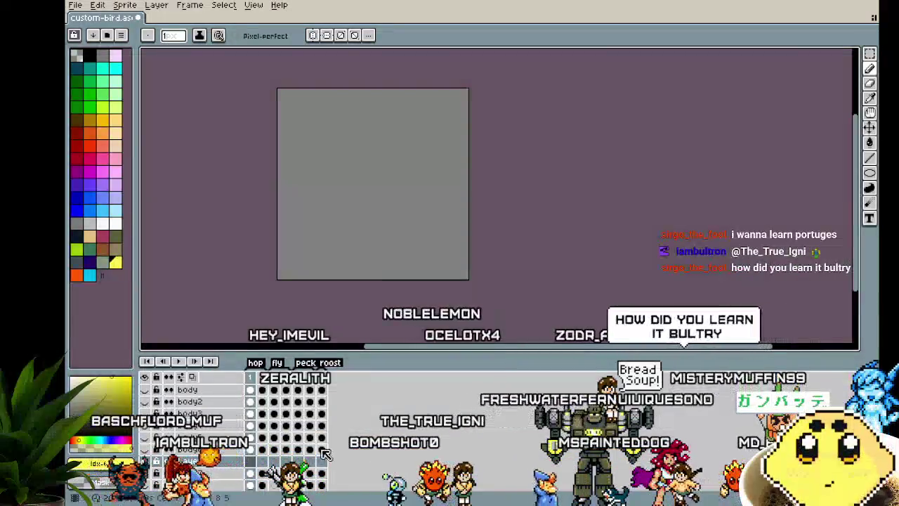
Step: Duplicate the body7 layer, rename the copy body8, and make it visible
left_click(220, 478)
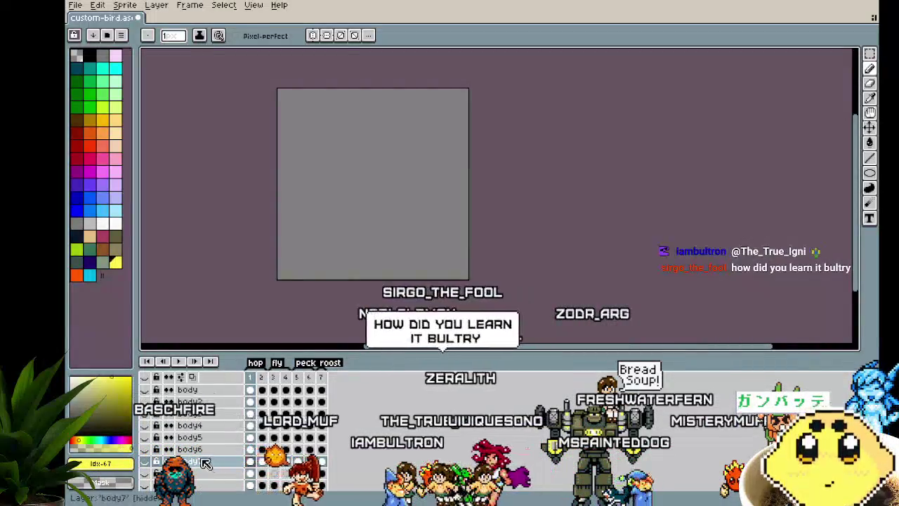
right_click(204, 463)
left_click(248, 465)
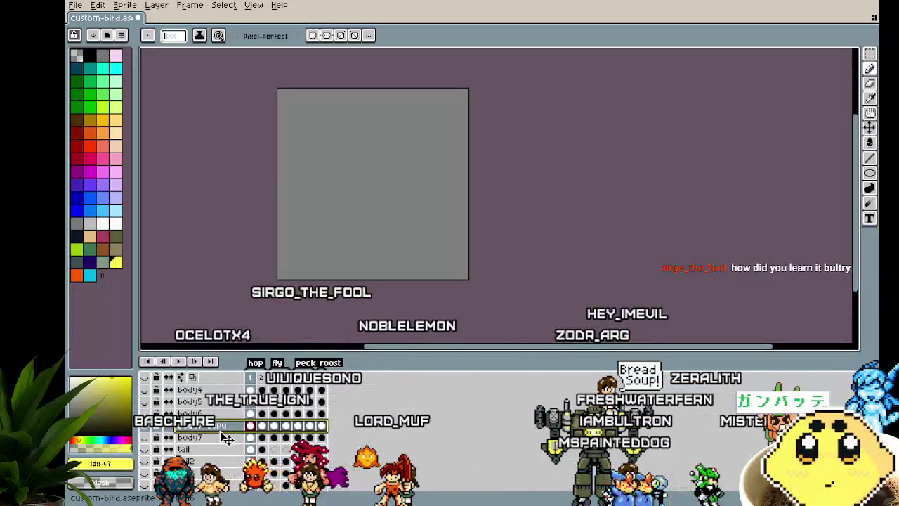
double_click(219, 444)
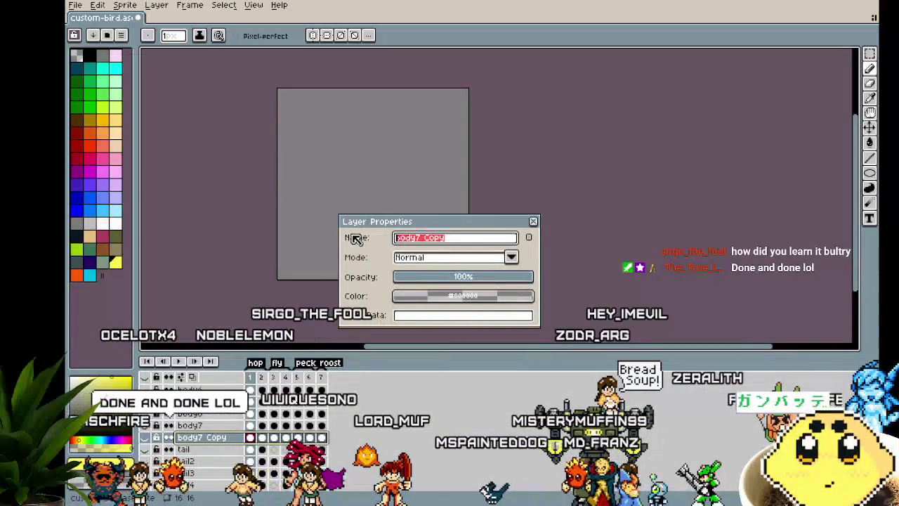
type("bod")
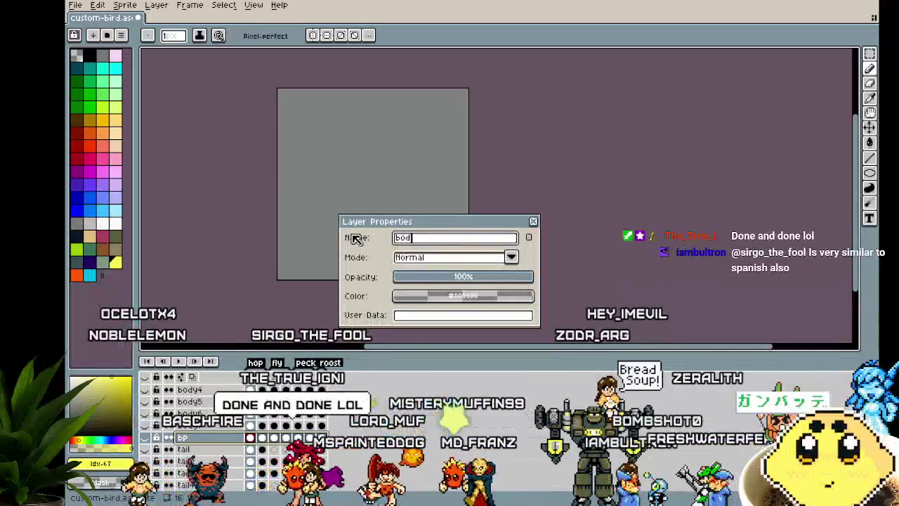
type("y8")
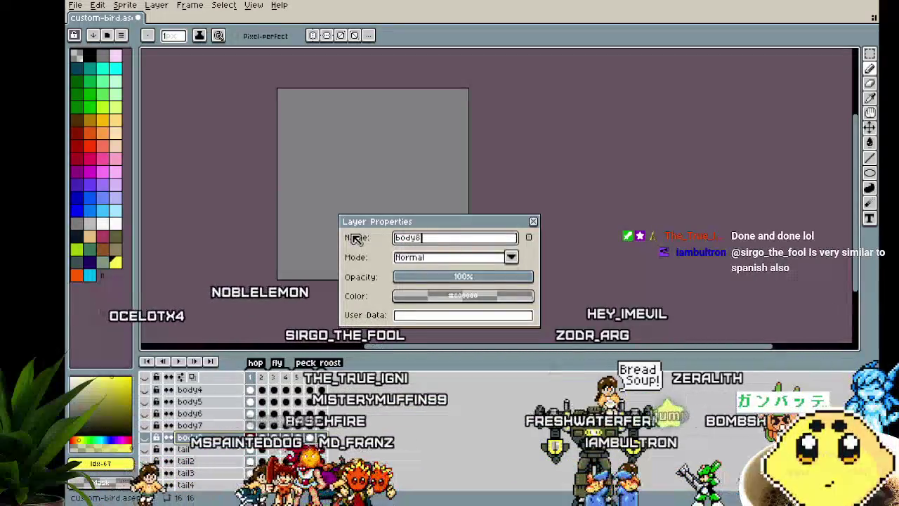
left_click(535, 220)
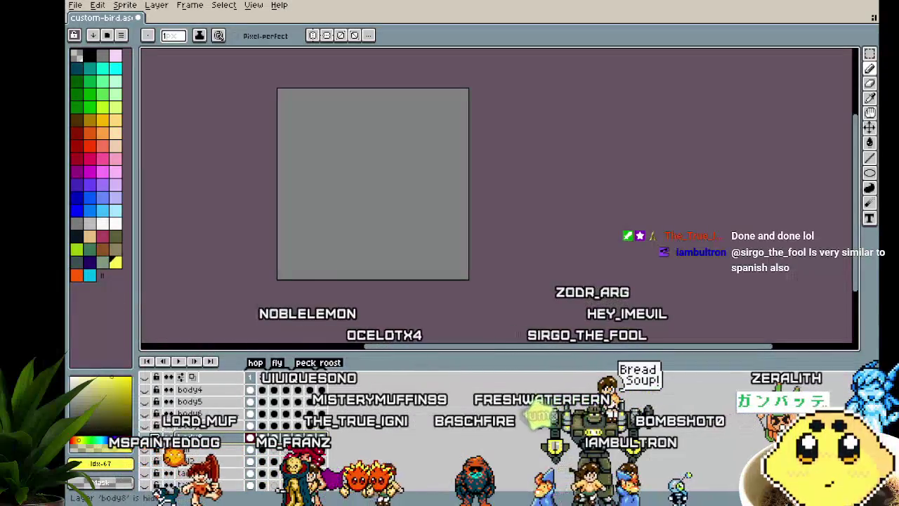
left_click(159, 416)
left_click_drag(222, 293, 195, 298)
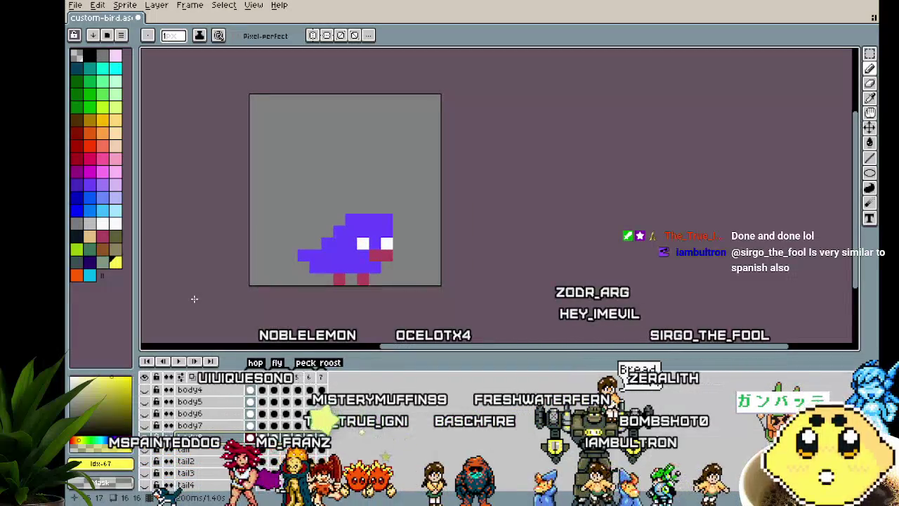
Step: Paint yellow pixels on the bird and recolour the beak pixels
scroll(312, 298, "up", 1)
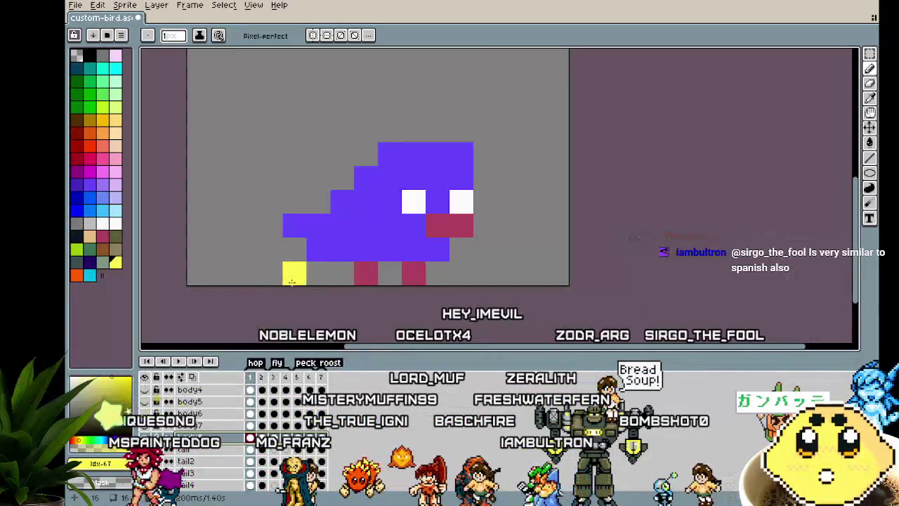
left_click(406, 201)
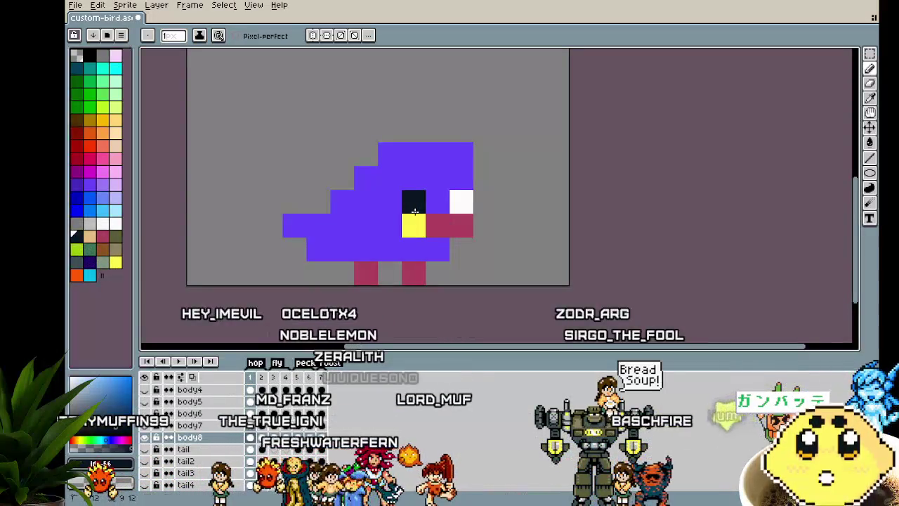
left_click(390, 225)
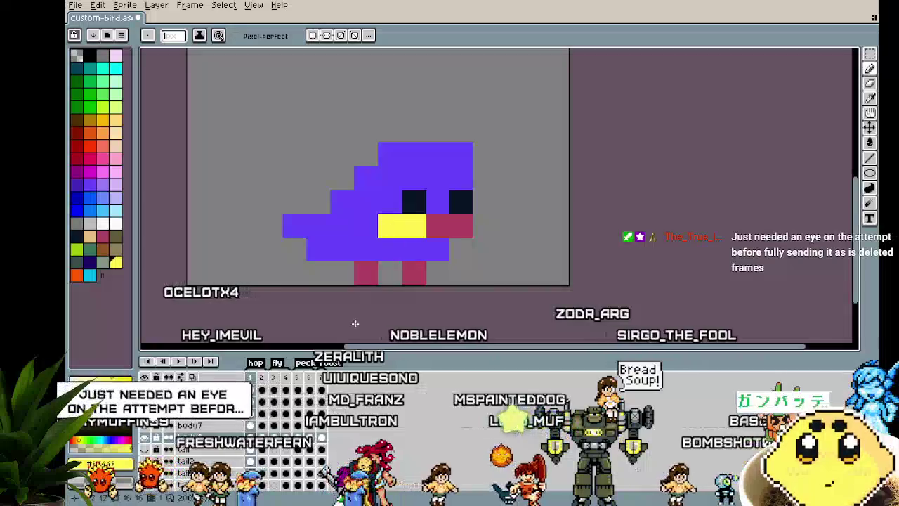
left_click(103, 119)
left_click_drag(432, 224, 467, 225)
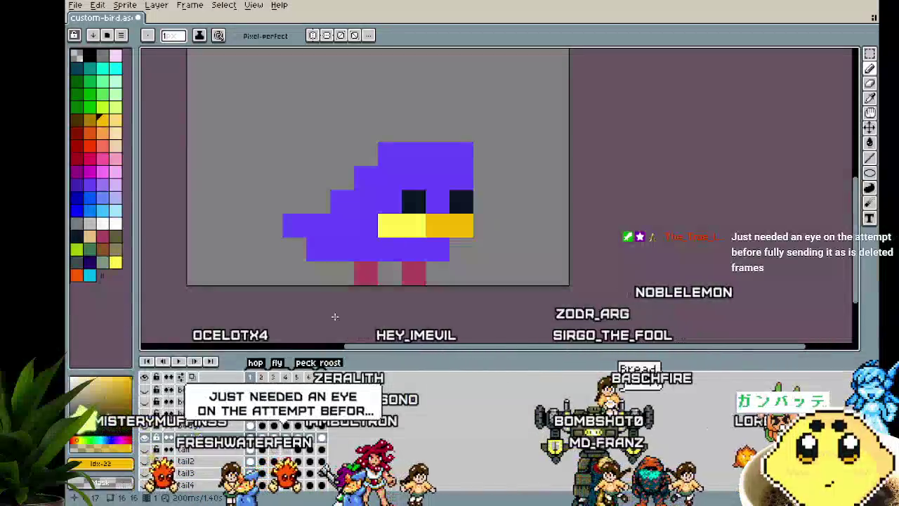
left_click(390, 227)
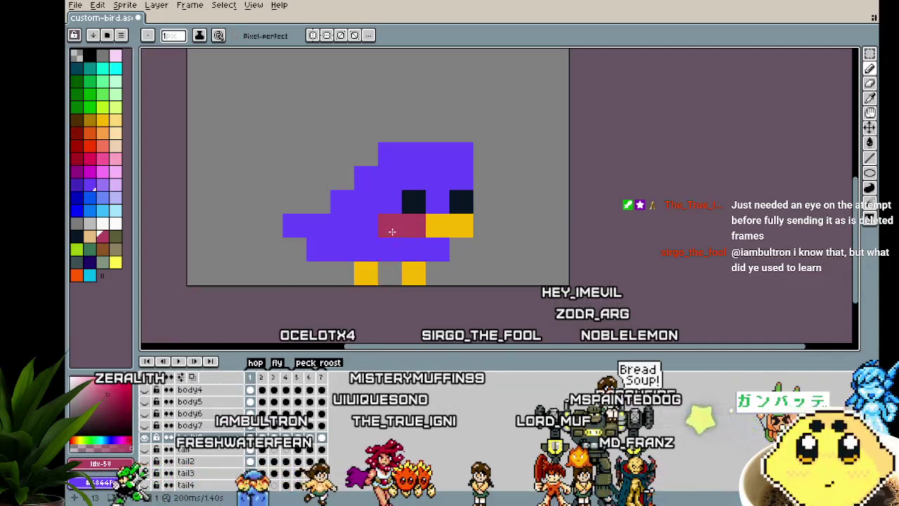
Step: Paint a pink cheek pixel beside the eye, undoing a stray pink pixel
scroll(353, 302, "down", 2)
scroll(353, 303, "down", 2)
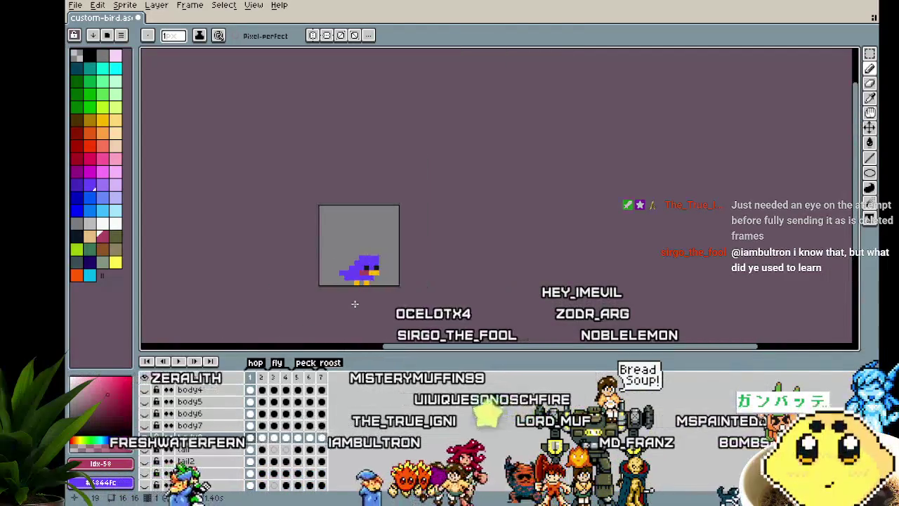
scroll(355, 303, "up", 1)
scroll(354, 303, "up", 2)
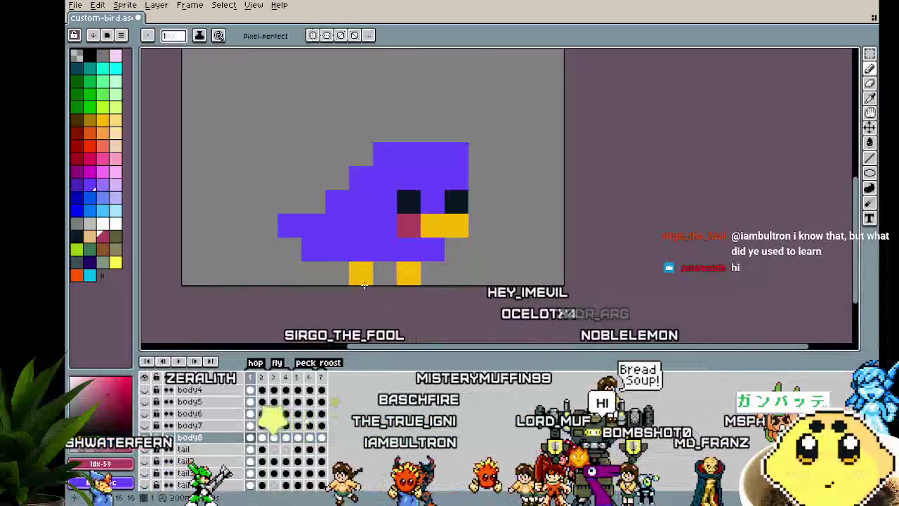
scroll(326, 307, "down", 1)
scroll(326, 306, "down", 1)
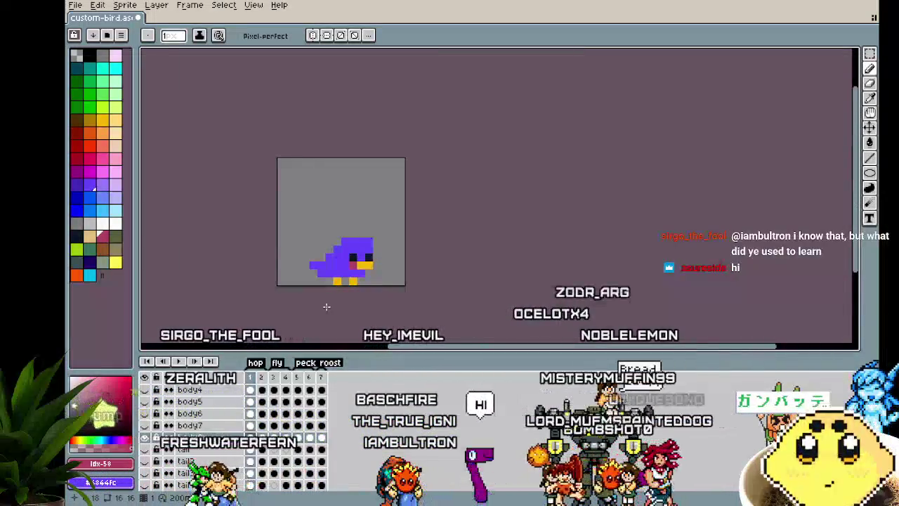
scroll(326, 306, "up", 1)
scroll(326, 306, "up", 1)
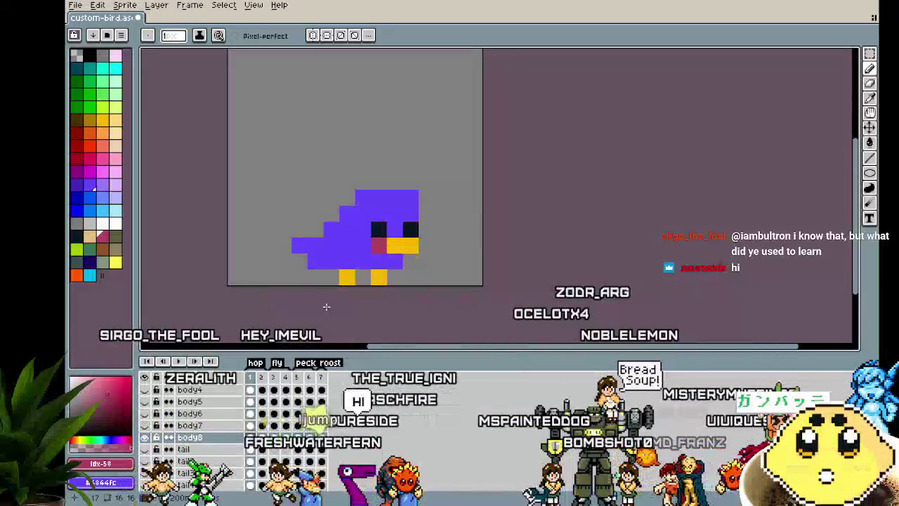
left_click_drag(326, 306, 308, 312)
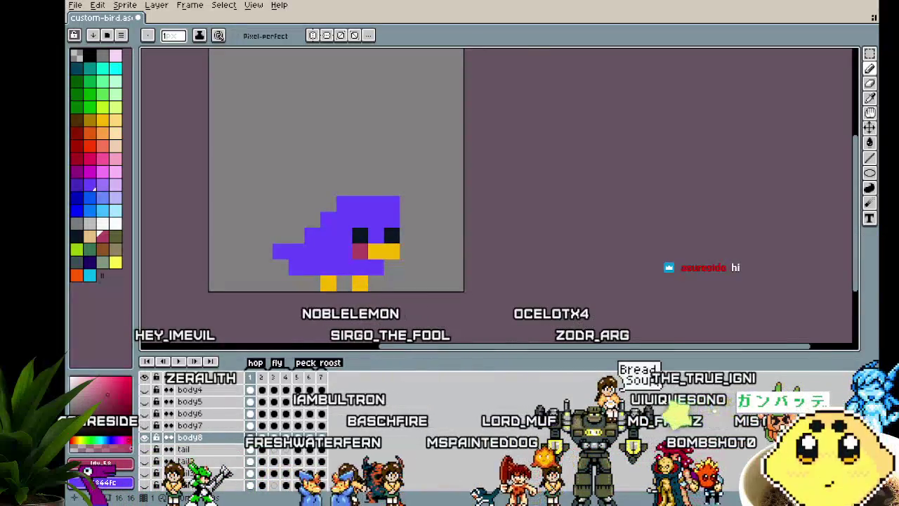
scroll(310, 293, "up", 1)
left_click(353, 199)
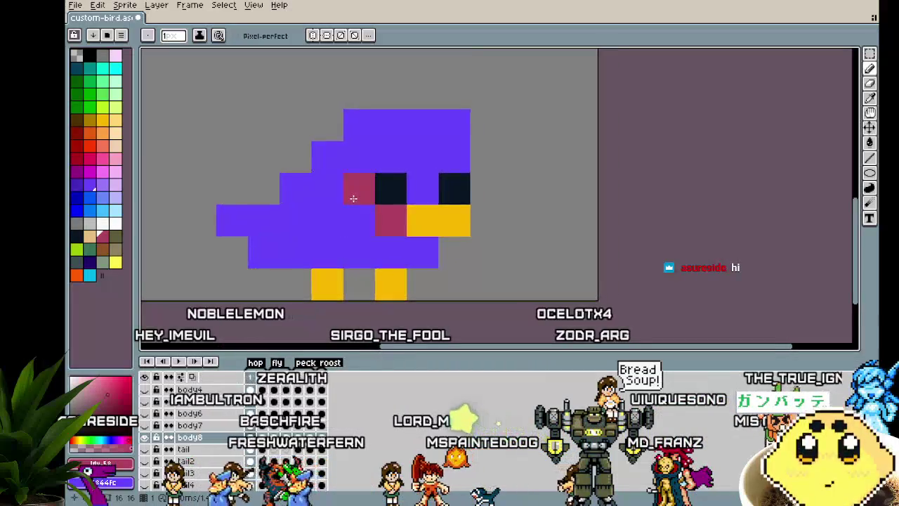
scroll(305, 261, "down", 1)
left_click(270, 276)
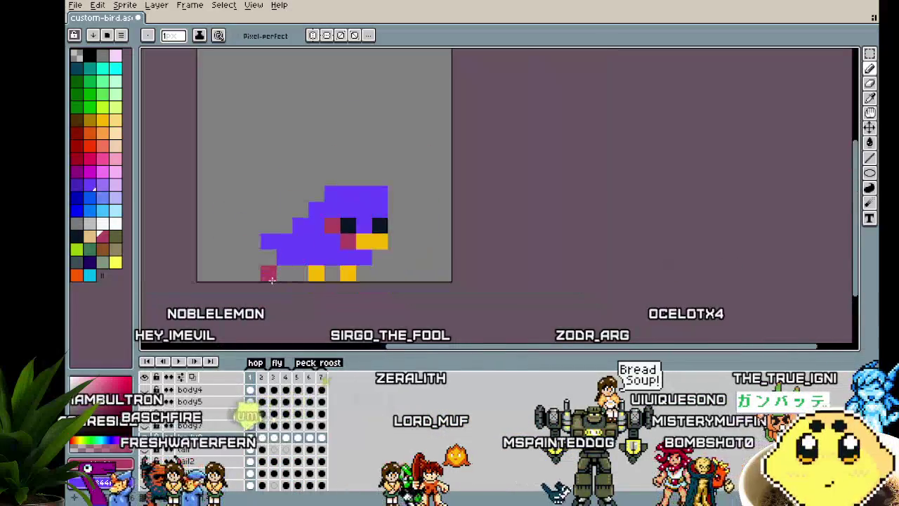
scroll(270, 279, "down", 1)
key("ctrl+z")
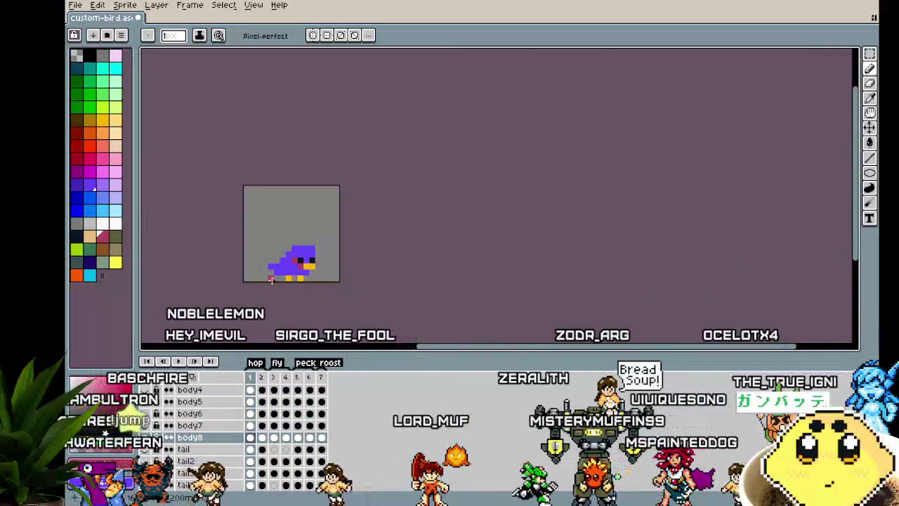
Step: Add a second pink cheek pixel below the first
scroll(330, 232, "up", 2)
left_click(348, 225)
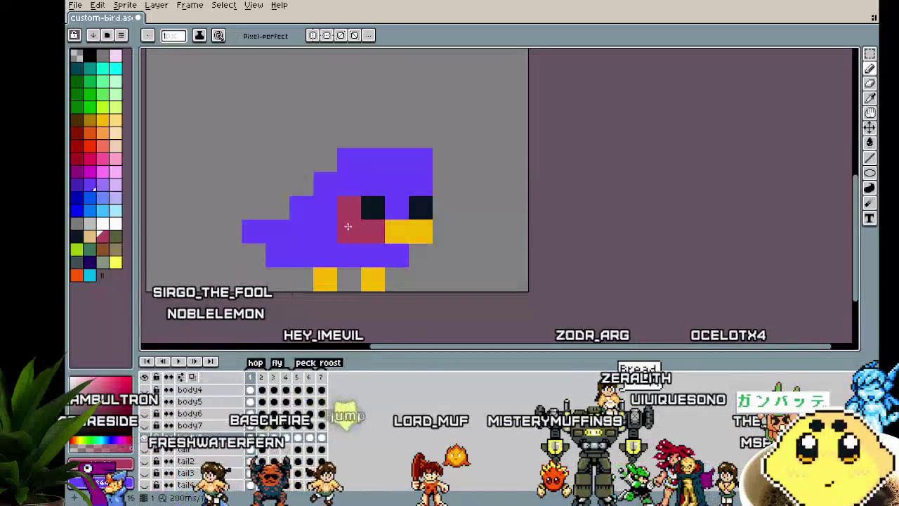
scroll(270, 275, "down", 3)
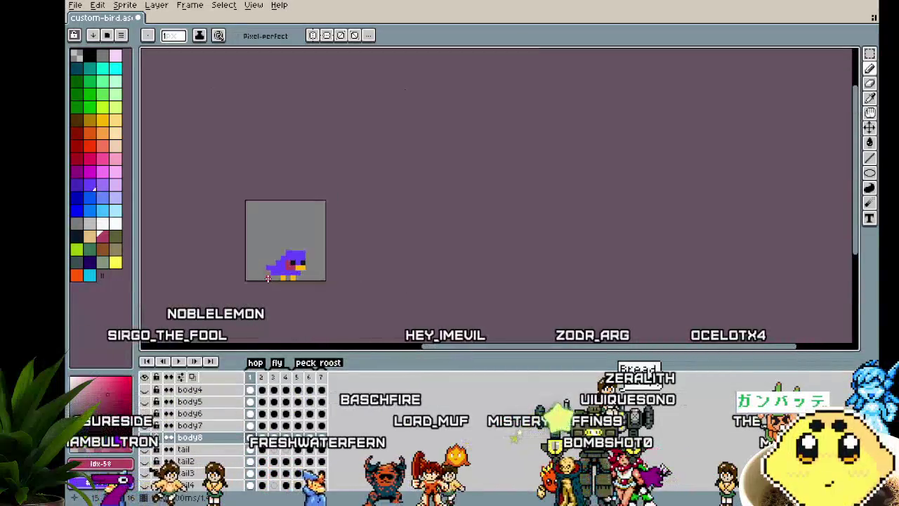
scroll(268, 278, "up", 1)
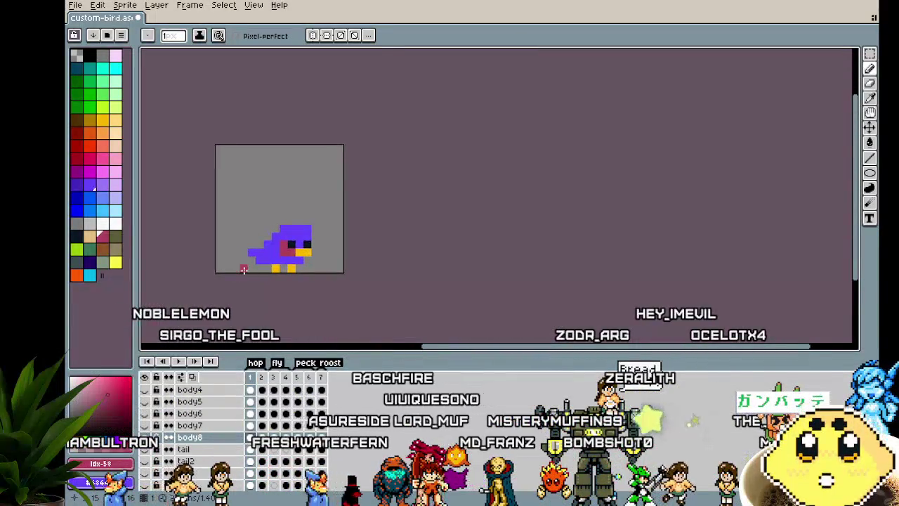
scroll(245, 267, "up", 2)
scroll(244, 269, "down", 1)
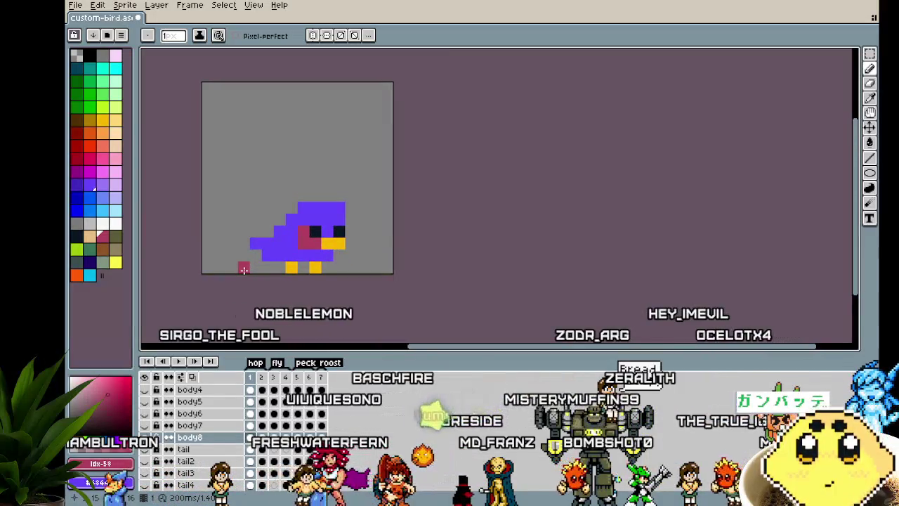
scroll(244, 269, "up", 1)
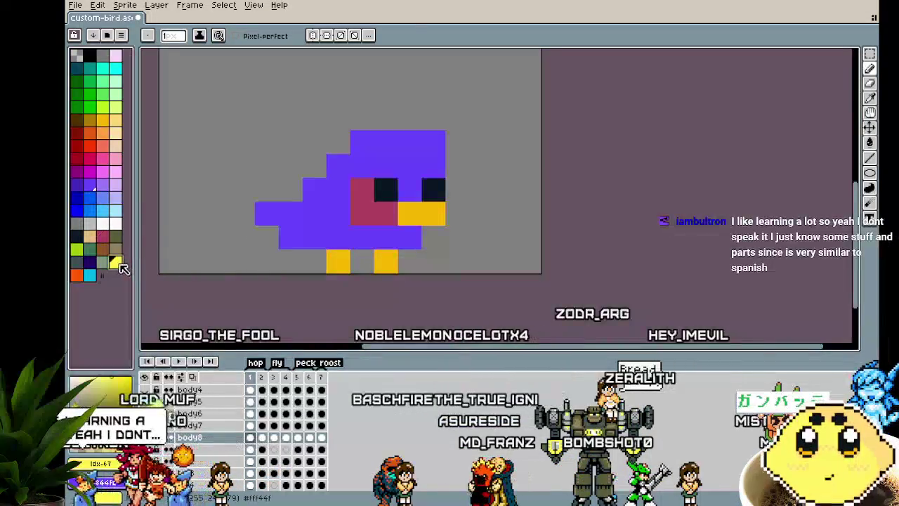
Step: Try yellow and pale yellow Paint Bucket fills on the body, undoing both
left_click(115, 262)
key("g")
left_click(335, 207)
key("ctrl+z")
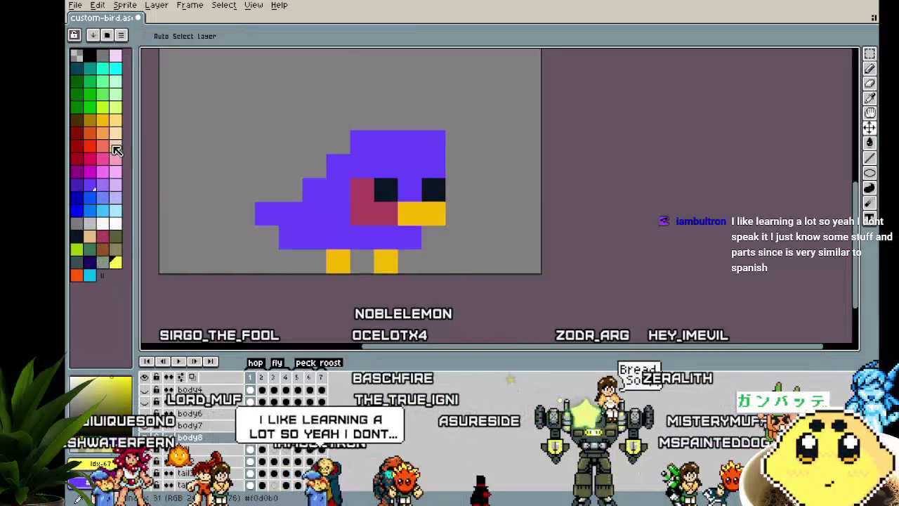
left_click(115, 119)
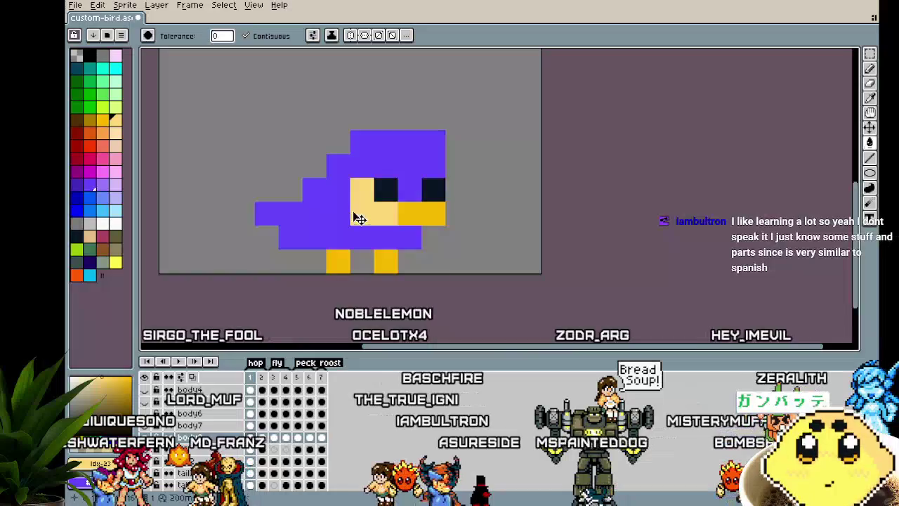
left_click(325, 223)
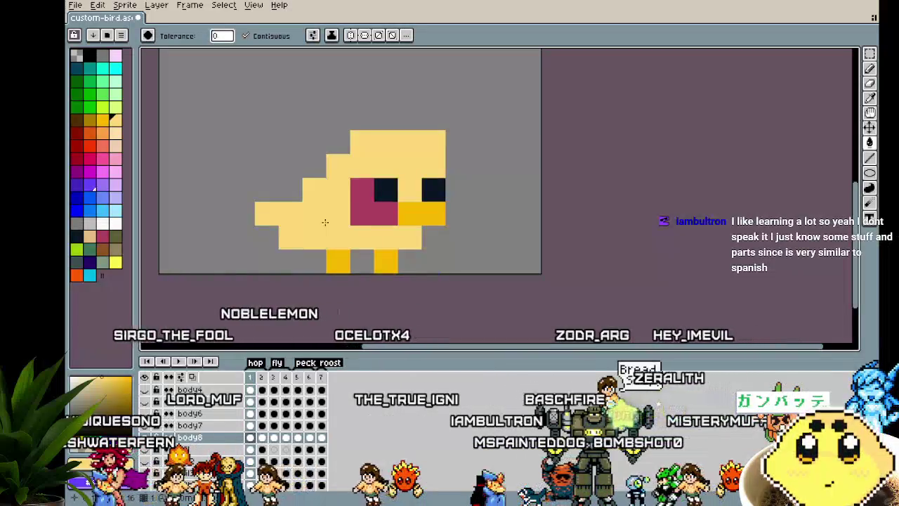
key("ctrl+z")
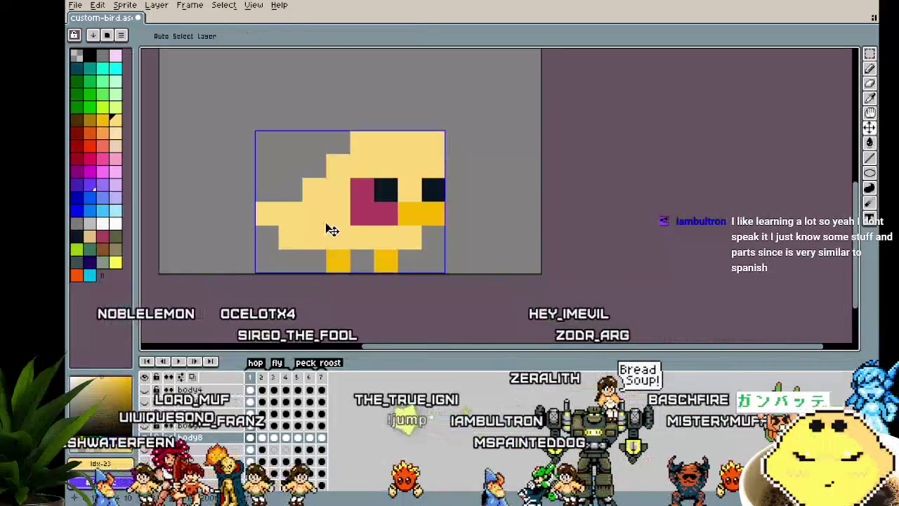
key("ctrl+z")
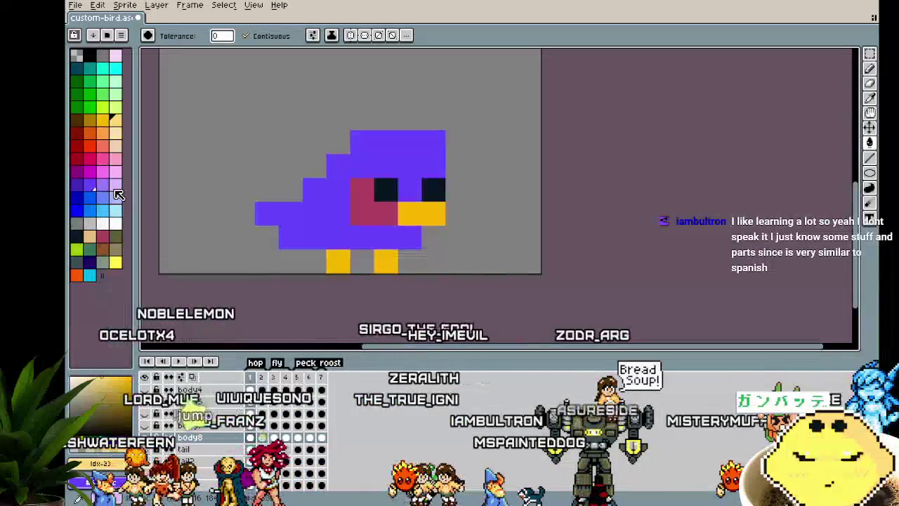
Step: Try lavender, orange and yellow body fills, undoing the results
left_click(115, 185)
left_click(307, 211)
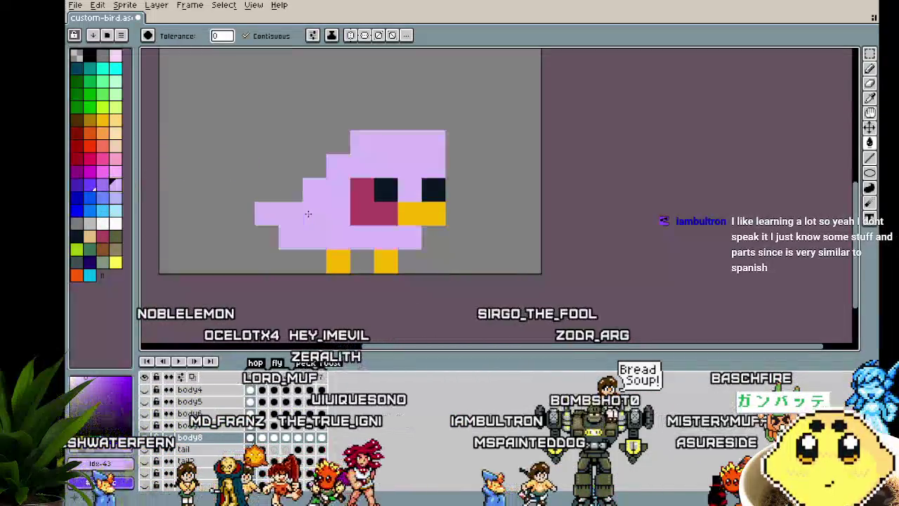
key("ctrl+z")
left_click(169, 144)
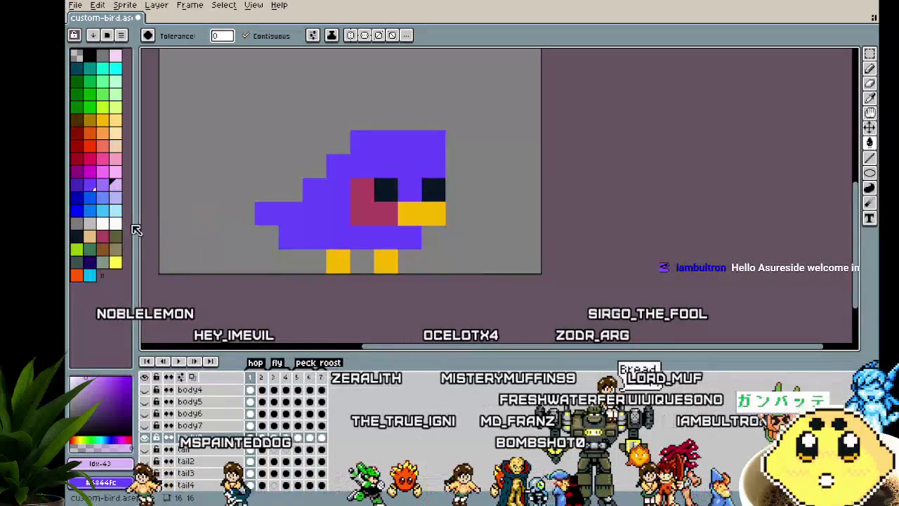
left_click(105, 134)
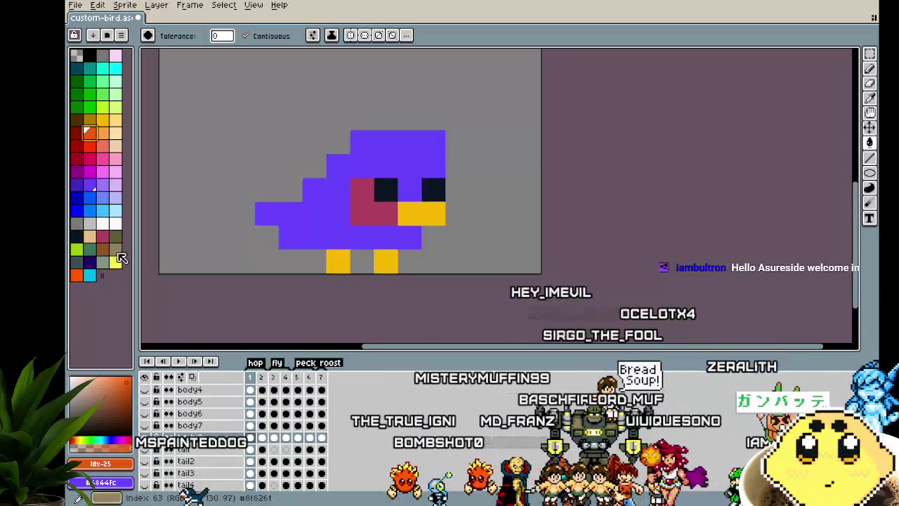
left_click(115, 261)
left_click(295, 218)
left_click(195, 262)
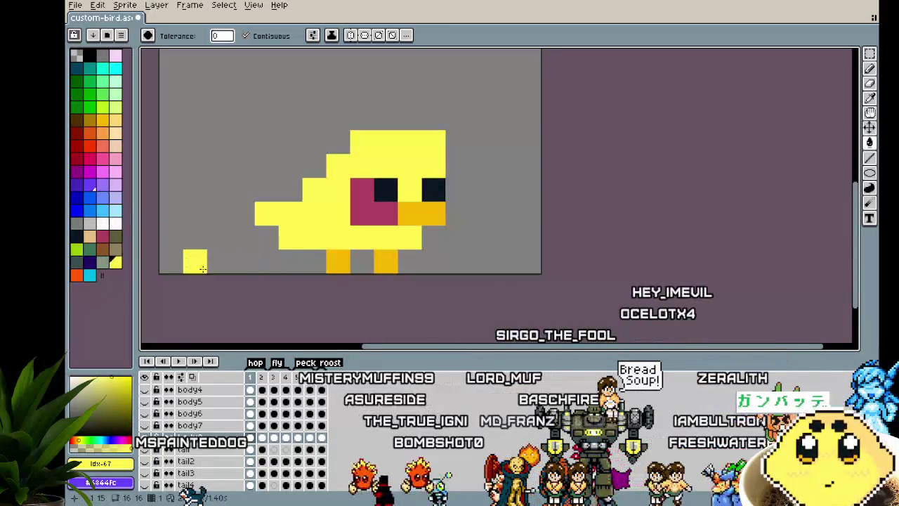
key("ctrl+z")
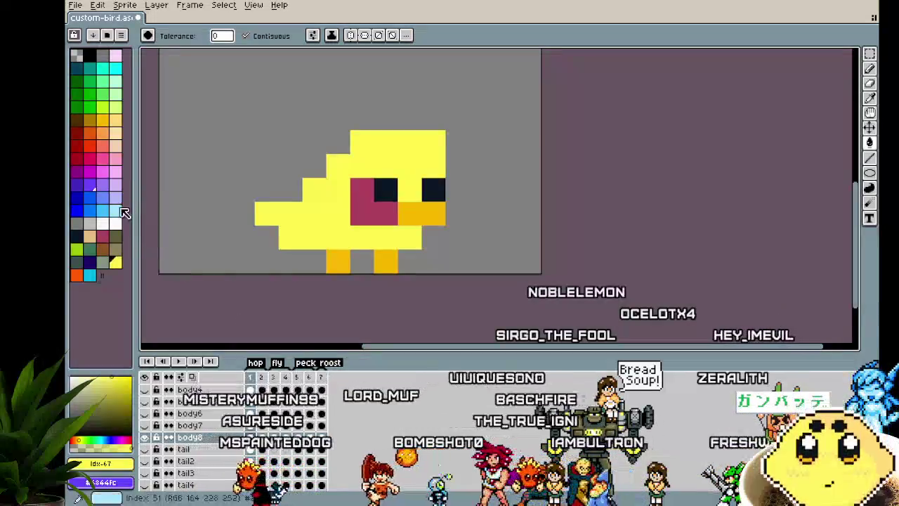
Step: Fill the bird's body white and centre the bird in view
left_click(117, 224)
left_click(282, 218)
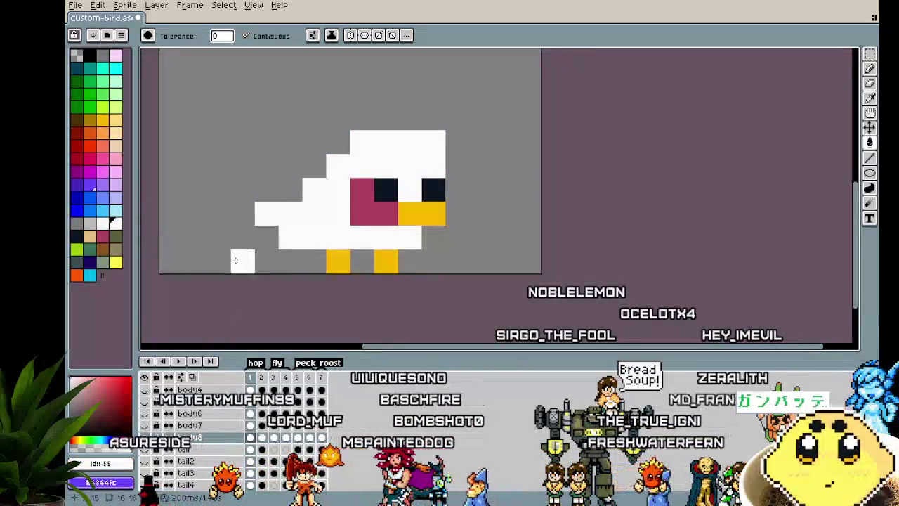
scroll(206, 297, "down", 3)
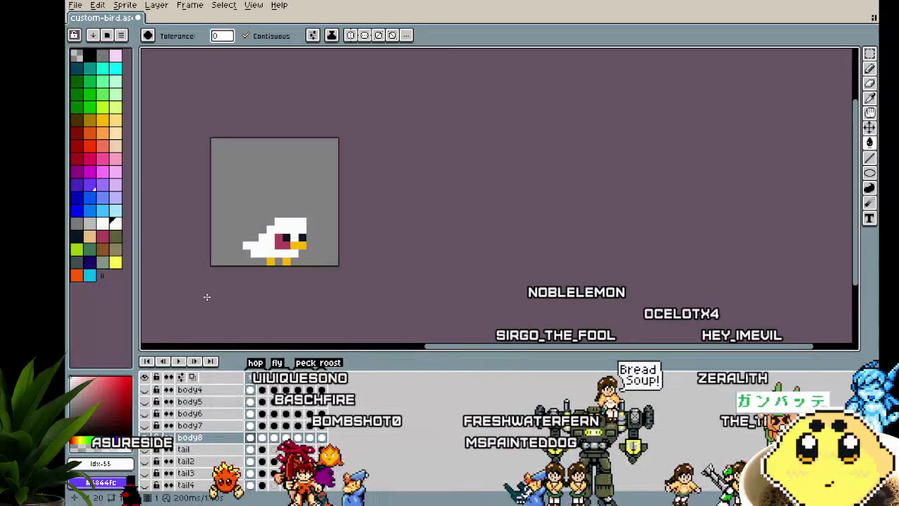
scroll(244, 276, "up", 2)
left_click_drag(244, 276, 218, 287)
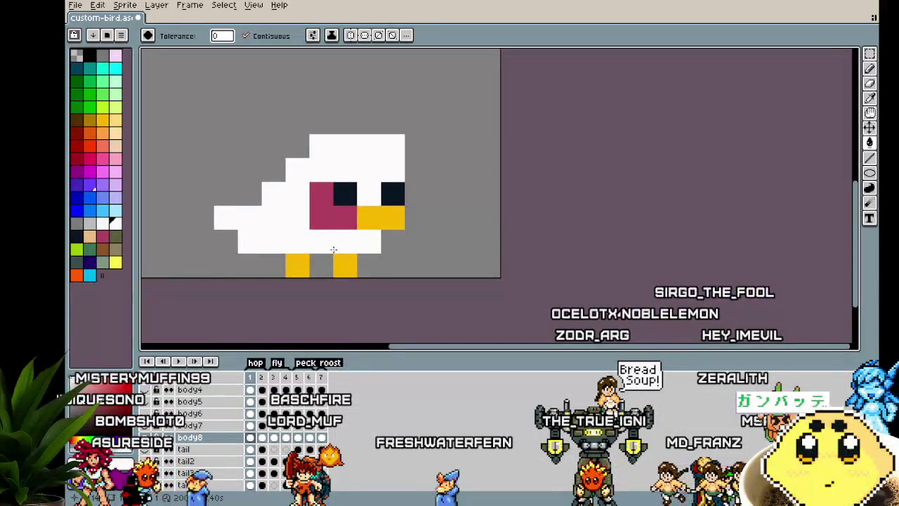
Step: Fill the body yellow-green, preview the frames, and undo an accidental extra green fill
left_click(76, 251)
left_click(267, 241)
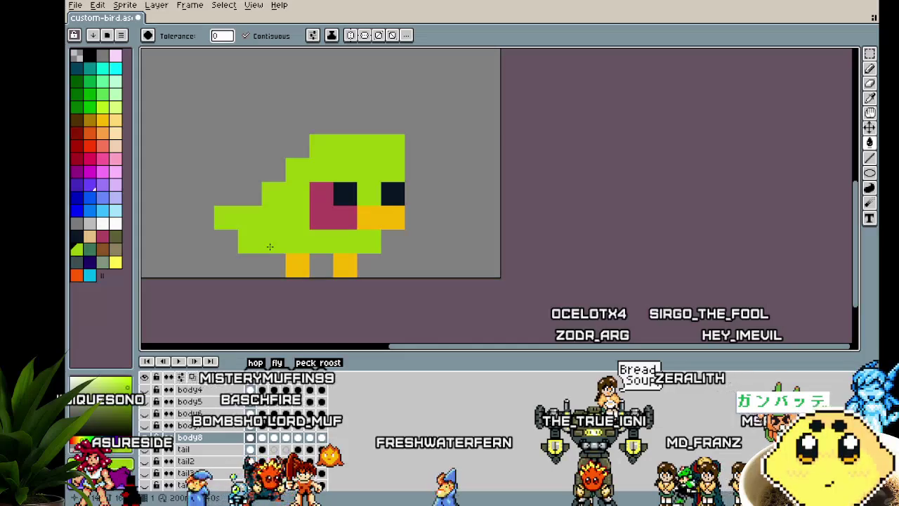
scroll(234, 288, "down", 2)
scroll(236, 290, "up", 2)
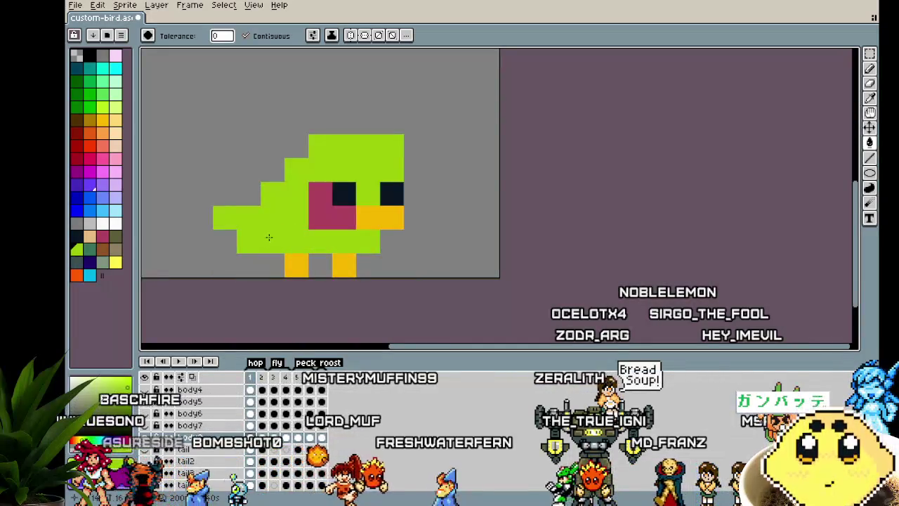
key("Return")
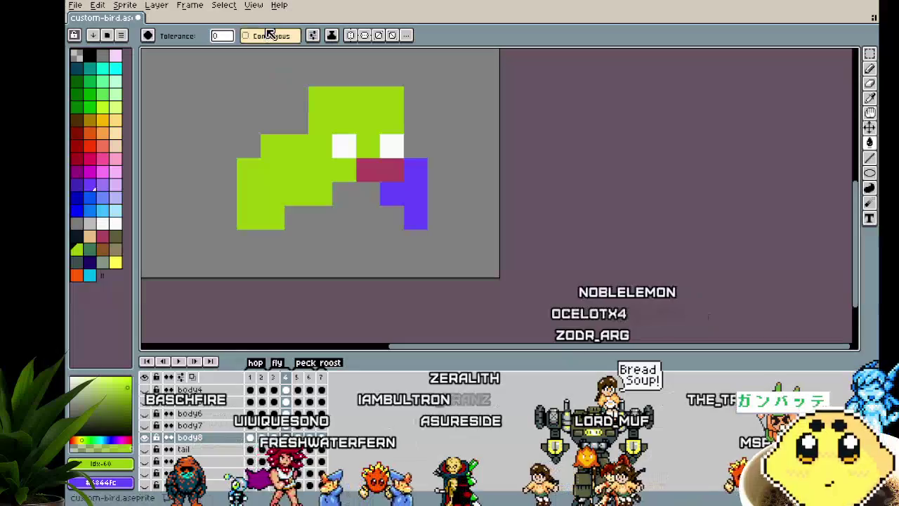
left_click(301, 122)
key("ctrl+z")
key("v")
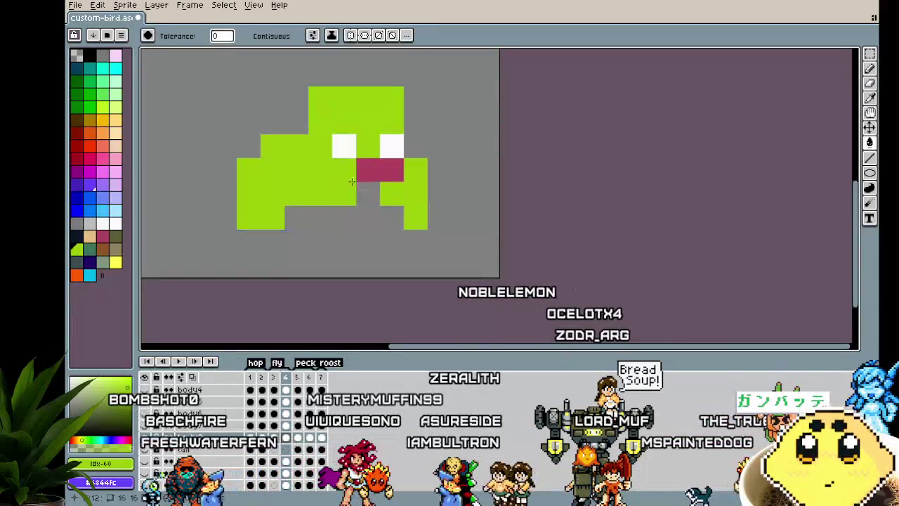
key("g")
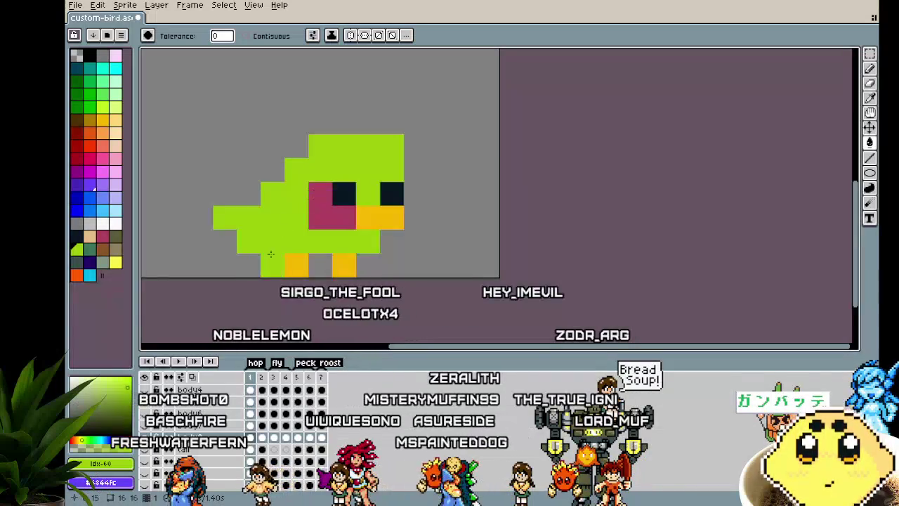
Step: Pick the dark navy eye colour and paint frame 2's eyes navy
key("i")
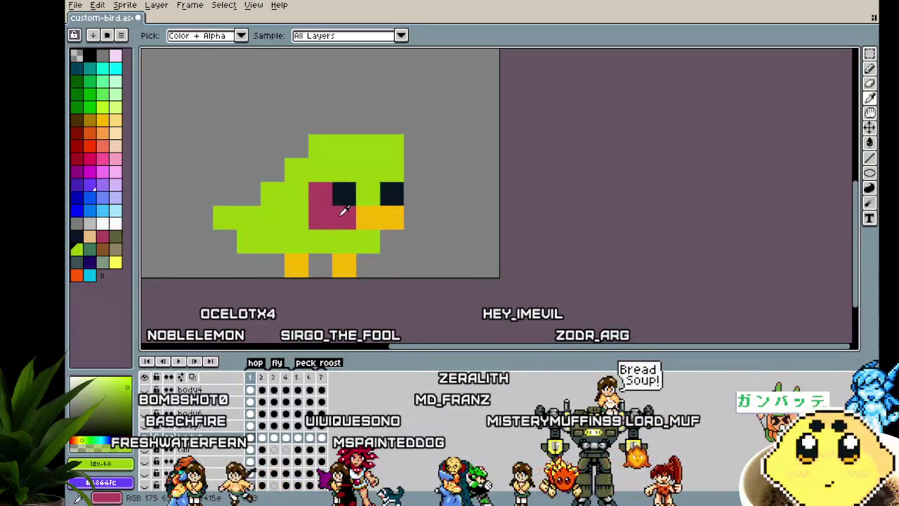
left_click(343, 194)
key("b")
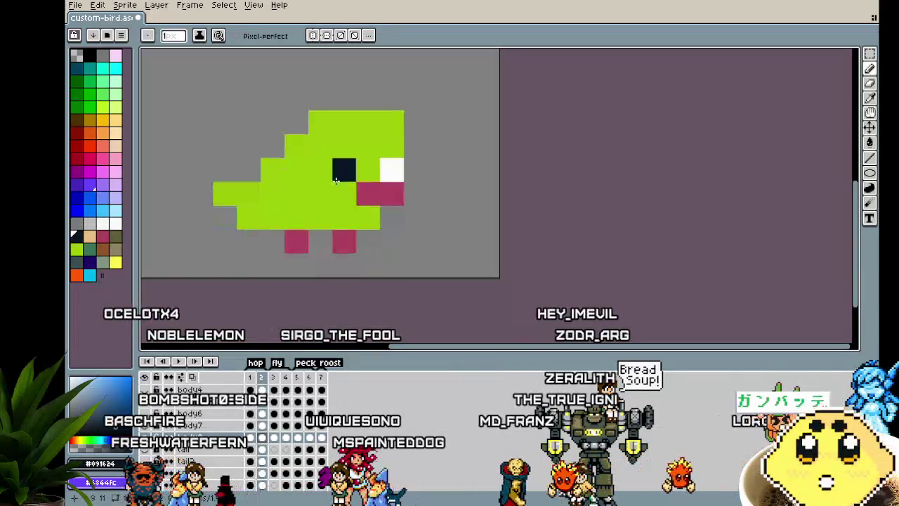
left_click(392, 170)
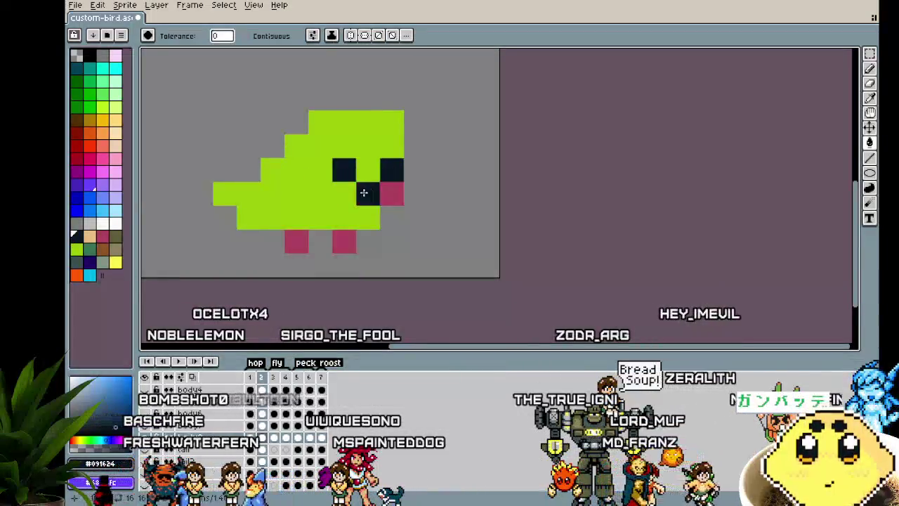
key(".")
key("g")
left_click(352, 125)
key(".")
key("comma")
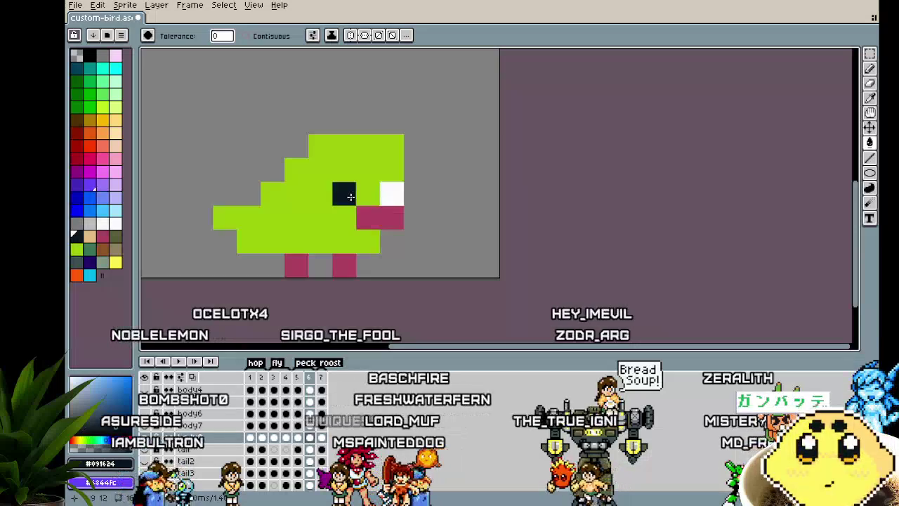
key("comma")
key("comma")
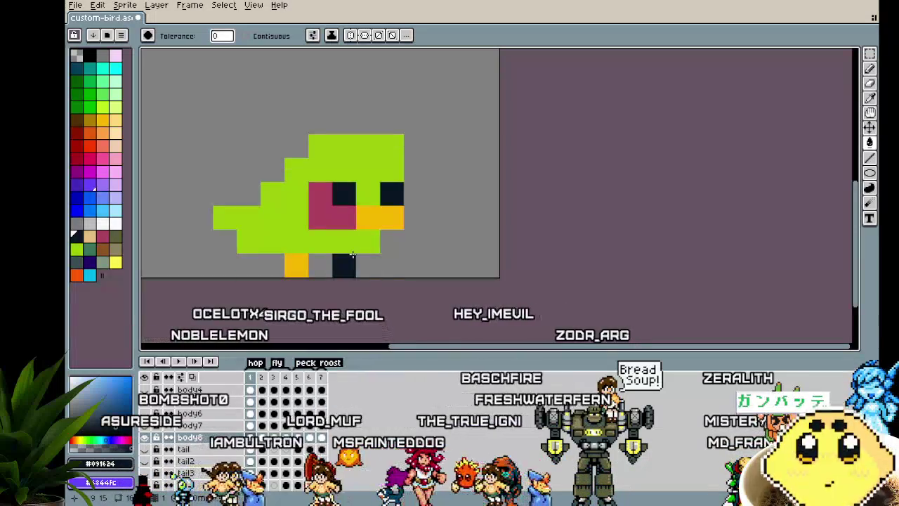
Step: Repaint frame 1's extra cheek pixels green, leaving one pink pixel below the eye
left_click(344, 214, "alt")
key("b")
left_click(338, 233)
key(".")
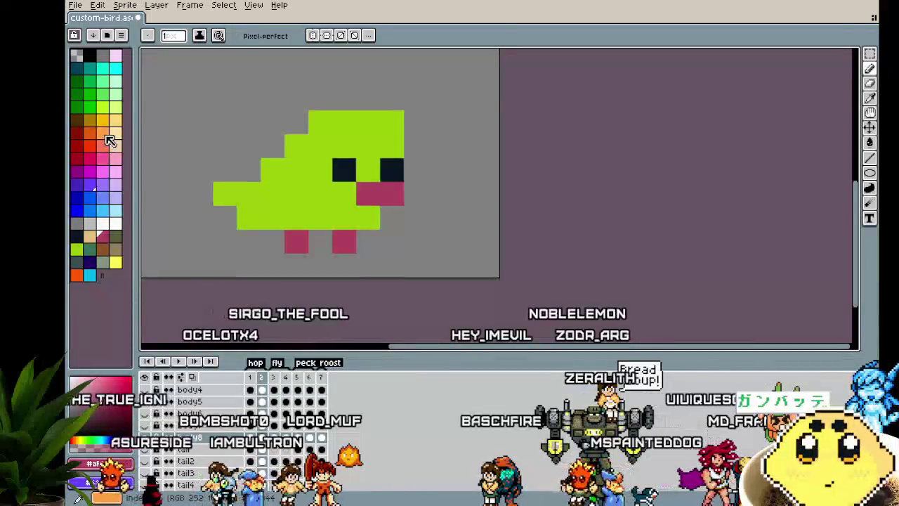
left_click_drag(321, 194, 321, 170)
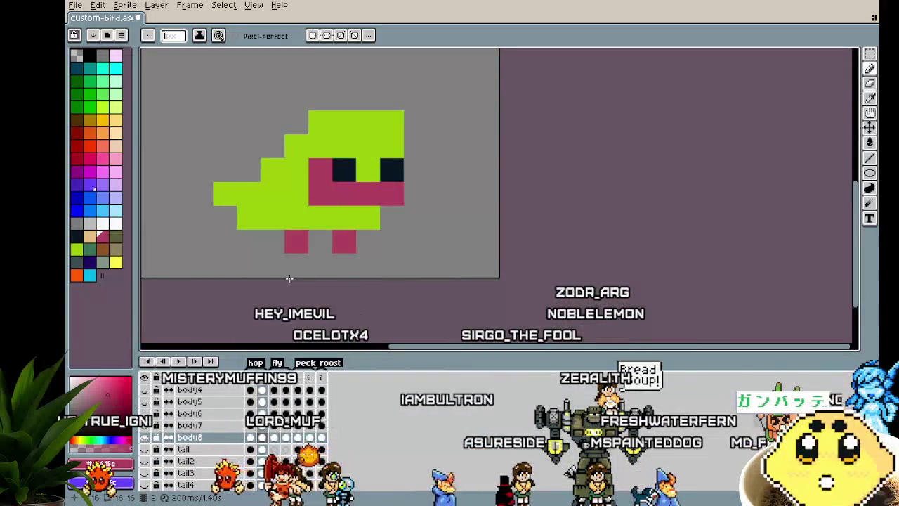
key("ctrl")
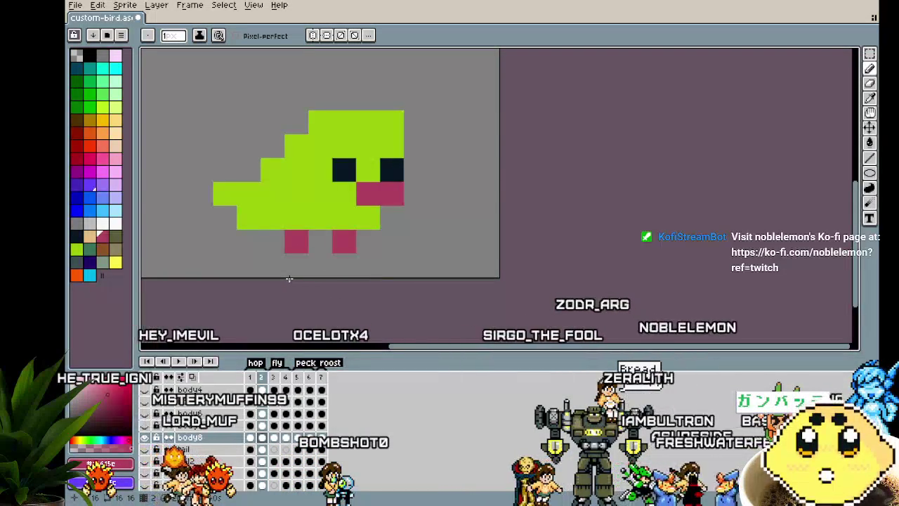
key("Left")
key("Right")
key("Left")
left_click_drag(347, 229, 324, 221)
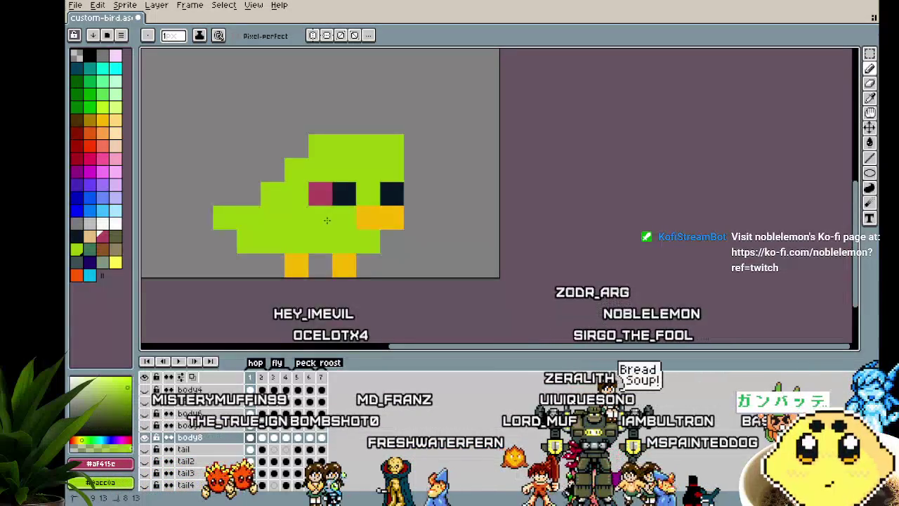
right_click(320, 194)
left_click(317, 218)
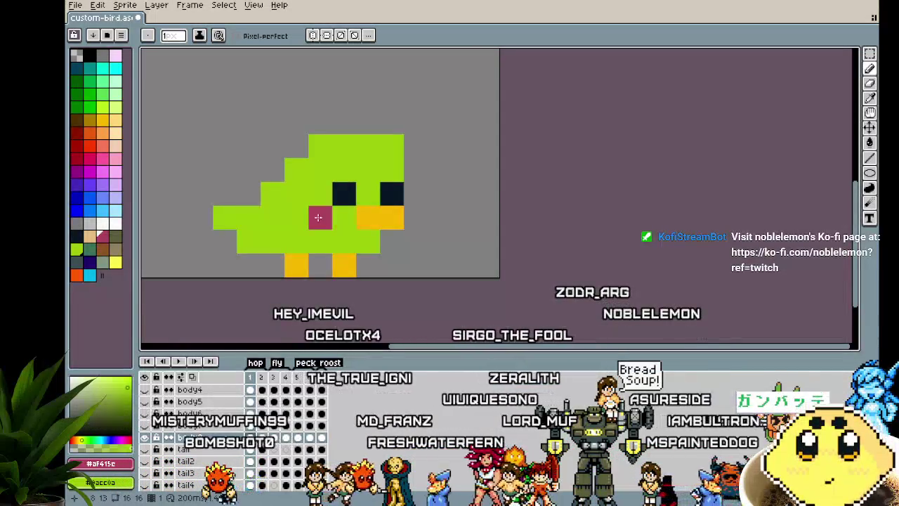
Step: Paint white pixels over the frame 1 bird's face and belly around the beak, eyes and cheek
scroll(215, 275, "down", 2)
scroll(215, 277, "down", 2)
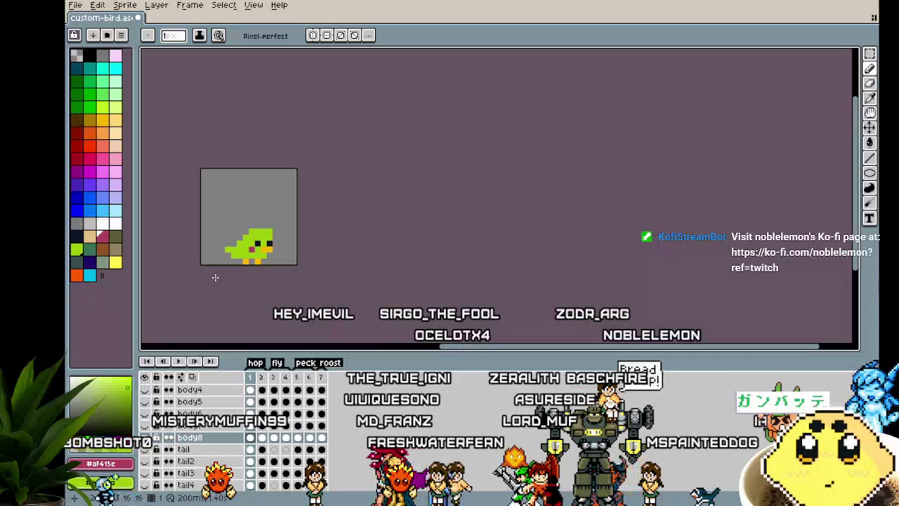
scroll(215, 277, "up", 2)
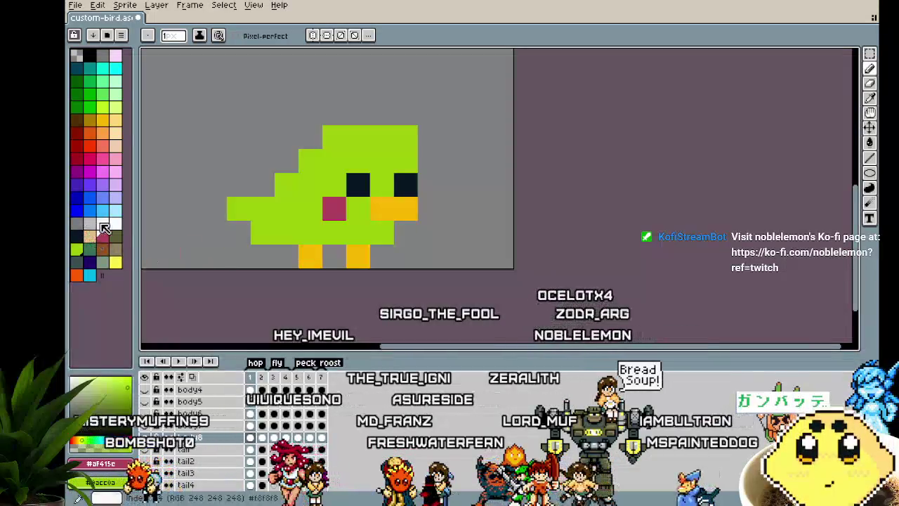
left_click(116, 223)
left_click(382, 231)
left_click(358, 232)
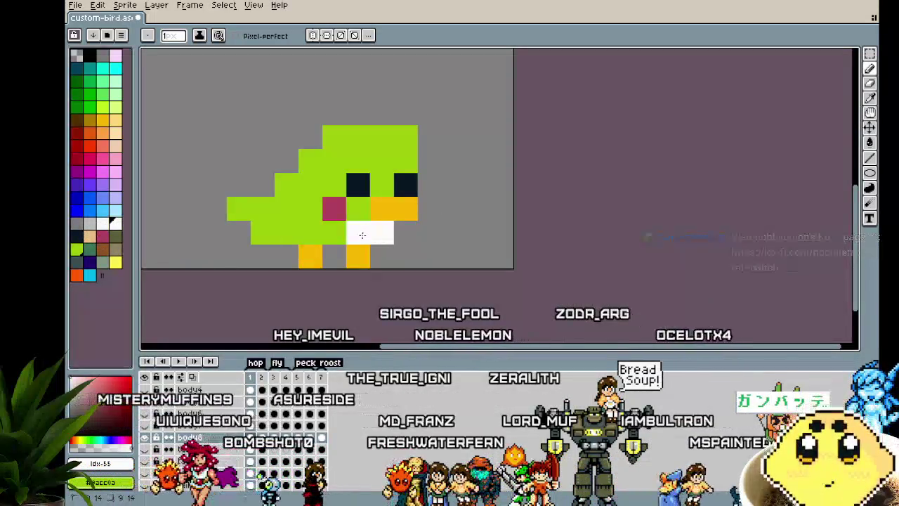
left_click(359, 209)
left_click(333, 185)
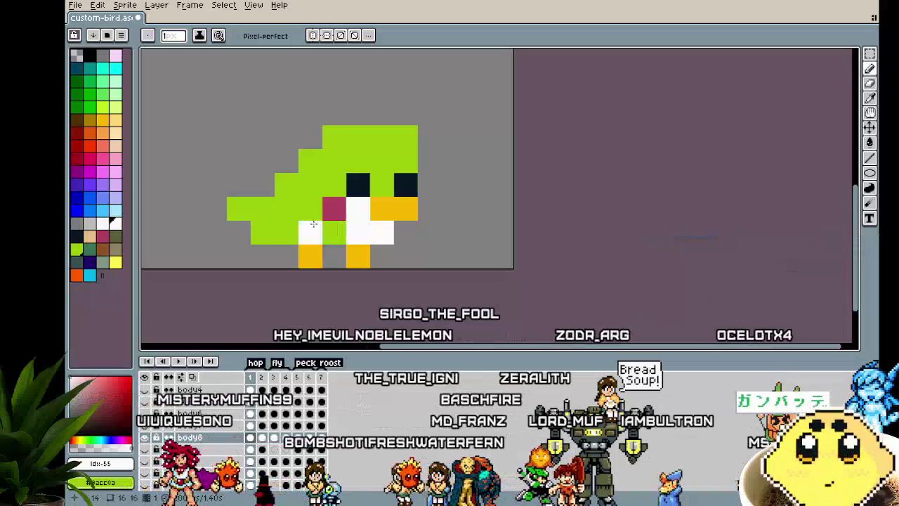
left_click(339, 168)
left_click_drag(339, 168, 407, 162)
left_click(382, 185)
left_click(334, 233)
left_click(310, 208)
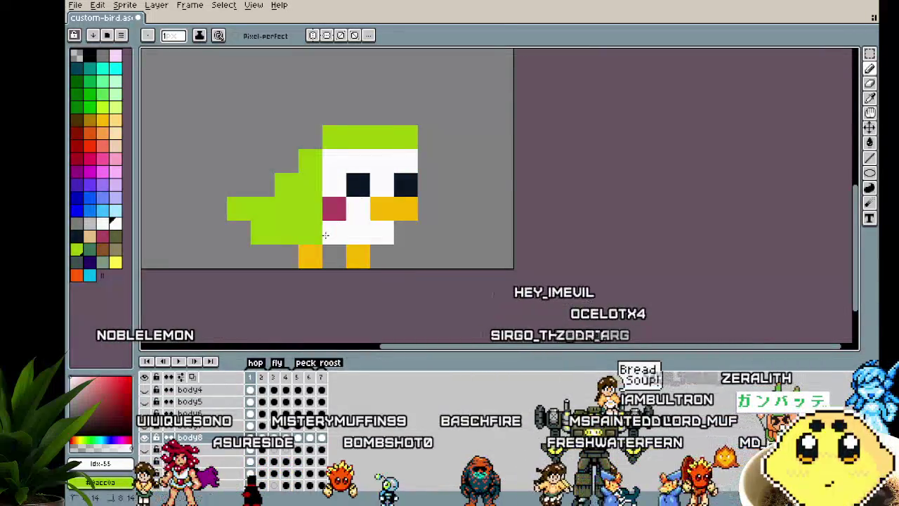
Step: Test white pixels at the bird's bottom left and left foot, then undo both
scroll(255, 307, "down", 2)
scroll(255, 307, "down", 2)
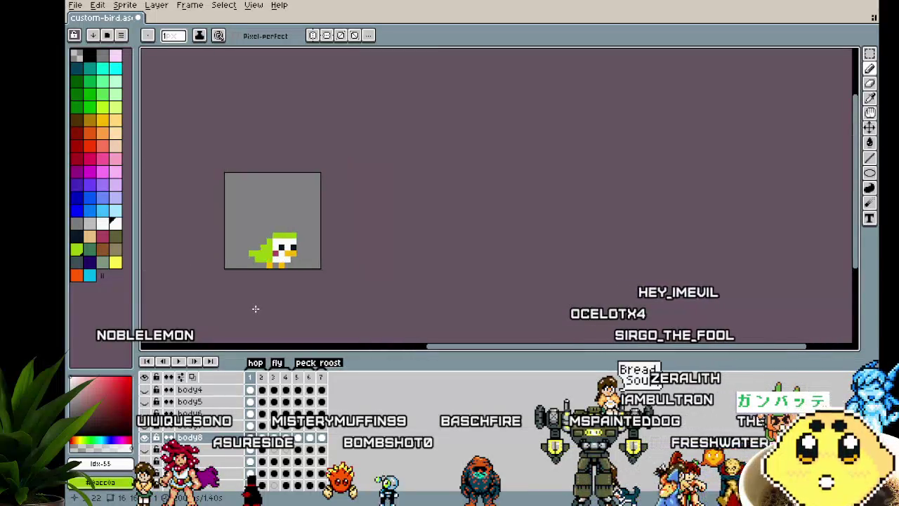
scroll(260, 302, "up", 4)
scroll(270, 294, "up", 1)
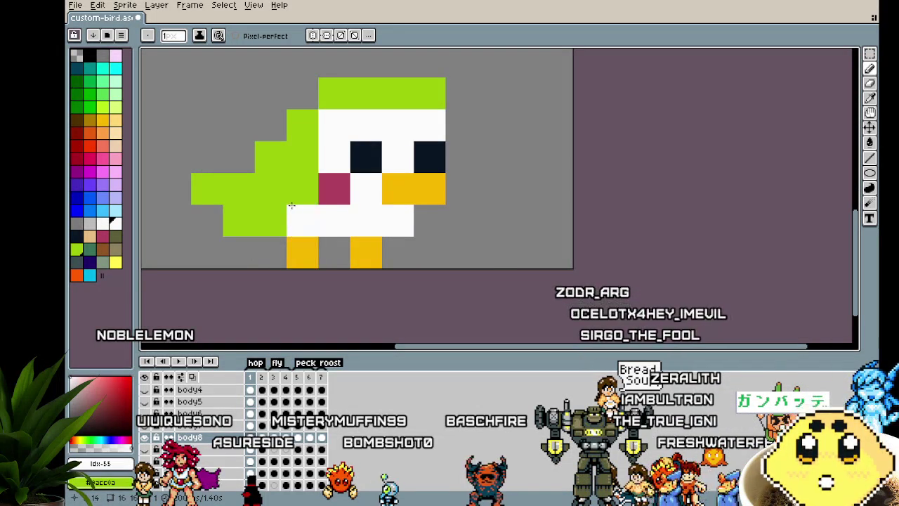
scroll(225, 263, "down", 3)
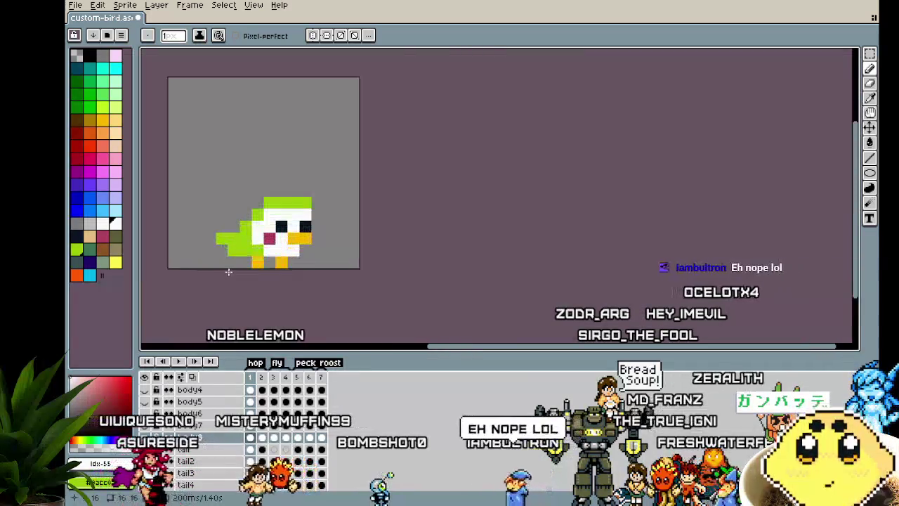
scroll(232, 266, "up", 2)
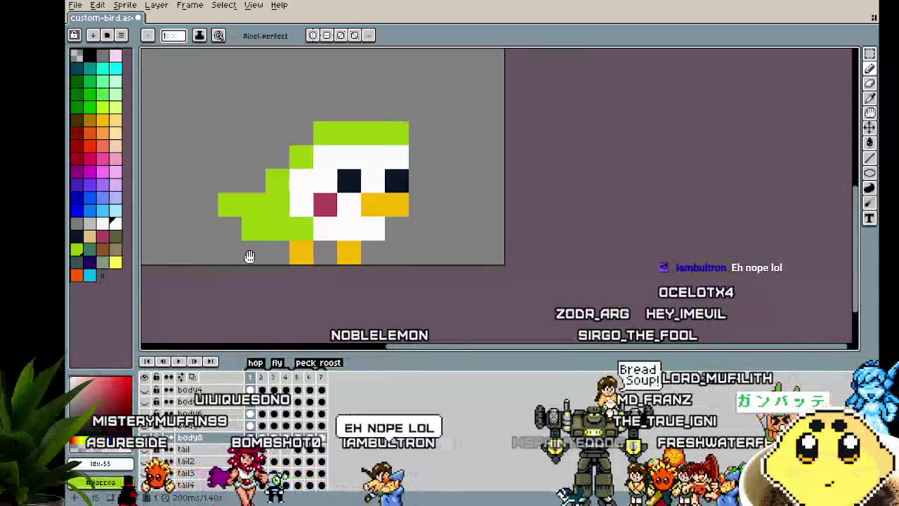
left_click_drag(247, 257, 275, 257)
scroll(275, 257, "up", 1)
left_click(276, 260)
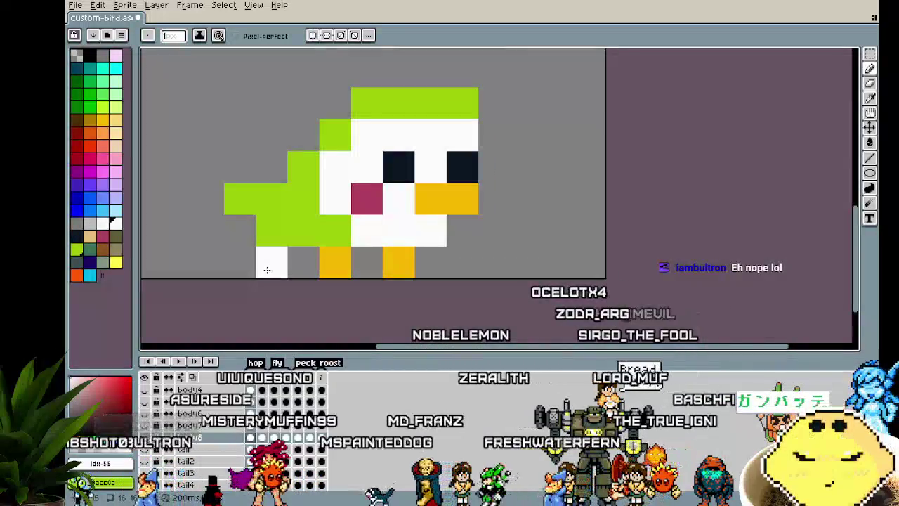
key("ctrl+z")
left_click(330, 265)
key("ctrl+z")
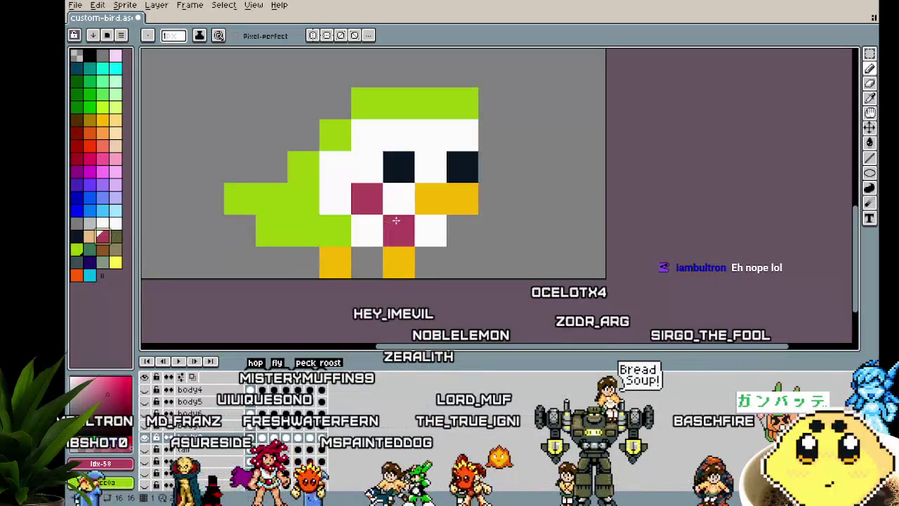
Step: Repaint a stray pink pixel with the green body colour
left_click(473, 104, "alt")
left_click(466, 132)
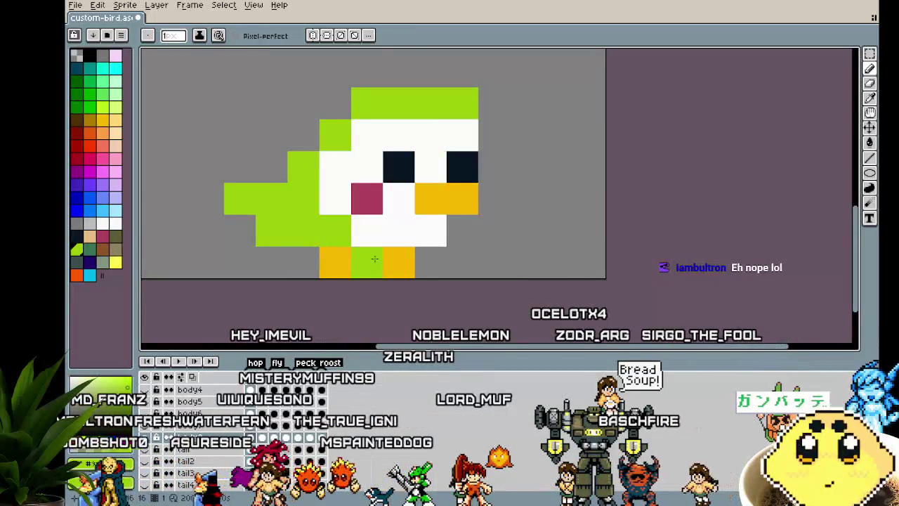
scroll(354, 296, "down", 2)
scroll(354, 296, "down", 2)
scroll(354, 296, "up", 4)
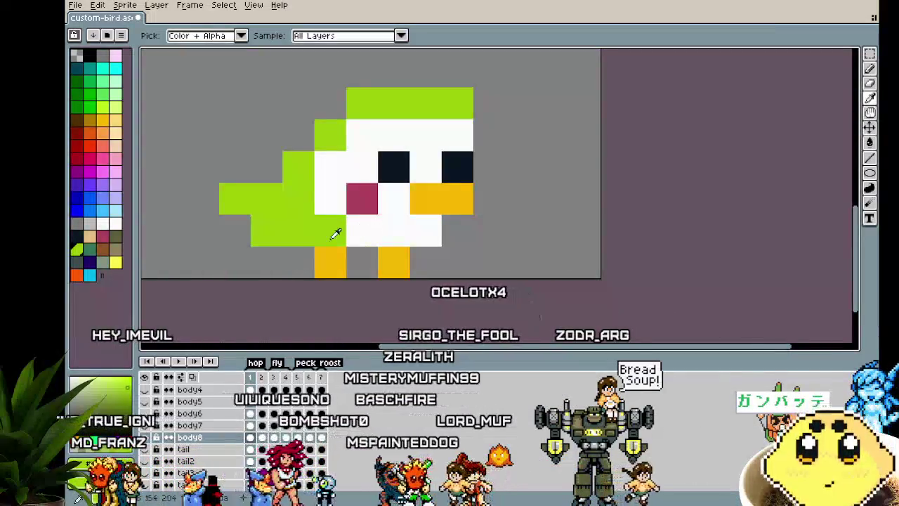
Step: Clean up a leftover stray pixel and compare frames 1 and 2 with white selected
left_click(360, 211)
key("Right")
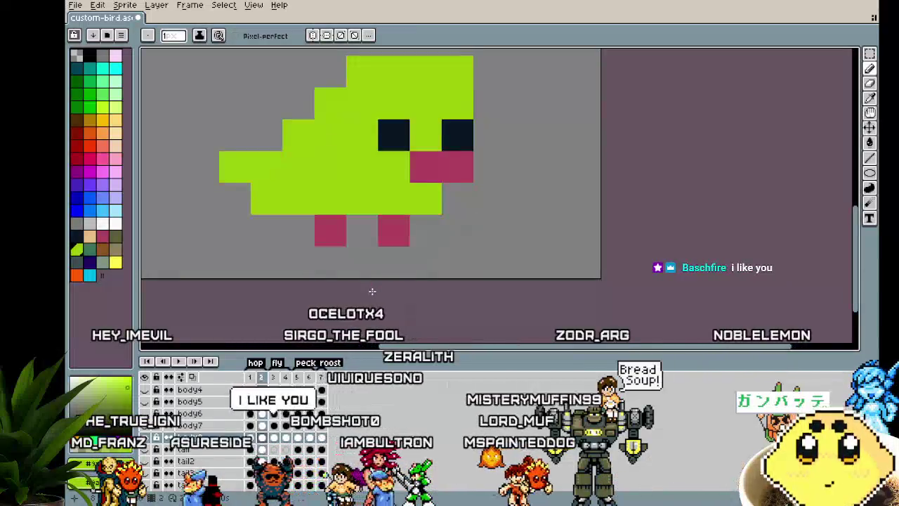
key("Left")
key("Right")
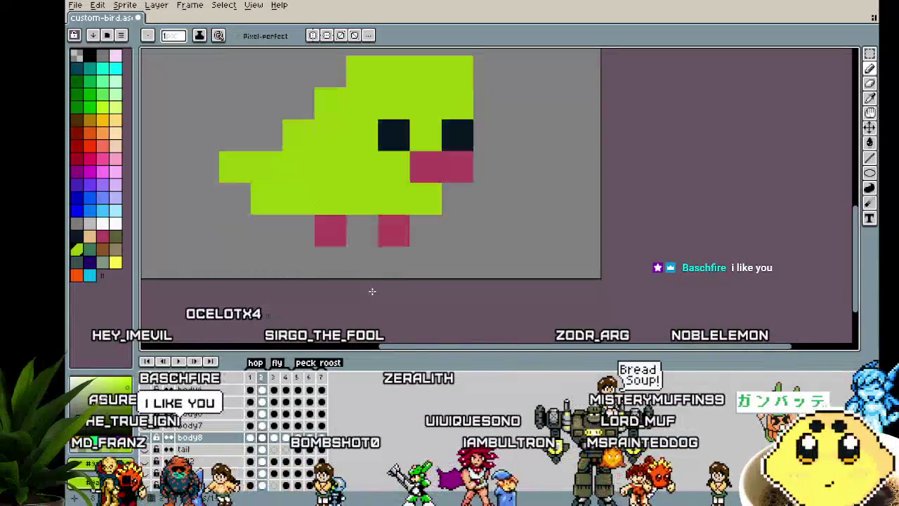
left_click(118, 220)
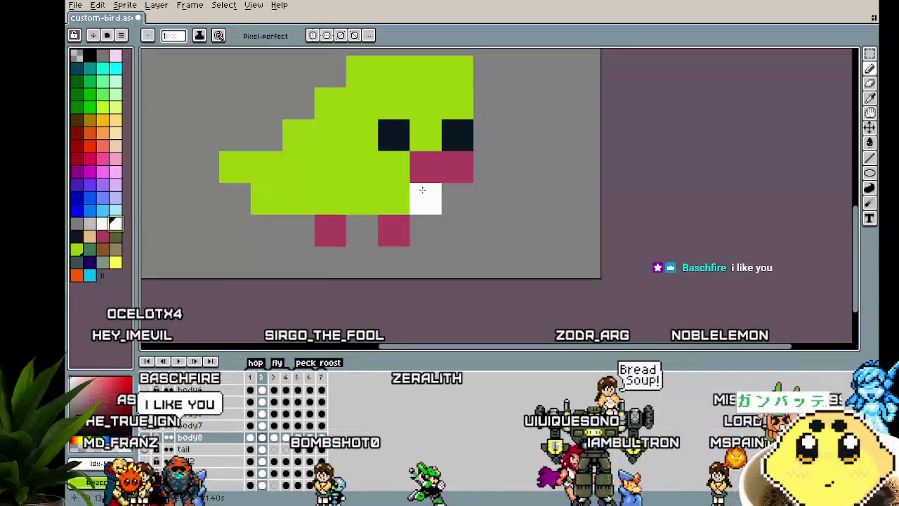
key("Left")
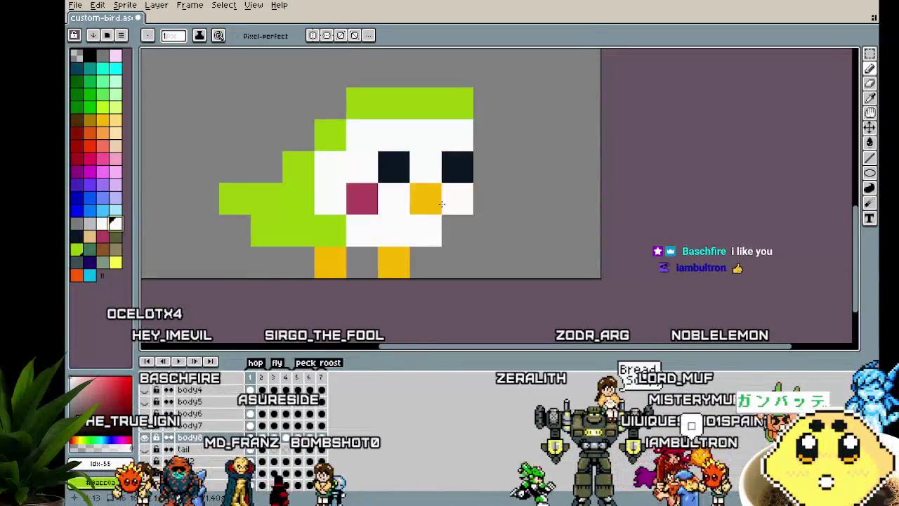
Step: Pick the yellow beak colour and fill the beak pixel on frame 3, moving on to frame 5
left_click(423, 200, "alt")
key("Right")
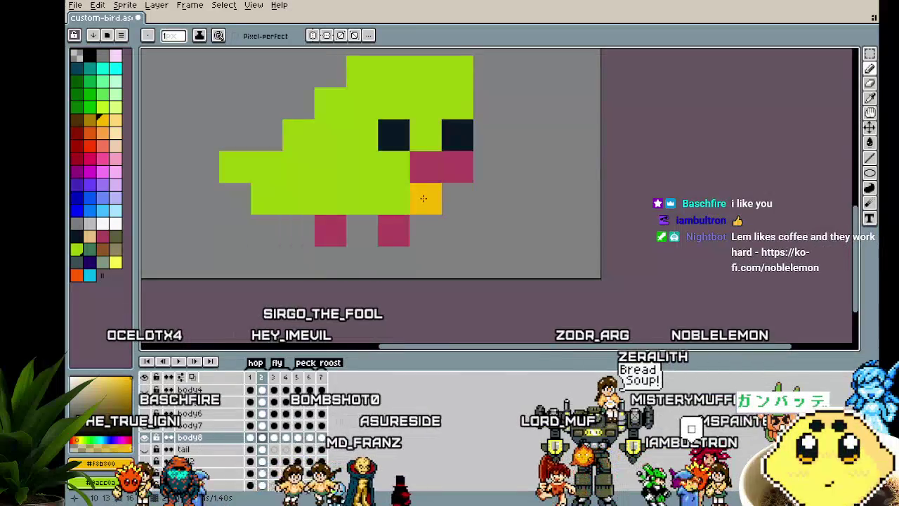
key("Right")
left_click(450, 156)
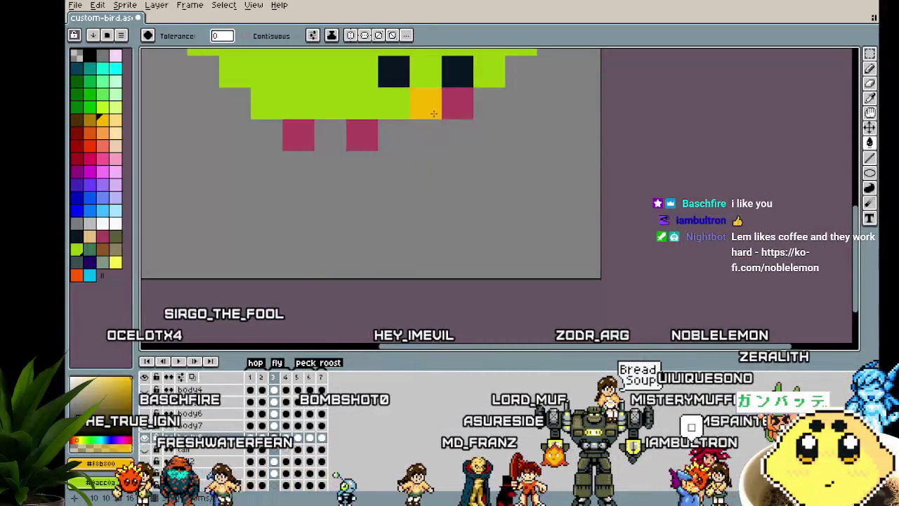
scroll(424, 186, "down", 1)
key("Right")
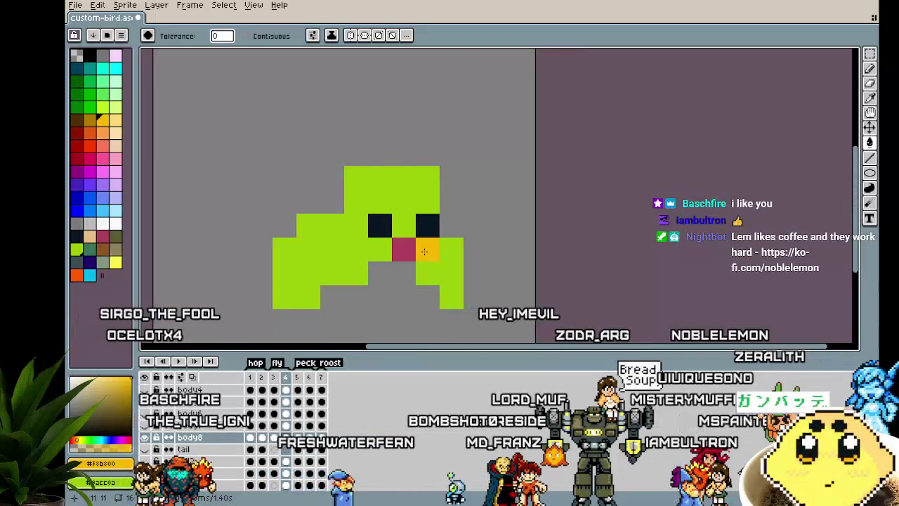
key("Right")
Step: Step through frames 5 to 7, panning to keep the bird's legs and body in view
left_click_drag(428, 264, 423, 235)
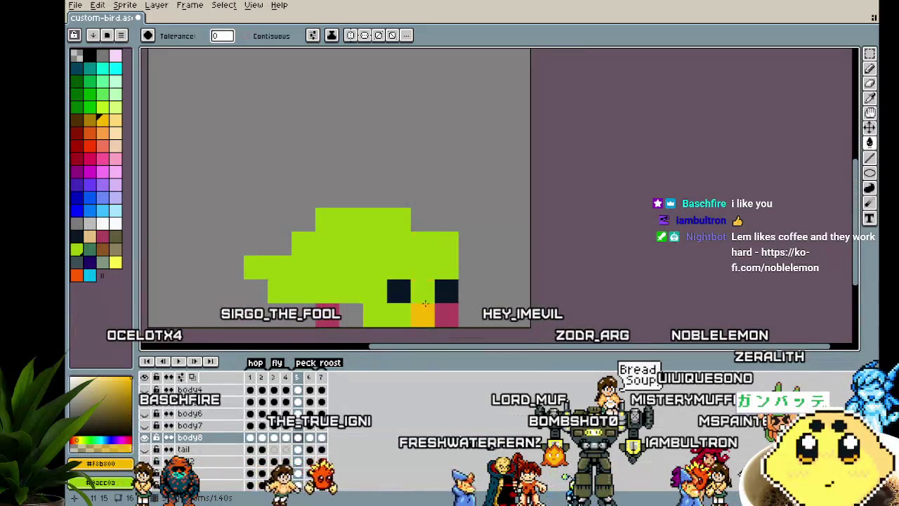
key("Right")
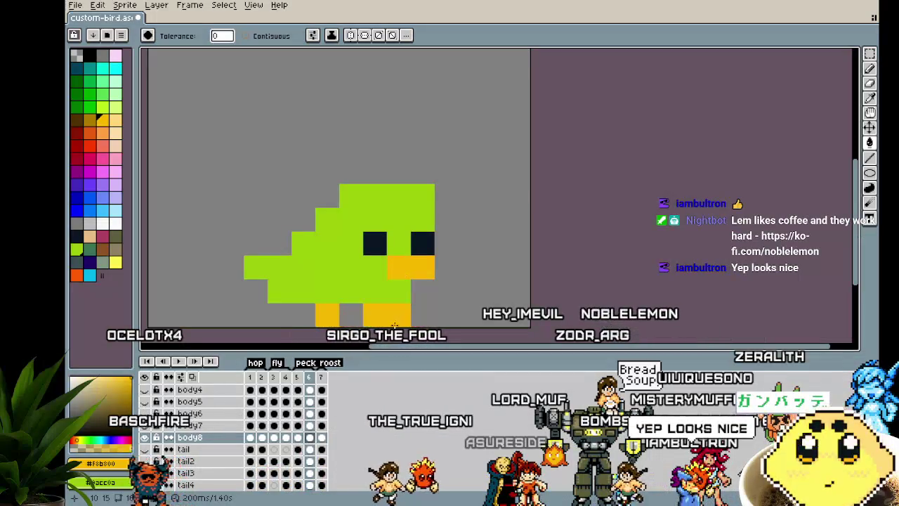
key("Right")
left_click_drag(426, 299, 446, 269)
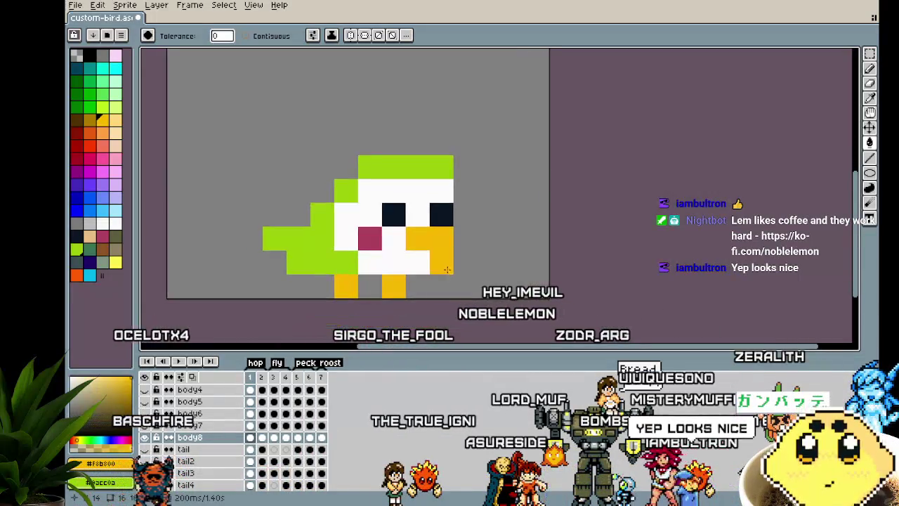
key("Left")
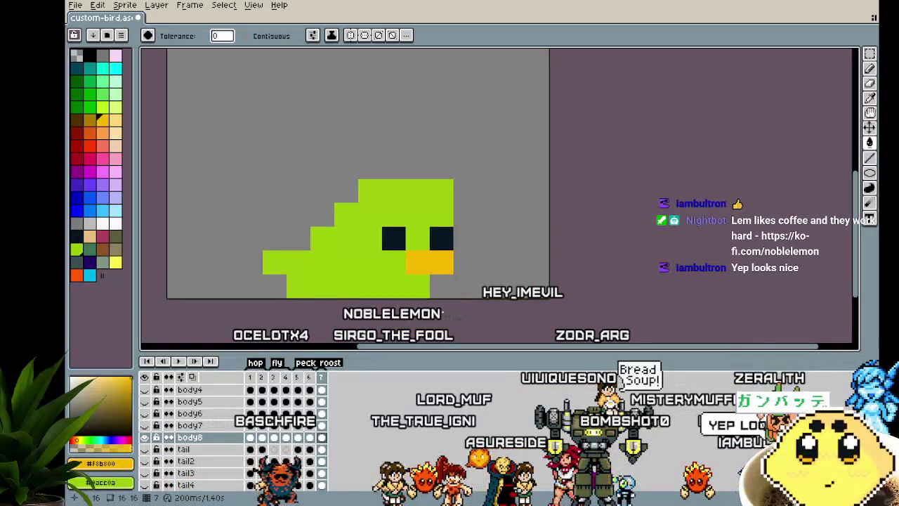
left_click_drag(440, 312, 405, 300)
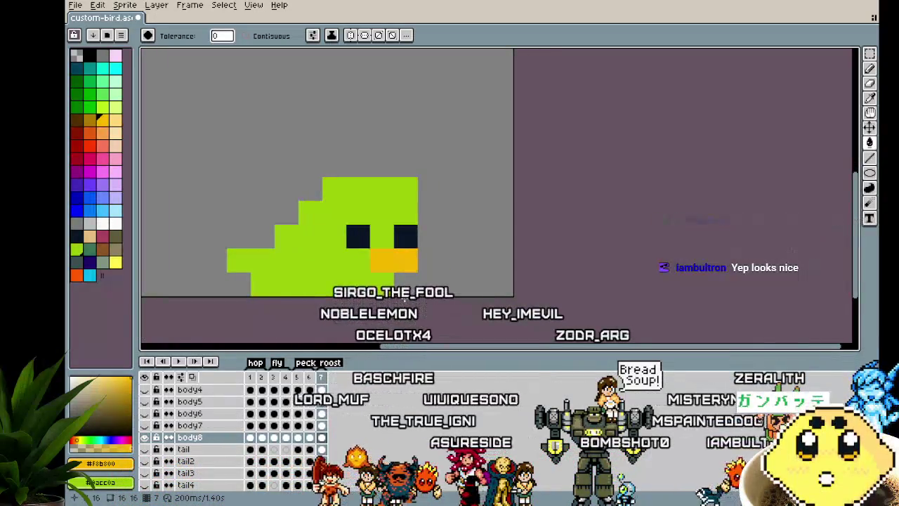
Step: Return to frame 1 and whiten part of the beak with the white Pencil
key("Return")
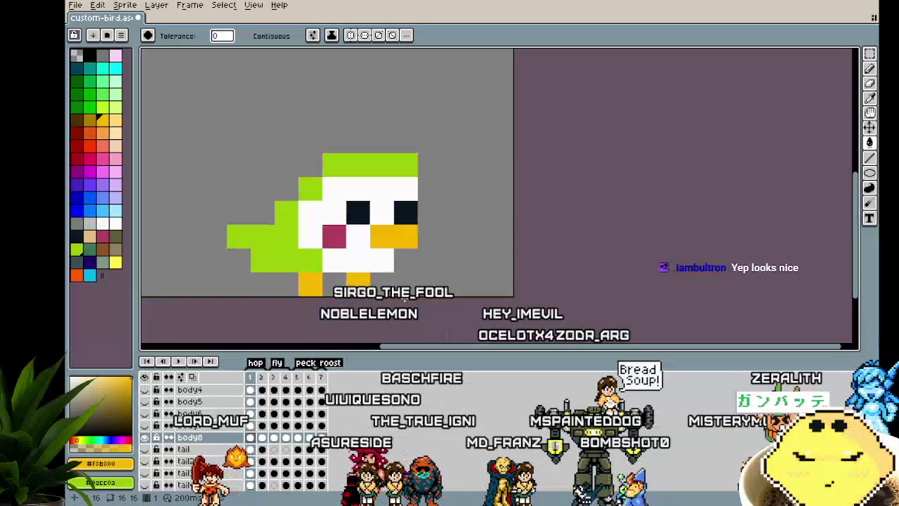
key("b")
left_click(358, 260, "alt")
left_click(372, 285)
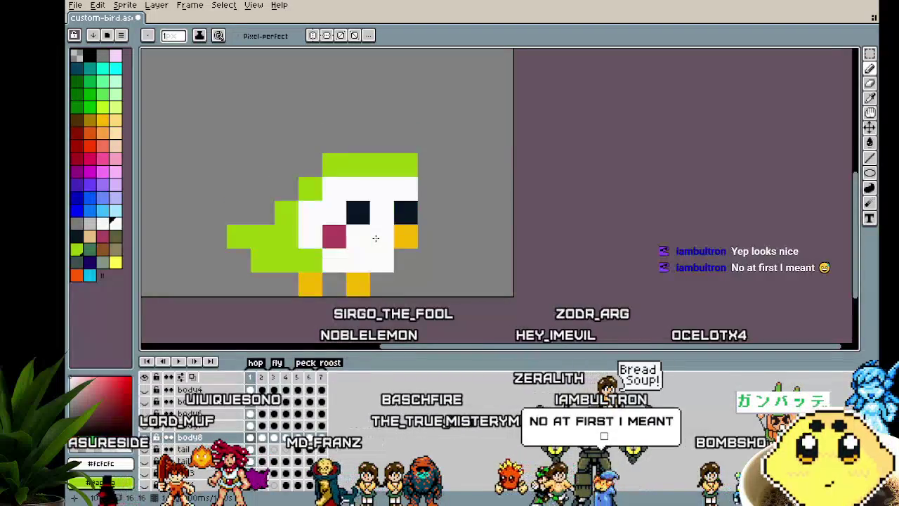
Step: On frame 2, paint white belly pixels beside the beak, comparing against frame 1
key("Right")
left_click_drag(352, 223, 334, 214)
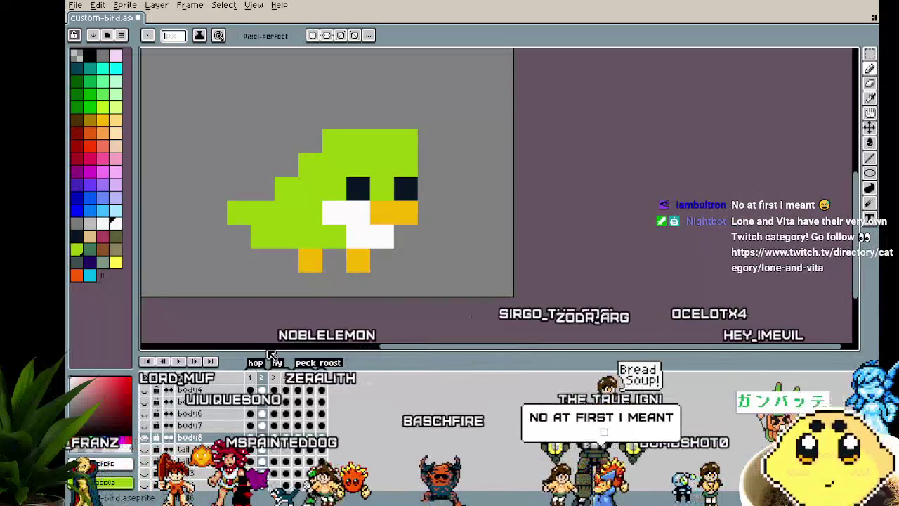
key("Left")
key("Right")
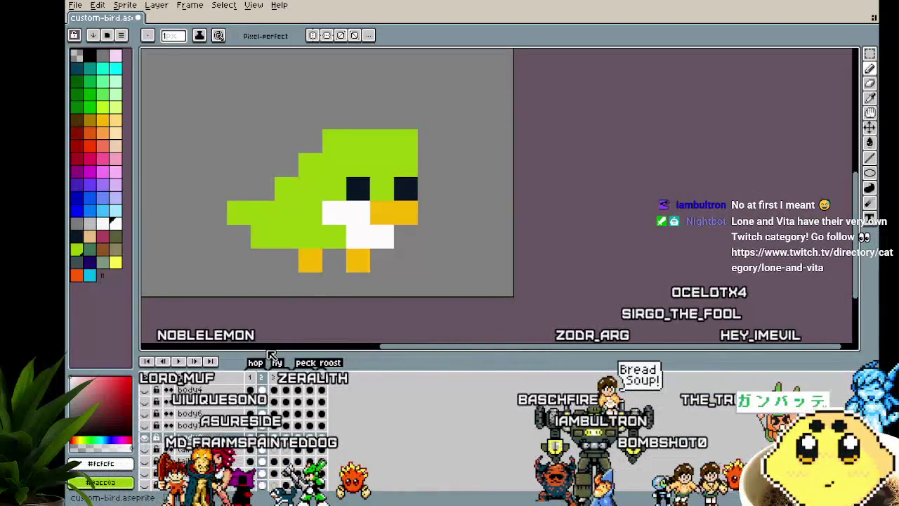
key("Right")
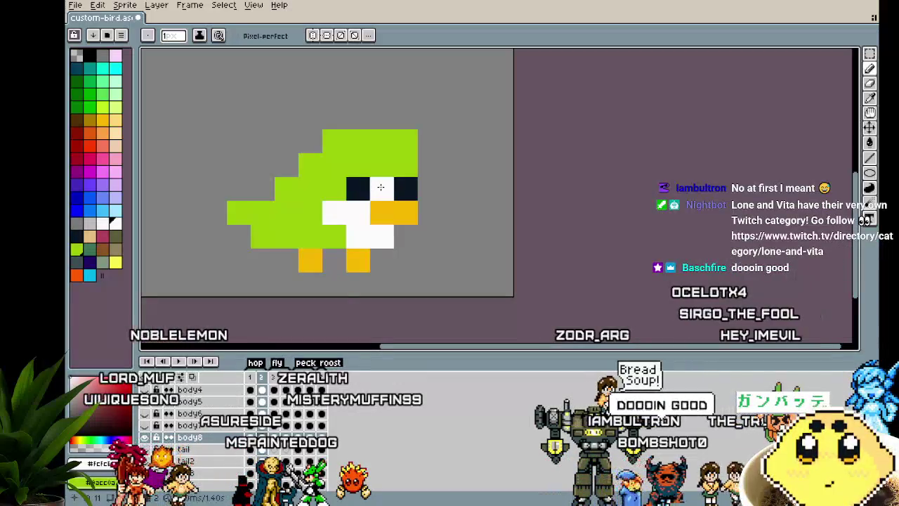
scroll(312, 301, "down", 4)
scroll(311, 302, "down", 1)
scroll(311, 301, "up", 2)
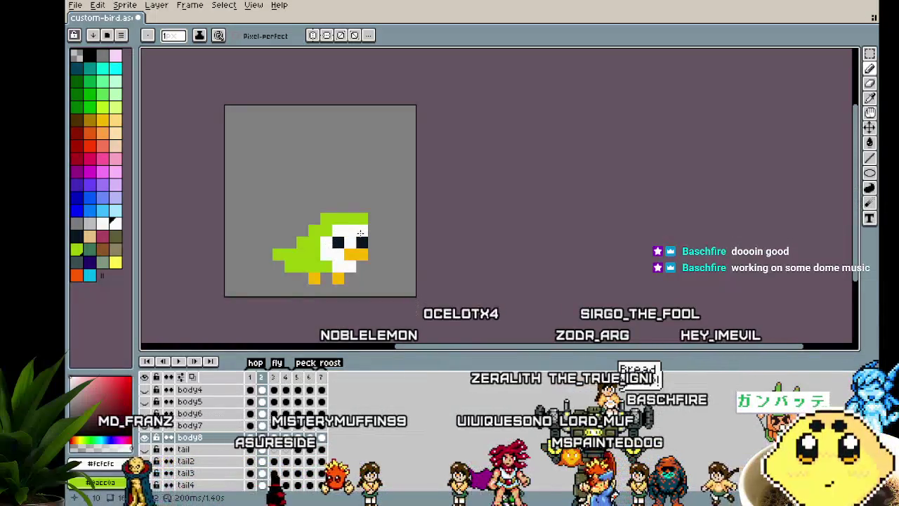
scroll(352, 240, "up", 3)
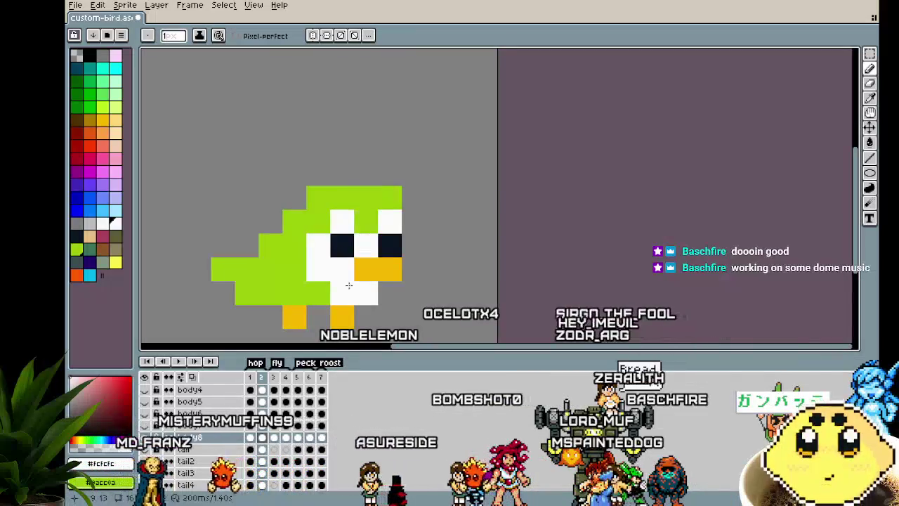
scroll(330, 320, "down", 3)
scroll(328, 324, "down", 2)
scroll(327, 323, "up", 2)
scroll(328, 324, "up", 2)
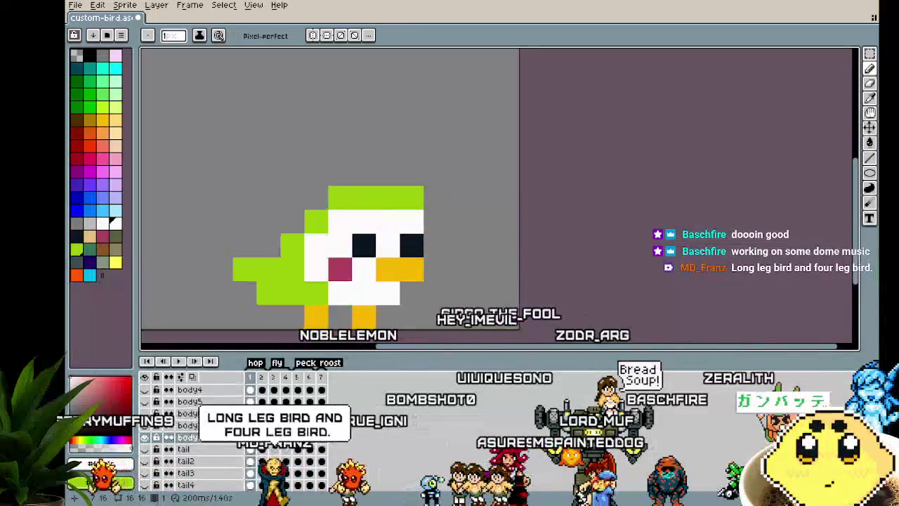
Step: Paint the white face patch around the eyes and head, touching up a pixel near the cheek
left_click(387, 222)
left_click_drag(339, 222, 313, 255)
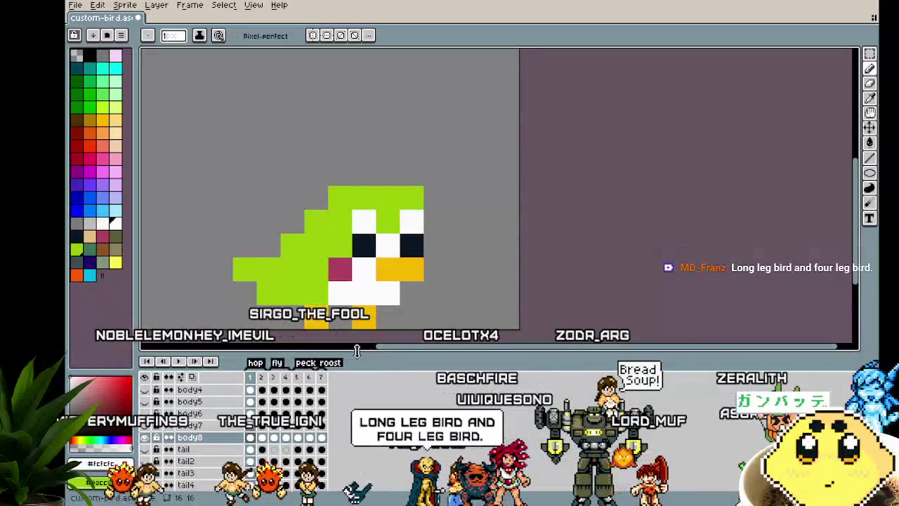
key("Right")
key("Left")
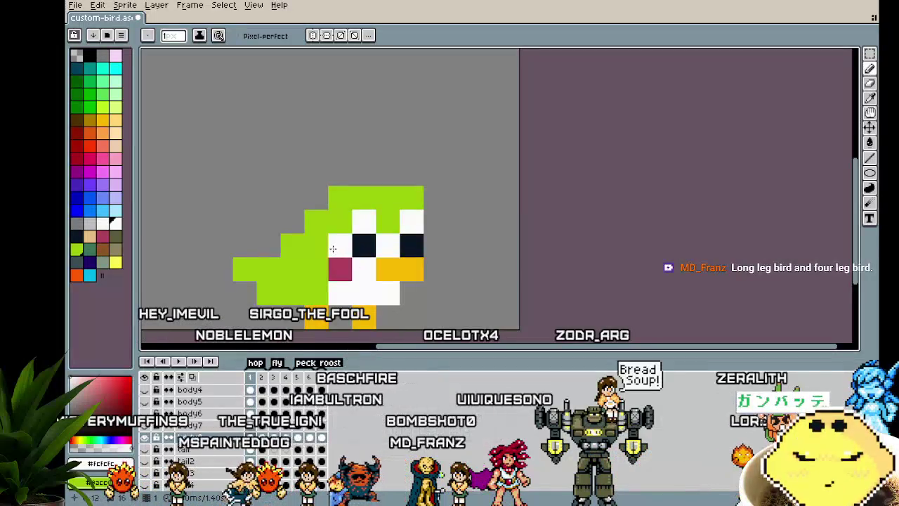
left_click(338, 290)
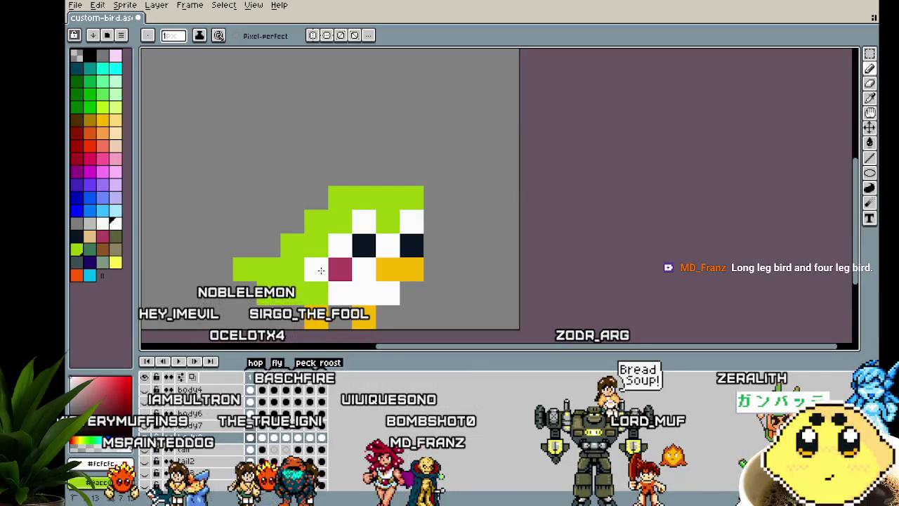
scroll(294, 314, "down", 3)
scroll(281, 281, "up", 2)
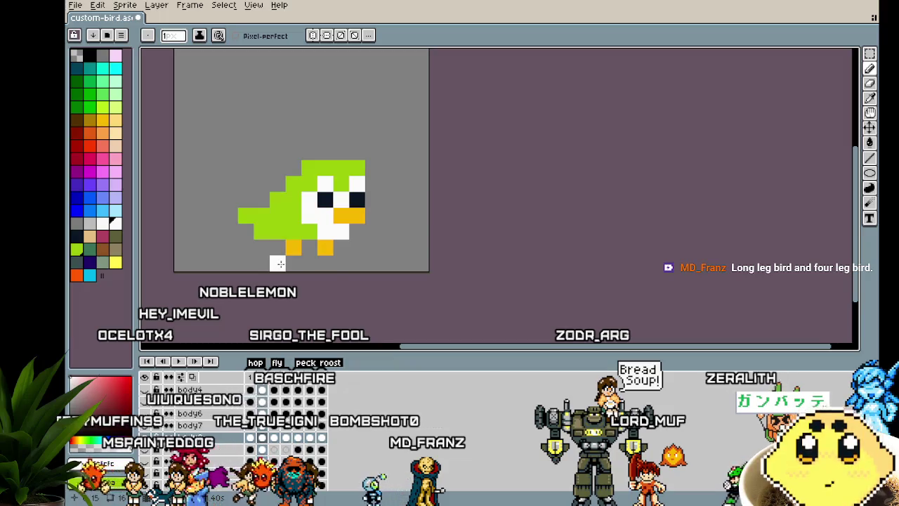
Step: Add a pink cheek pixel beside the frame 2 bird's eye, matching frame 1
key("Left")
key("Right")
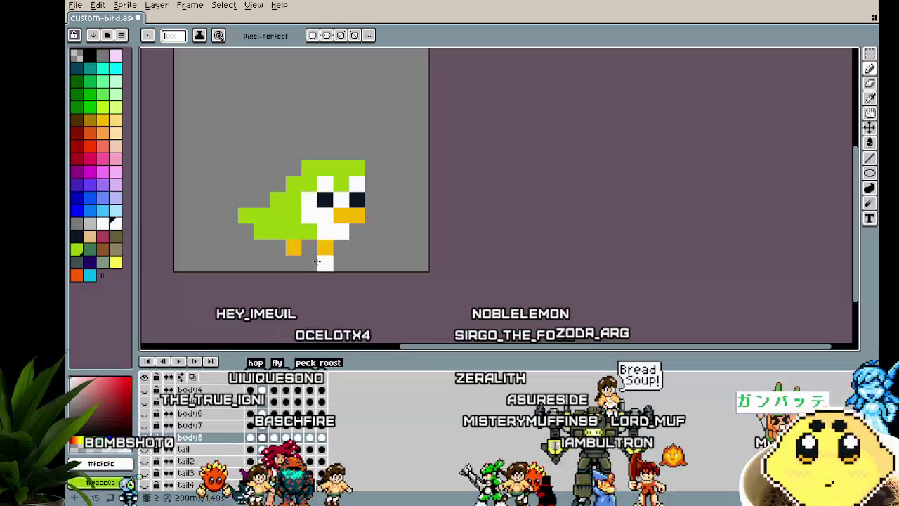
left_click(103, 236)
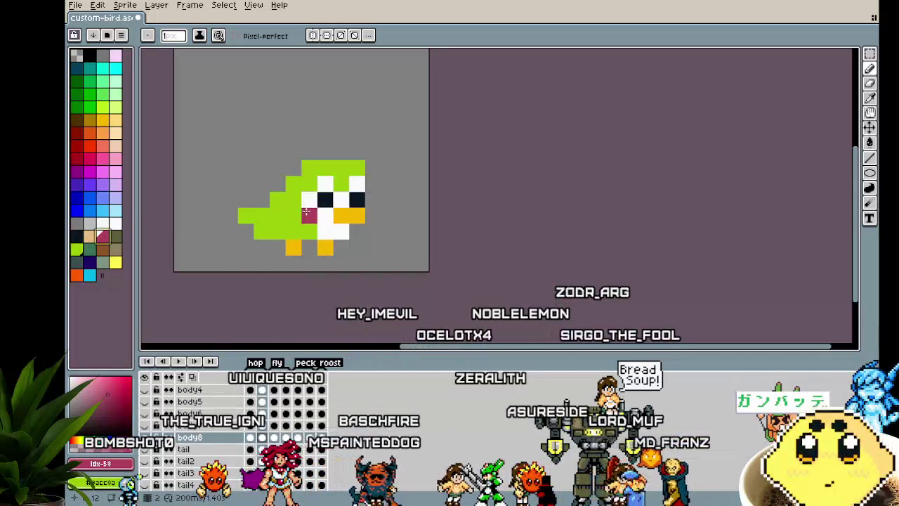
left_click(307, 212)
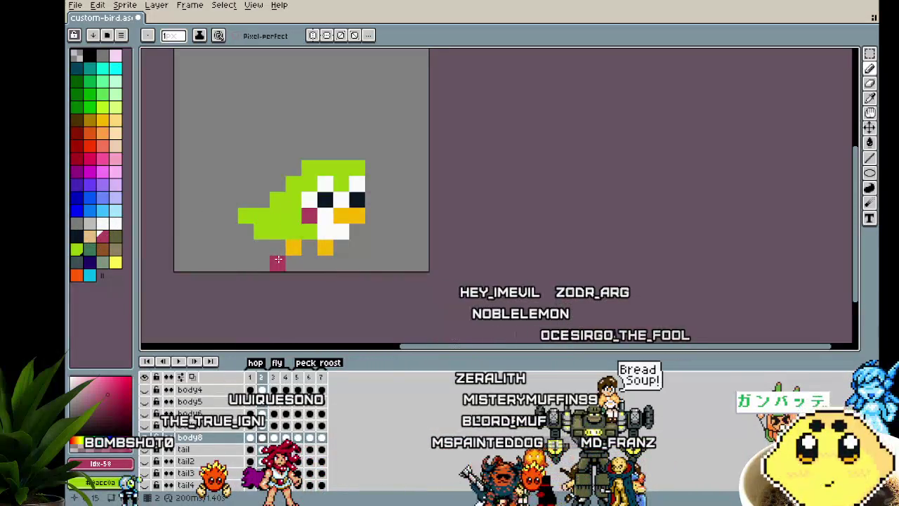
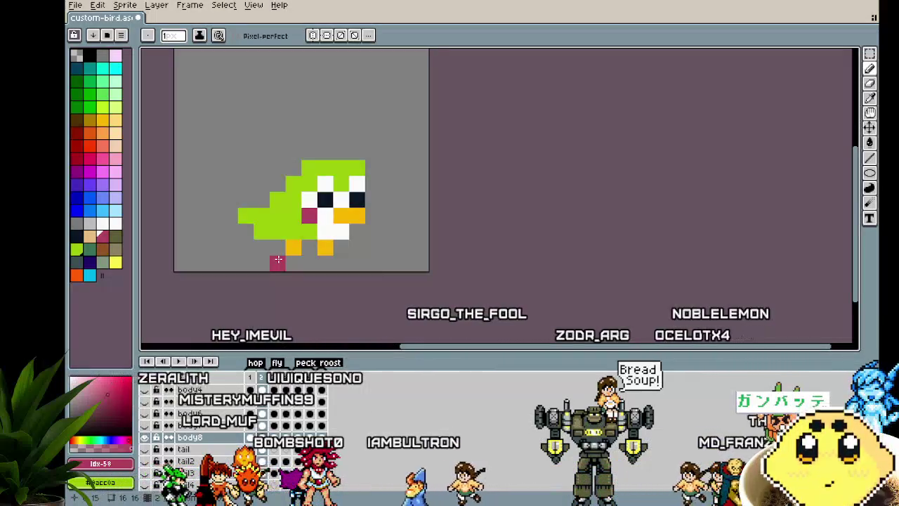
Step: Start the bird animation playing to review it
scroll(475, 191, "down", 4)
scroll(421, 182, "up", 4)
key("Return")
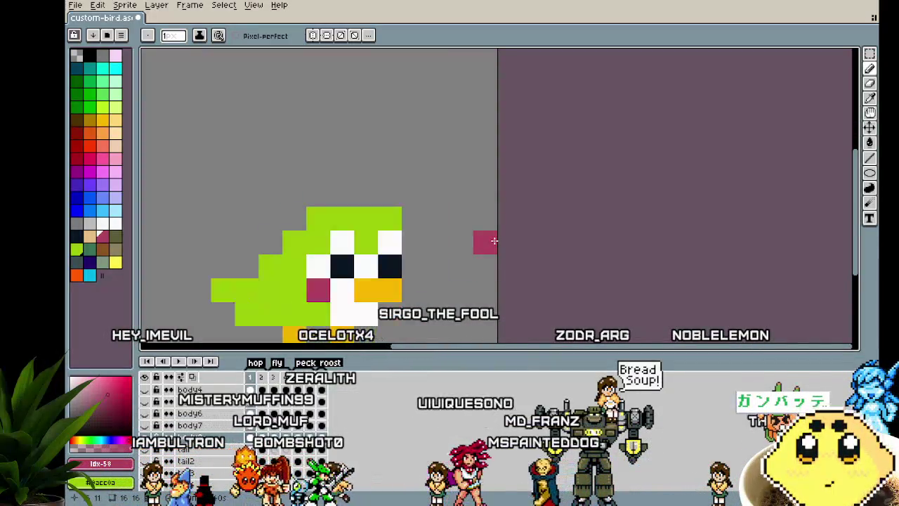
scroll(492, 241, "down", 2)
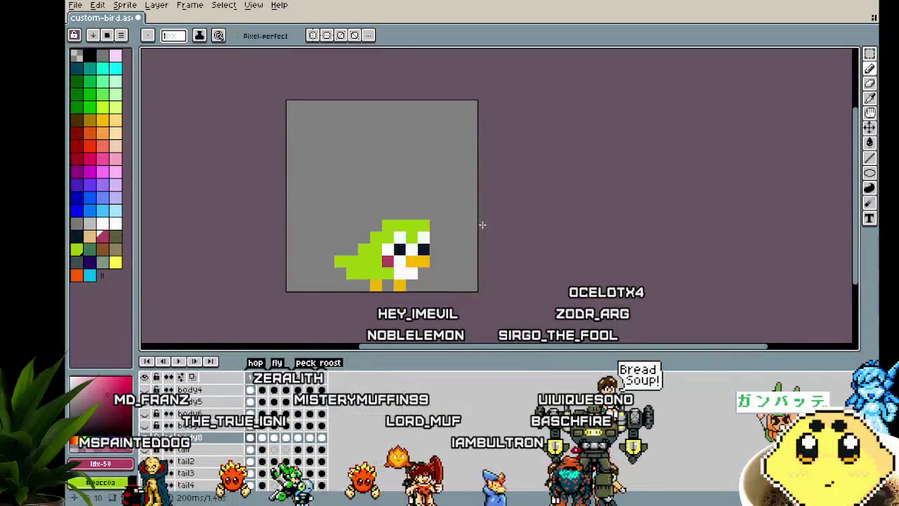
scroll(403, 263, "up", 1)
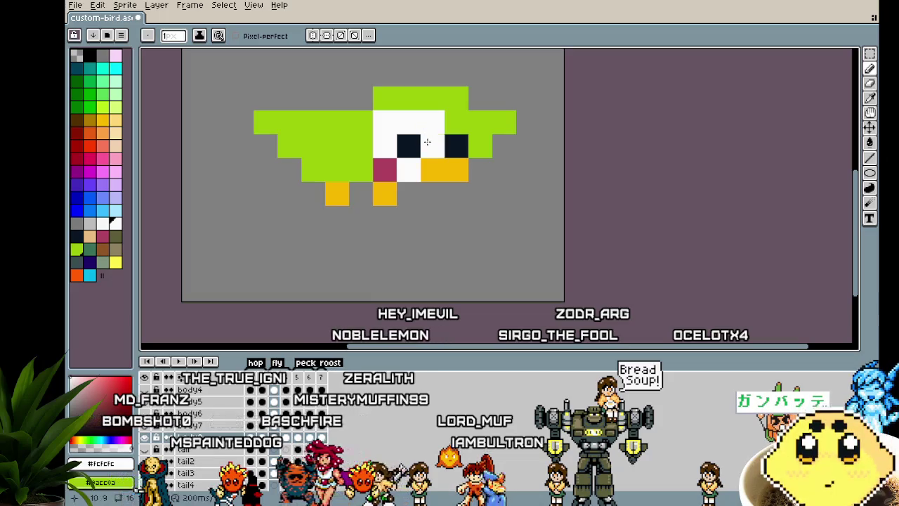
Step: Paint white pixels above and between the bird's eyes with the pencil
key("b")
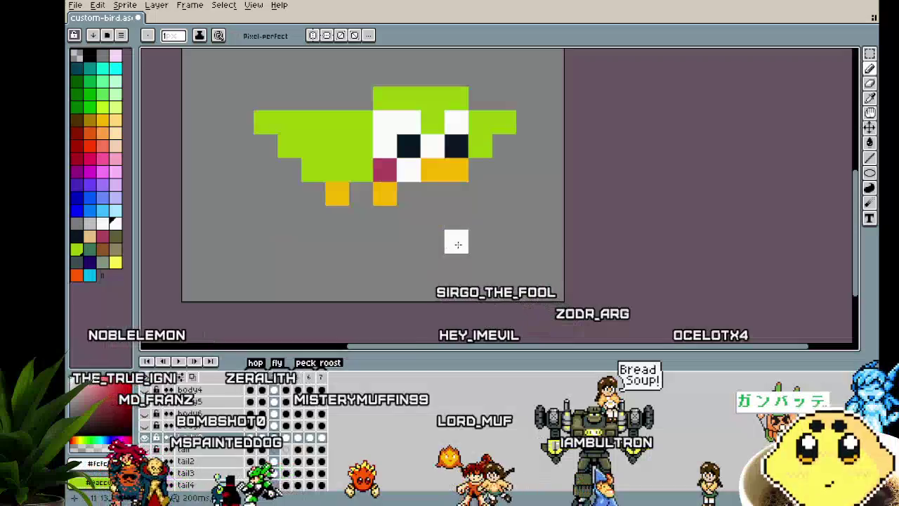
left_click(456, 145)
left_click(432, 170)
mouse_move(408, 145)
left_mouse_down()
mouse_move(393, 152)
mouse_move(409, 194)
left_mouse_up()
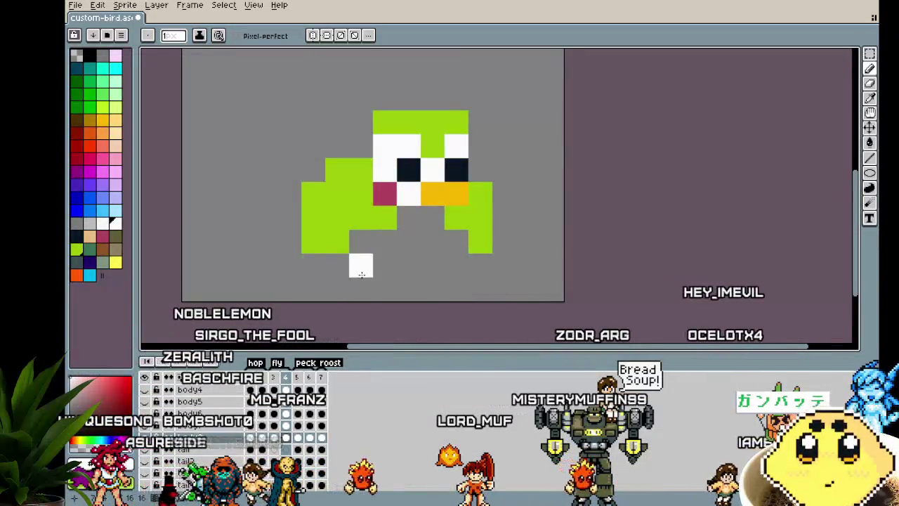
Step: Step through the animation frame by frame to frame 7, checking each pose
key("Right")
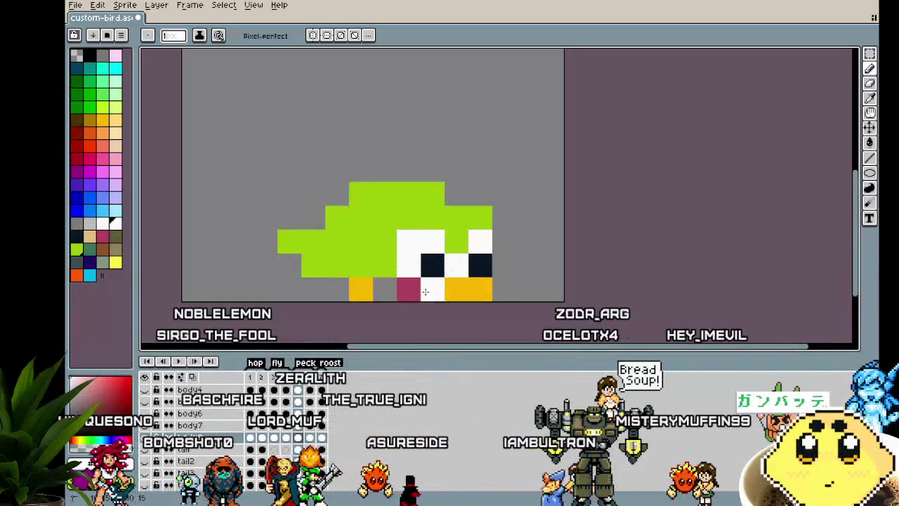
key("Right")
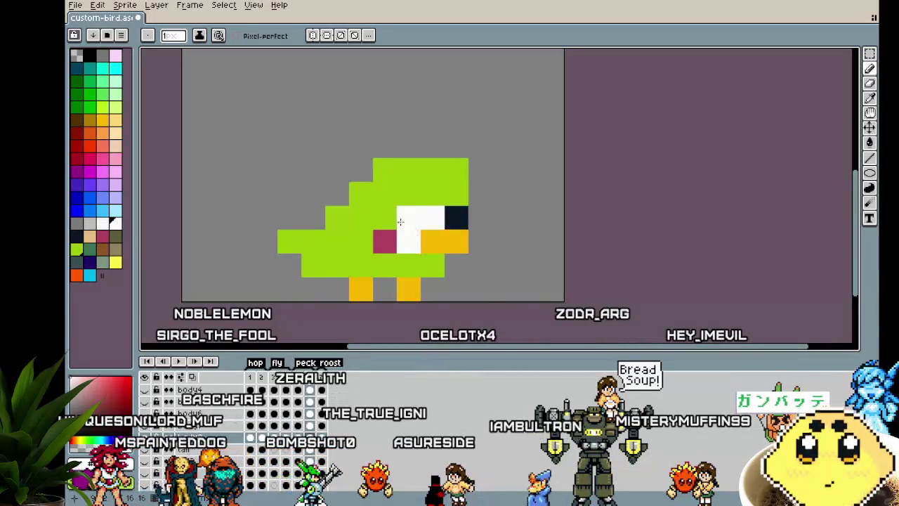
key("Right")
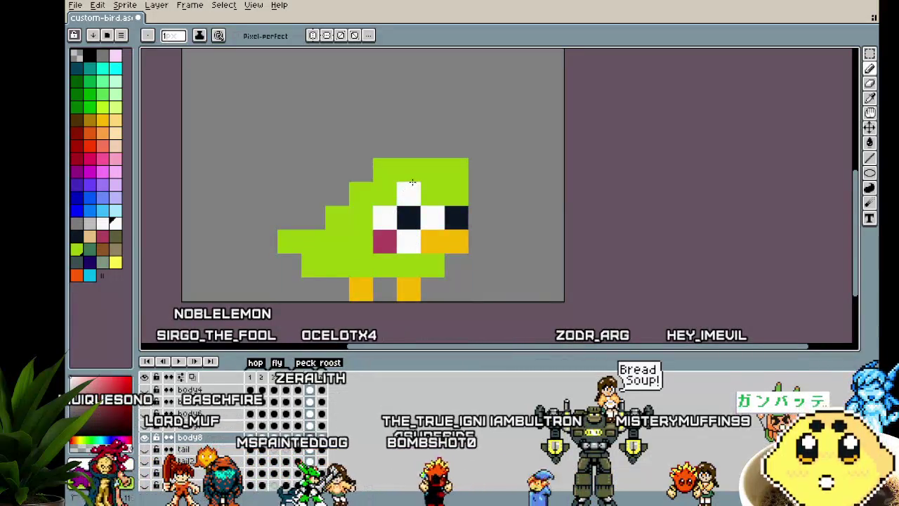
scroll(382, 283, "down", 1)
scroll(383, 284, "up", 2)
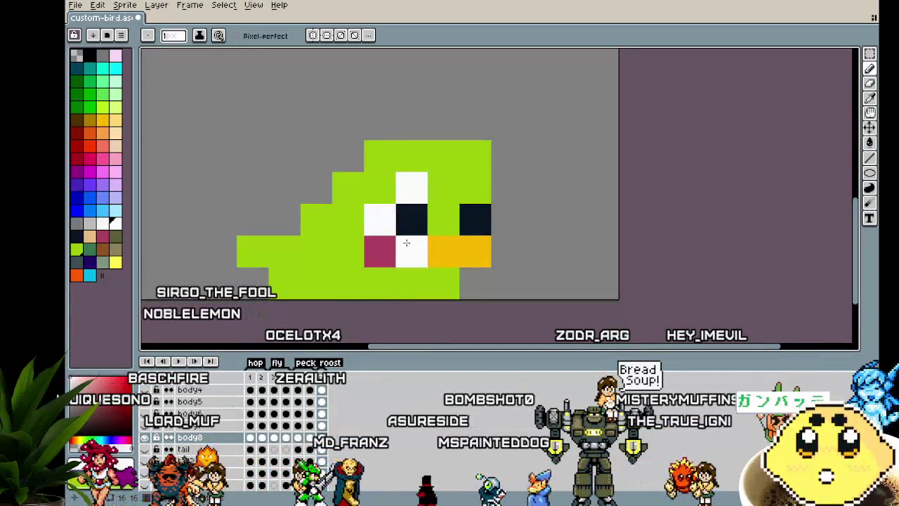
key("Right")
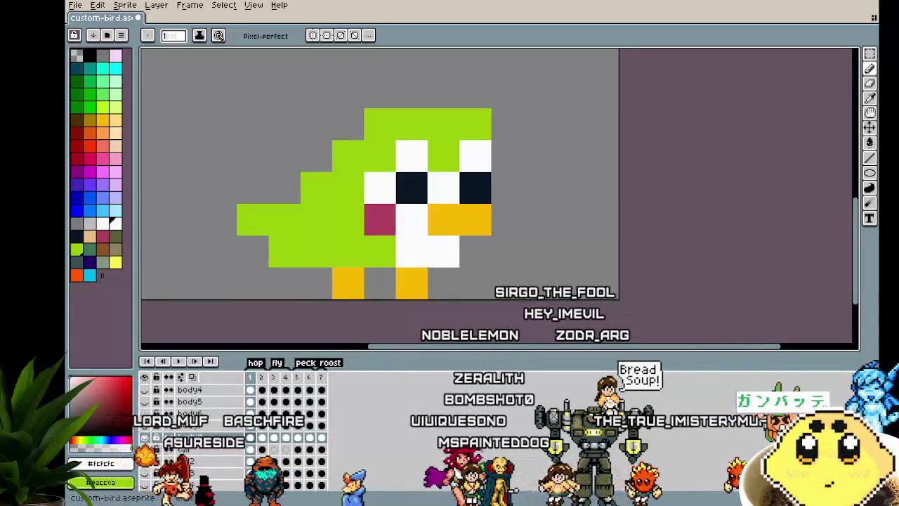
key("Right")
key("Right")
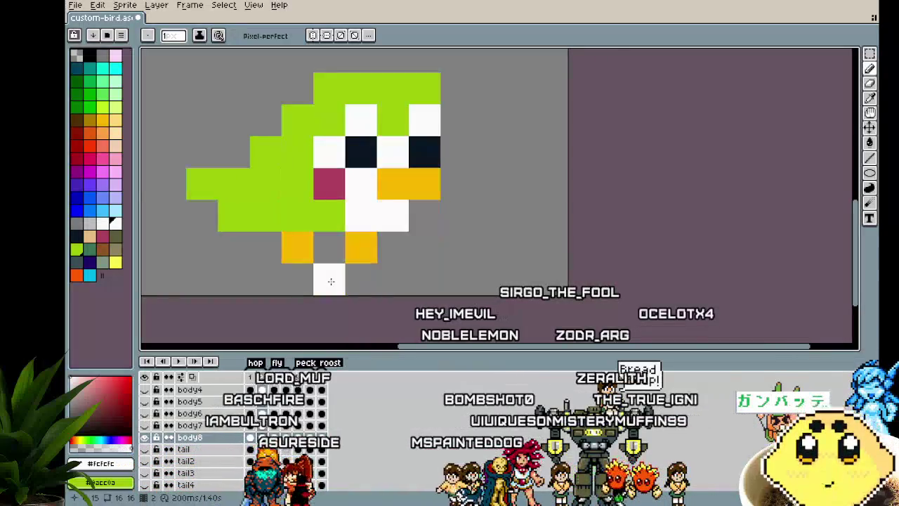
key("Right")
key("Right")
key("Right")
key("Right")
key("Right")
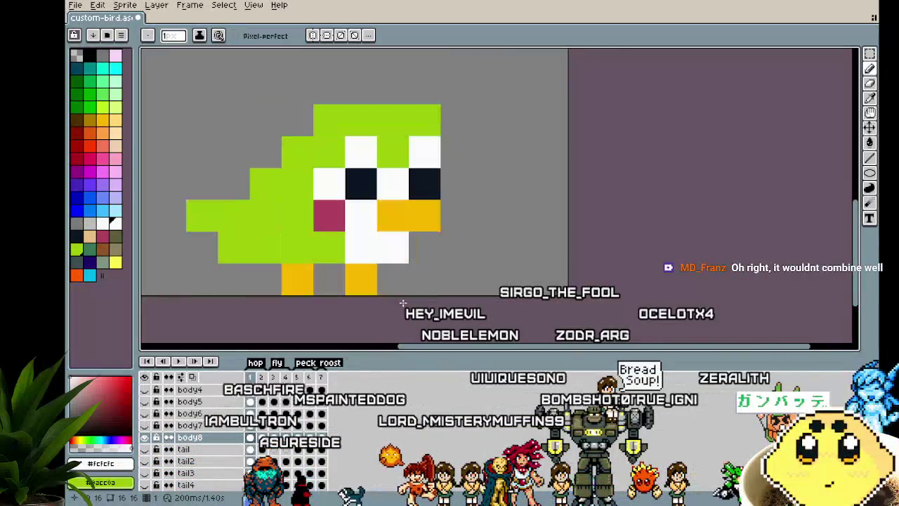
key("Right")
key("Right")
key("Right")
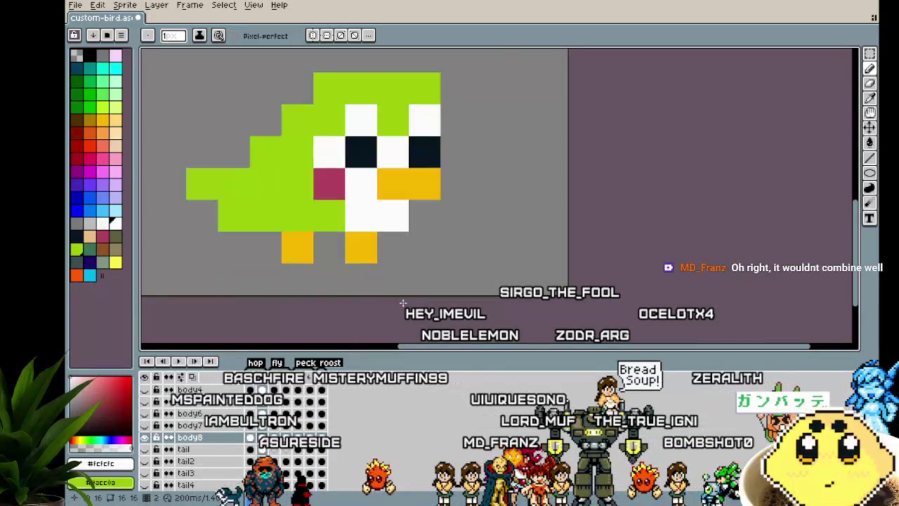
key("Right")
key("Right")
key("Right")
key("Right")
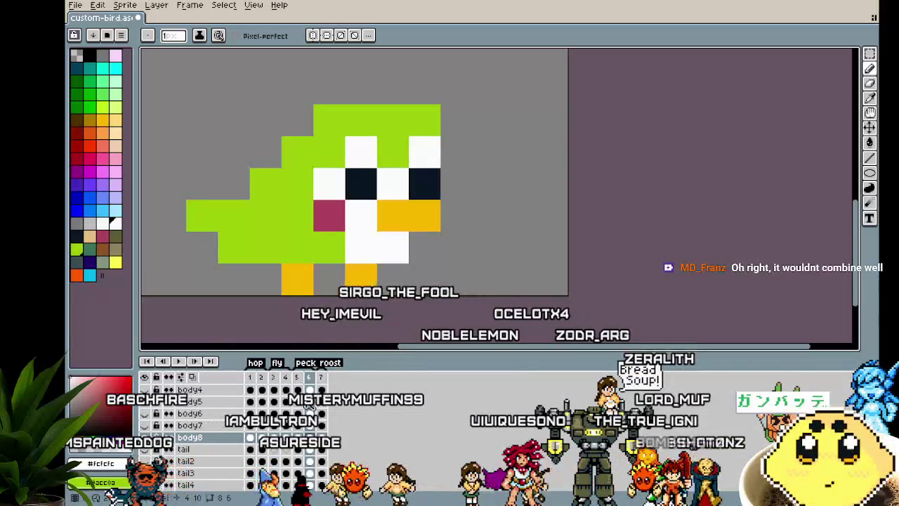
key("Right")
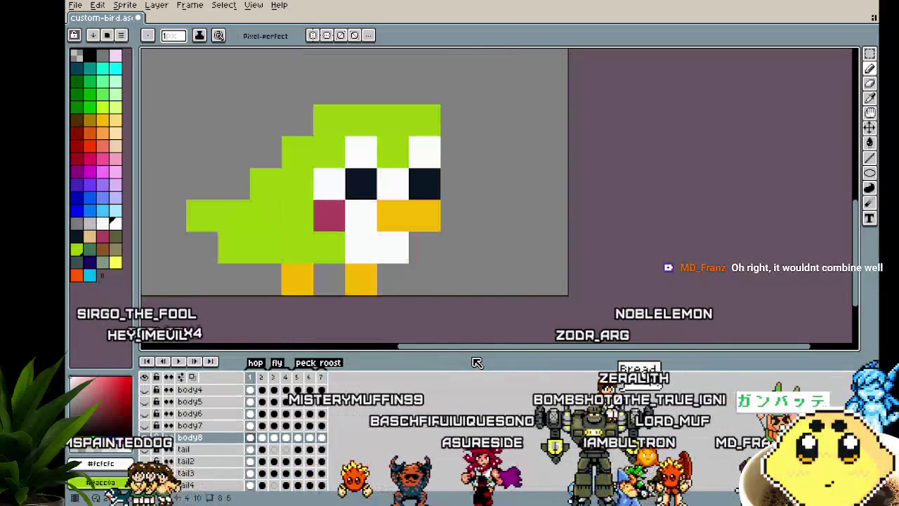
Step: Select the whole bird and move it higher up the canvas
scroll(485, 318, "down", 2)
left_click_drag(486, 317, 443, 322)
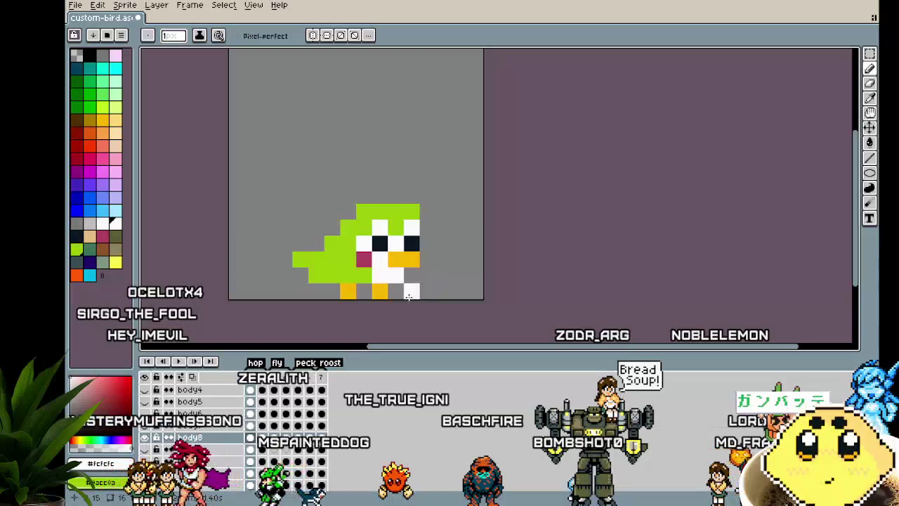
key("m")
left_click_drag(242, 169, 469, 300)
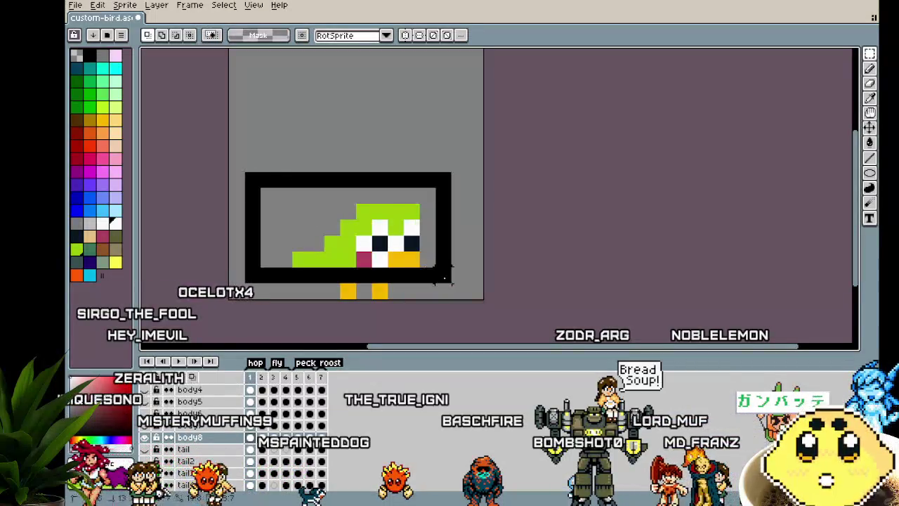
left_click_drag(410, 276, 410, 181)
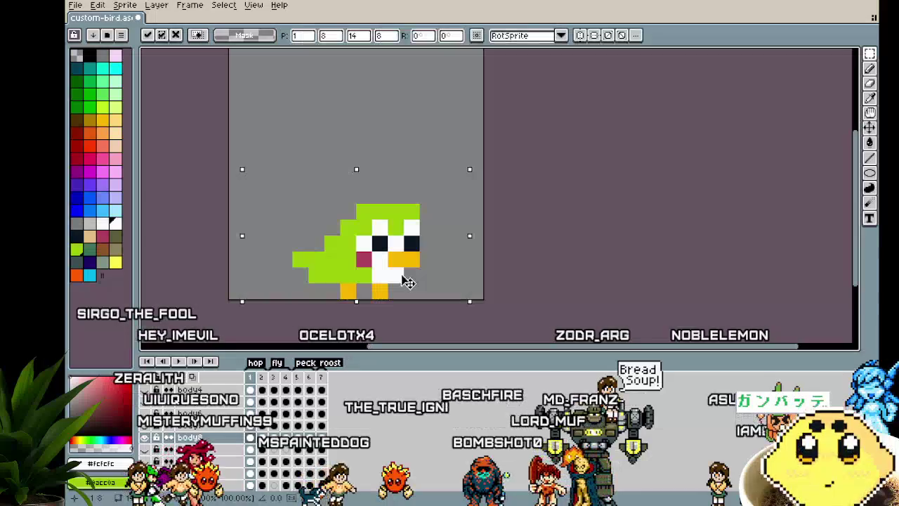
left_click(404, 269)
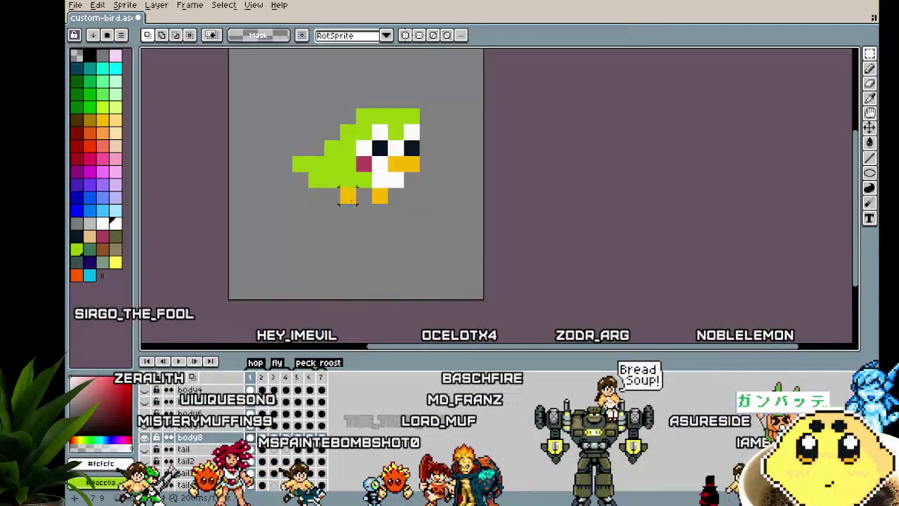
Step: Stretch the bird's legs longer and apply the change
mouse_move(322, 186)
left_mouse_down()
mouse_move(407, 222)
mouse_move(391, 345)
left_mouse_up()
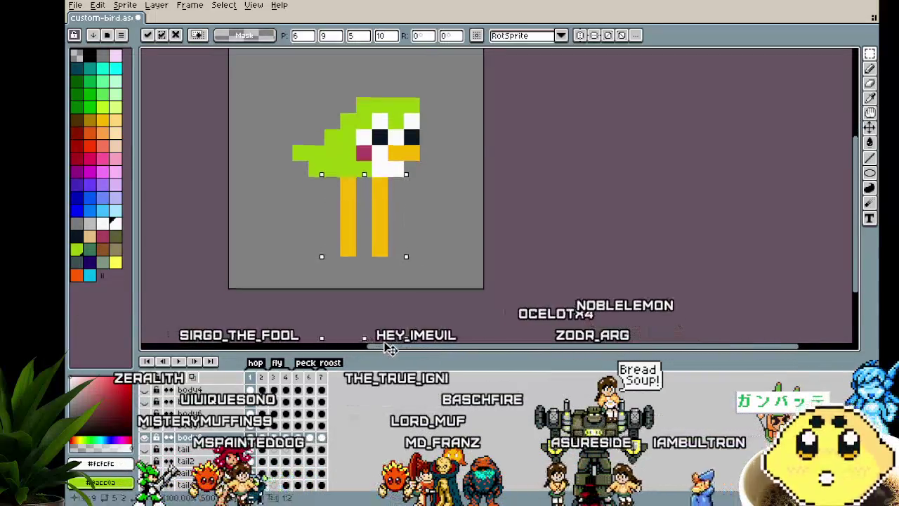
key("Return")
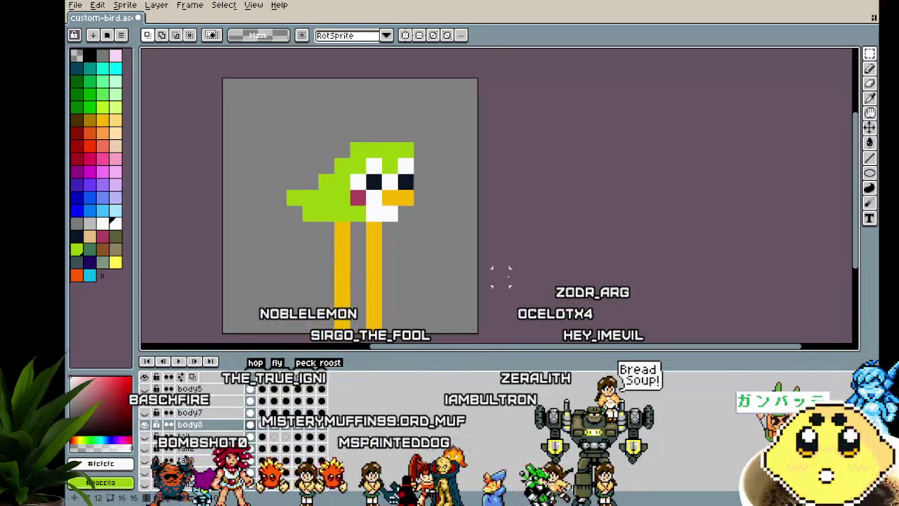
scroll(520, 267, "up", 2)
scroll(506, 271, "down", 2)
Step: Undo back to short legs and nudge the bird down to the canvas bottom
key("m")
key("ctrl+z")
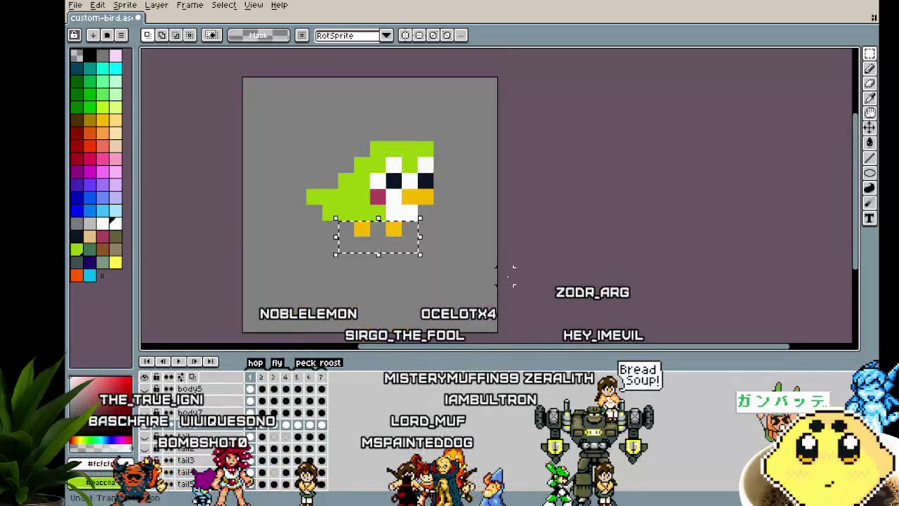
key("ctrl+a")
key("Down")
key("Down")
key("Down")
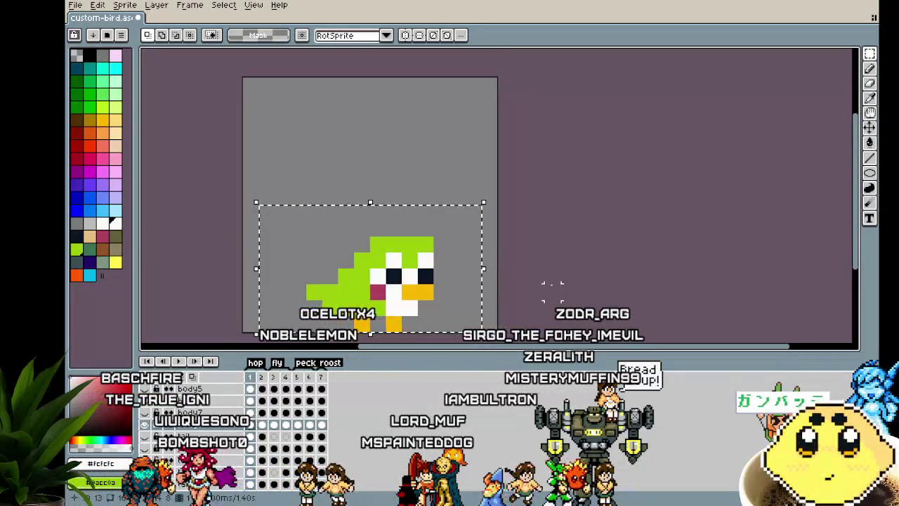
key("ctrl+d")
Step: Jump to frame 4 and play the bird animation
left_click_drag(546, 293, 512, 277)
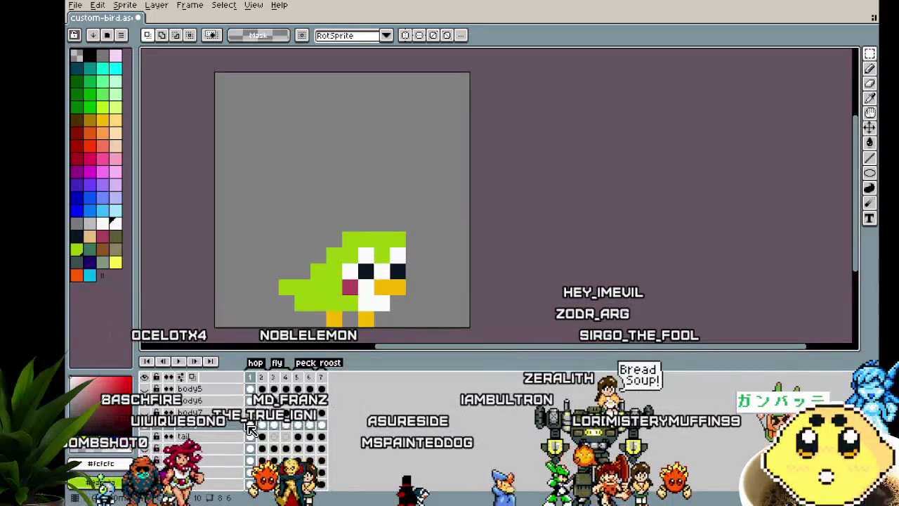
left_click(273, 430)
left_click(289, 430)
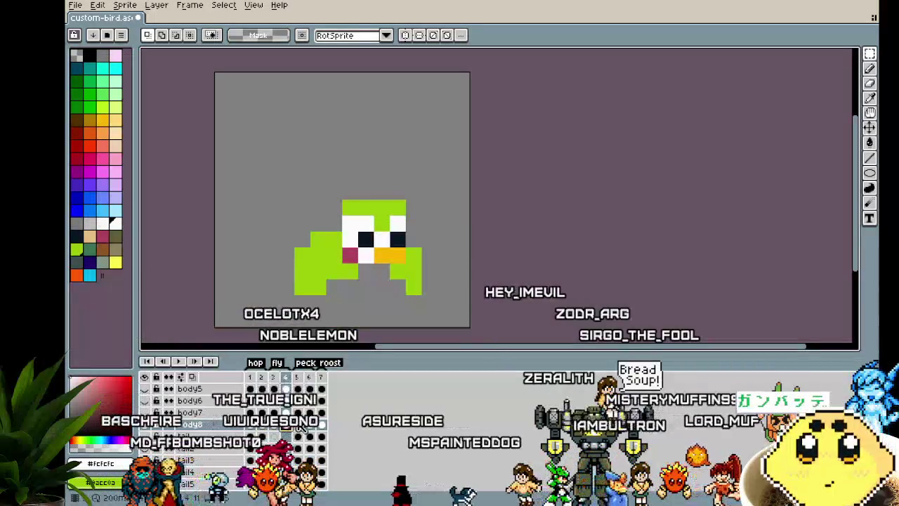
key("Return")
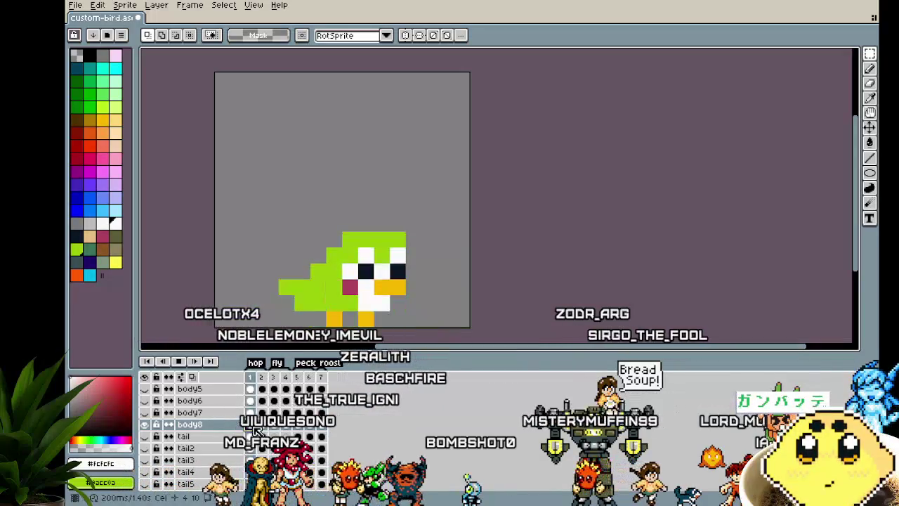
left_click_drag(458, 293, 494, 258)
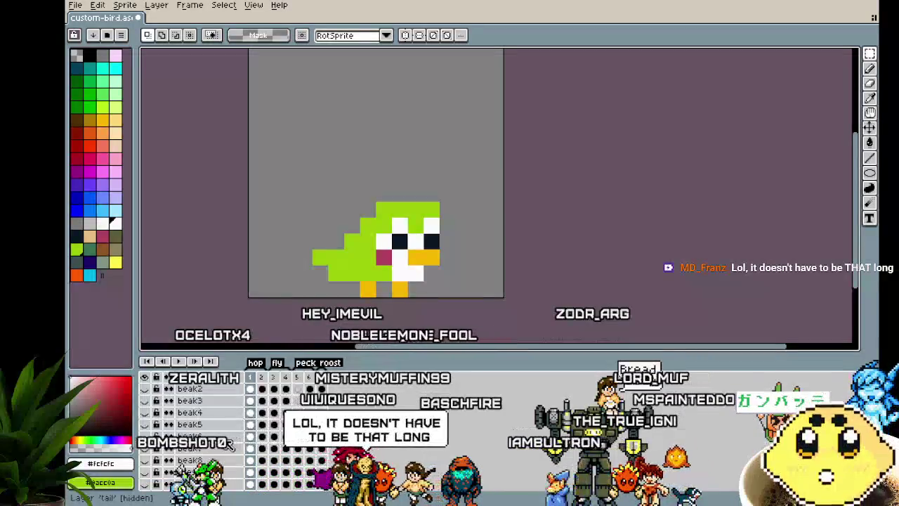
Step: Drag Layer 1 beneath crest7 in the layer stack and rename it crest8
scroll(251, 432, "up", 3)
scroll(251, 432, "down", 1)
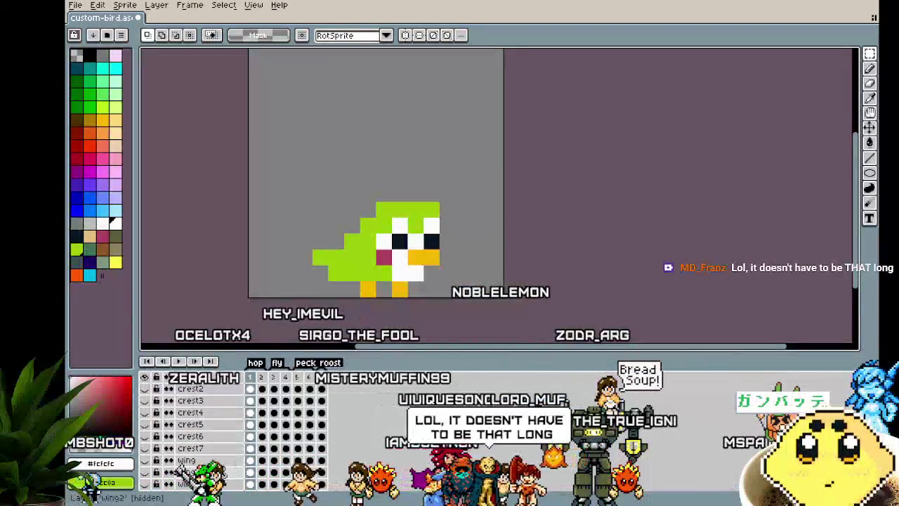
right_click(209, 460)
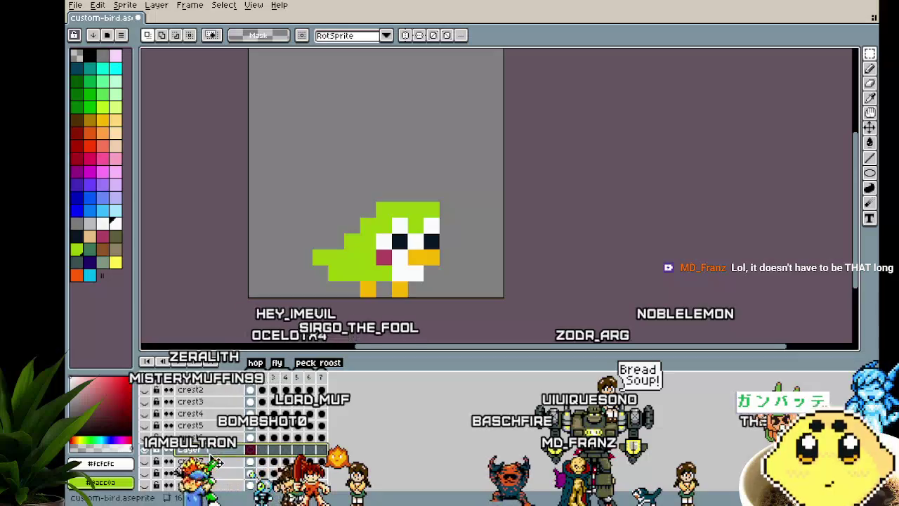
left_click_drag(225, 471, 214, 469)
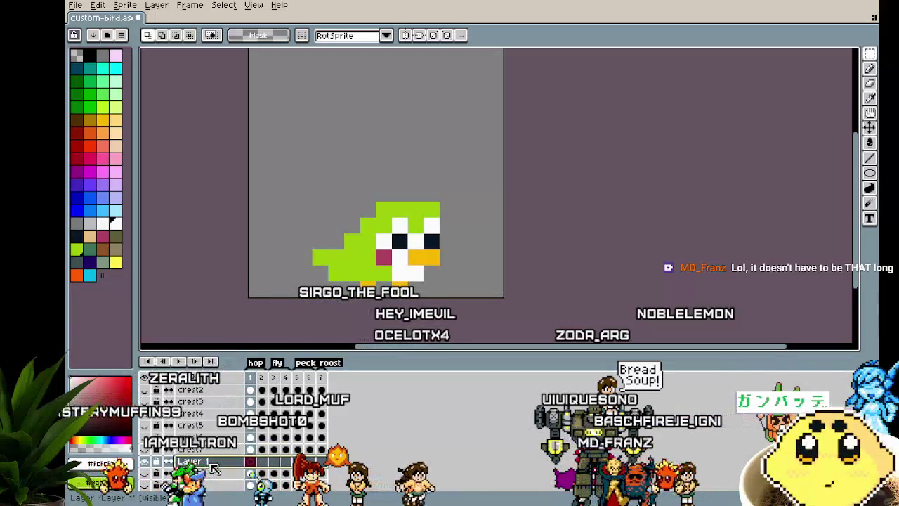
double_click(215, 466)
type("cr")
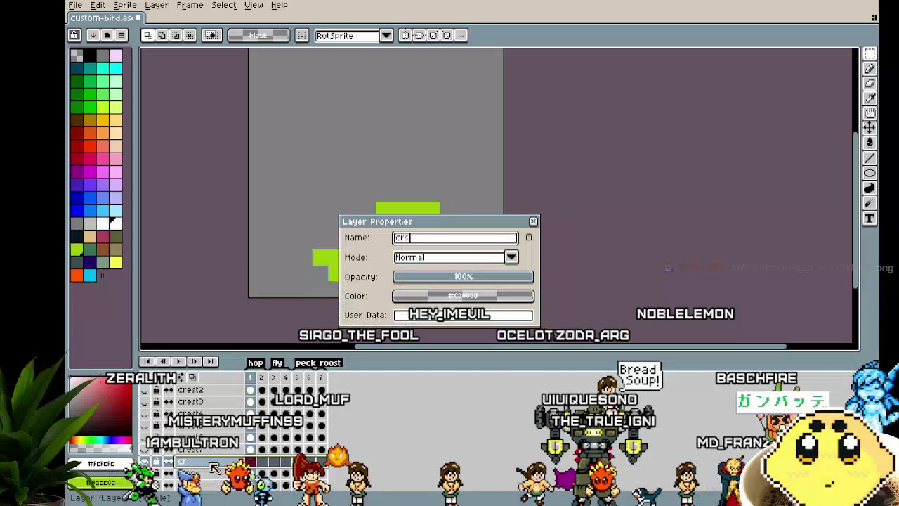
type("est8")
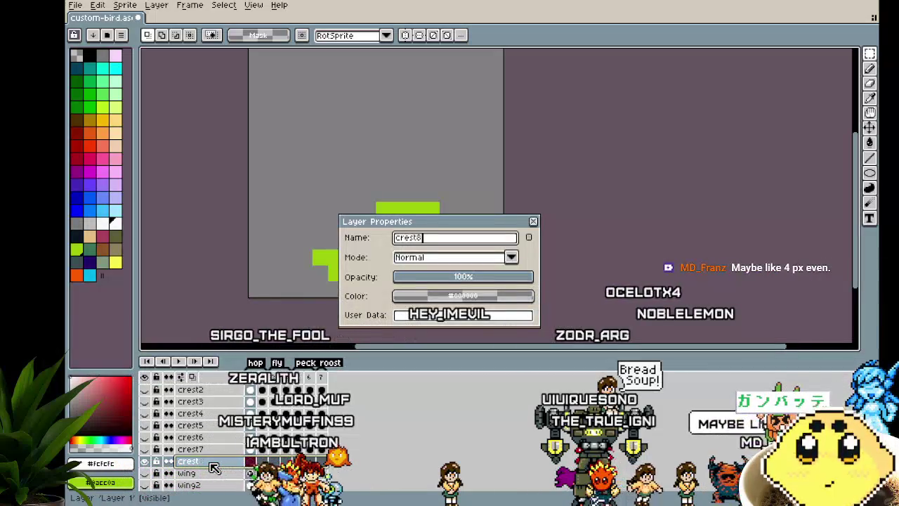
key("Return")
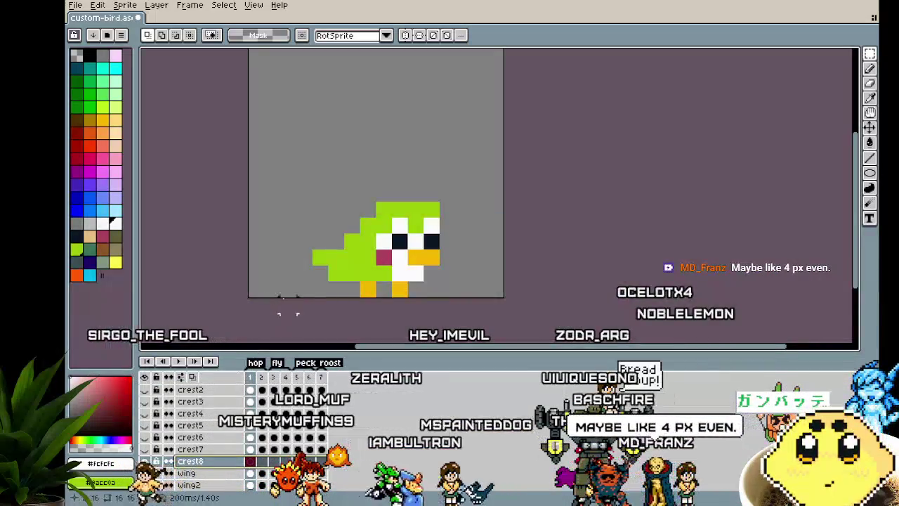
Step: Pan the canvas to recentre the small bird
scroll(336, 272, "up", 1)
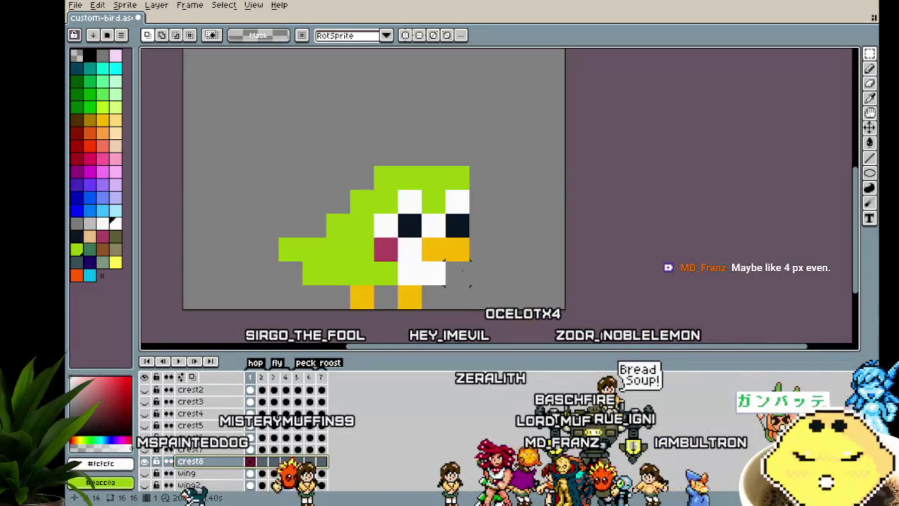
scroll(458, 273, "down", 1)
scroll(457, 273, "down", 2)
left_click_drag(430, 297, 363, 306)
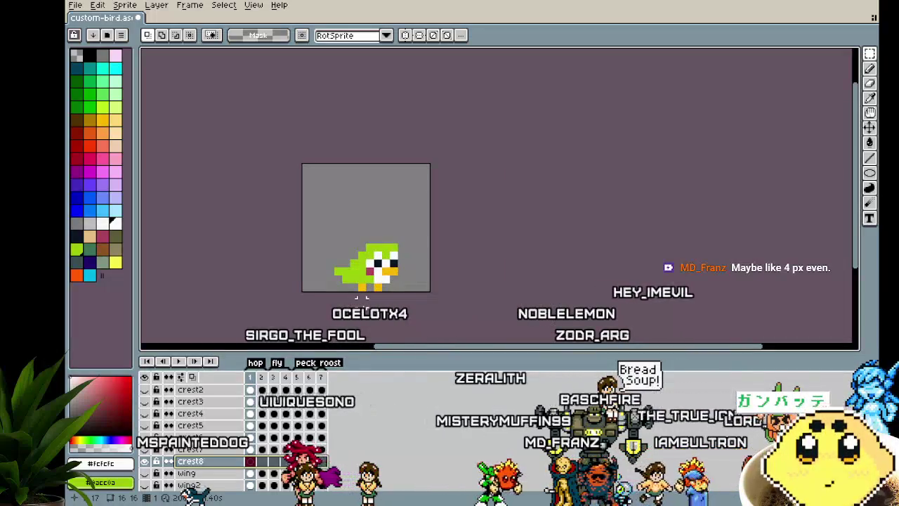
left_click_drag(362, 303, 349, 282)
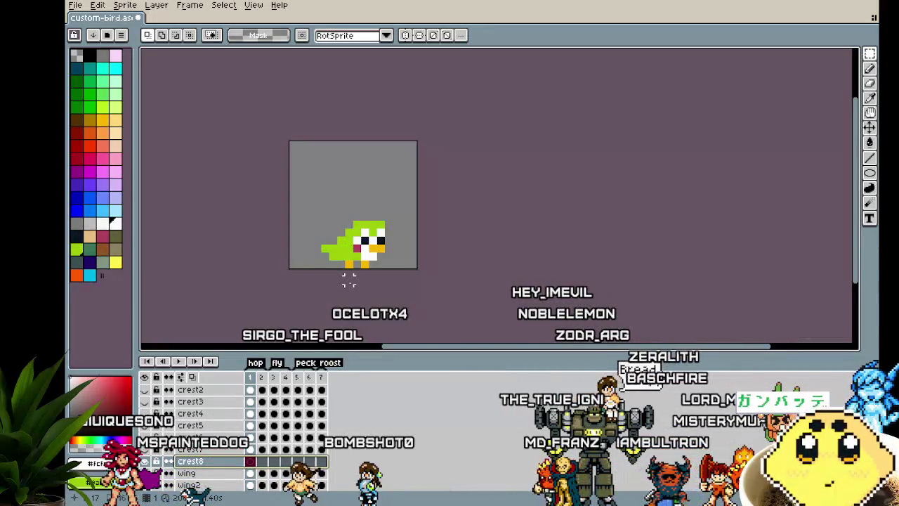
Step: Open the Canvas Size dialog, try a bottom-centre anchor, and cancel
key("ctrl+alt+c")
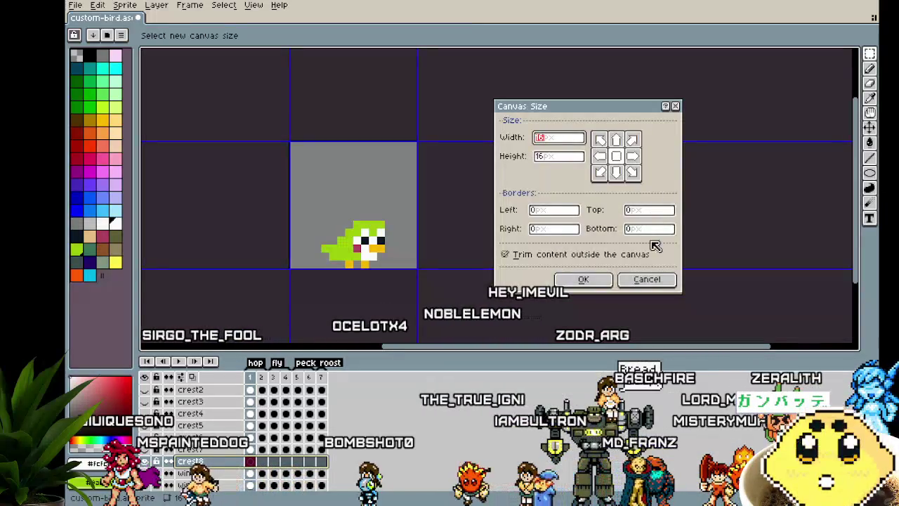
left_click(650, 279)
key("ctrl+alt+c")
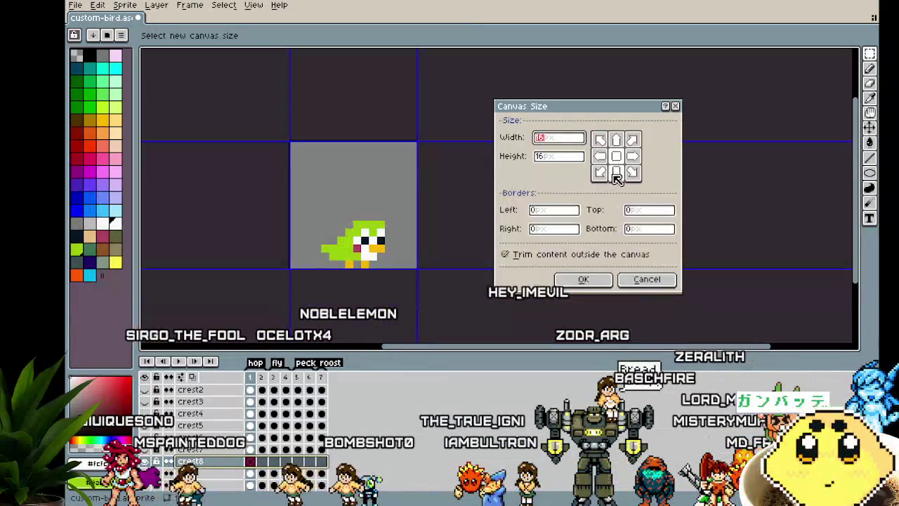
left_click(616, 174)
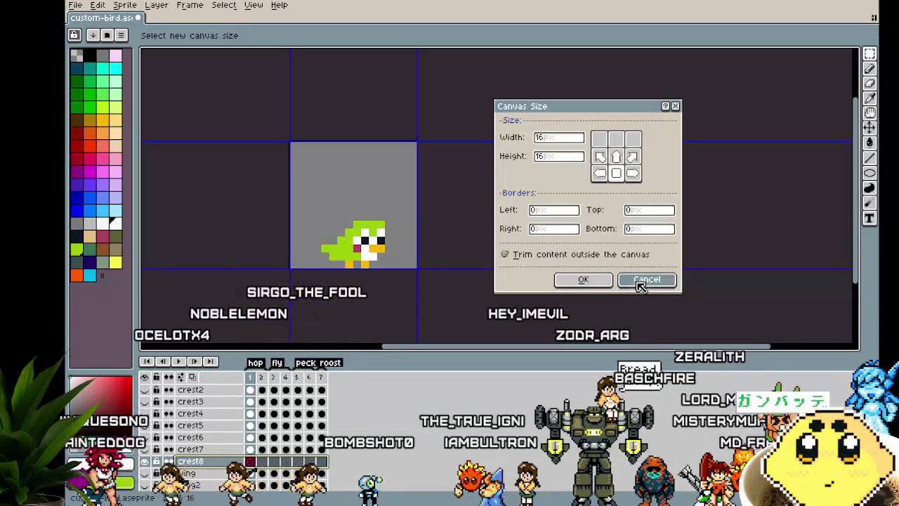
left_click(642, 282)
key("ctrl+alt+c")
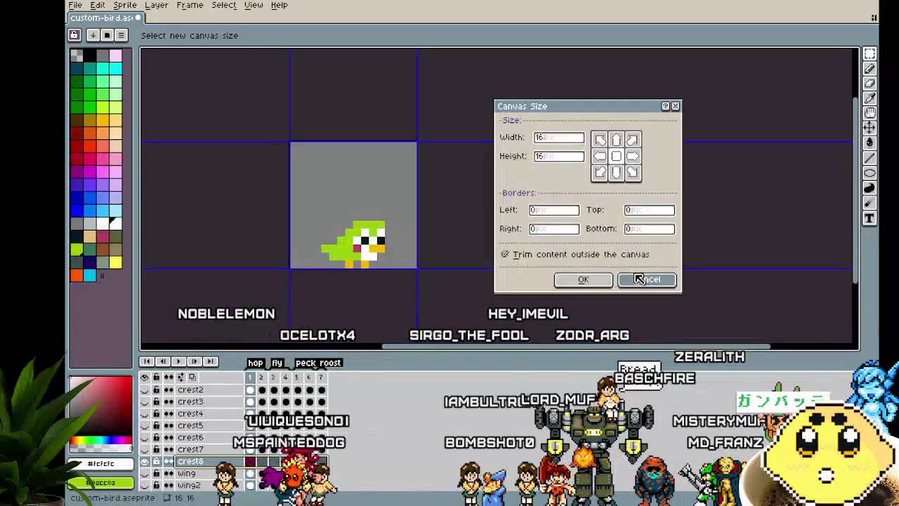
left_click(645, 278)
Step: Resize the canvas to height 24 with a top-centre anchor, adding 8 rows below
left_click(126, 5)
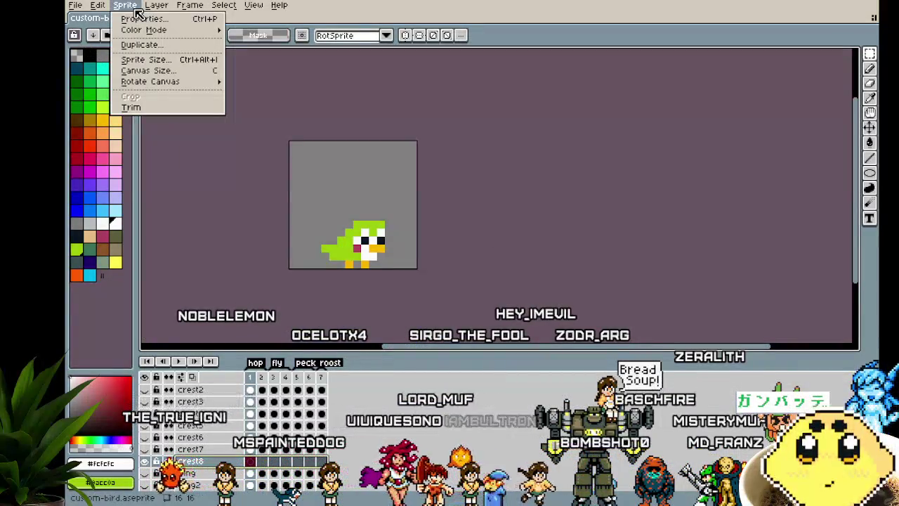
left_click(148, 70)
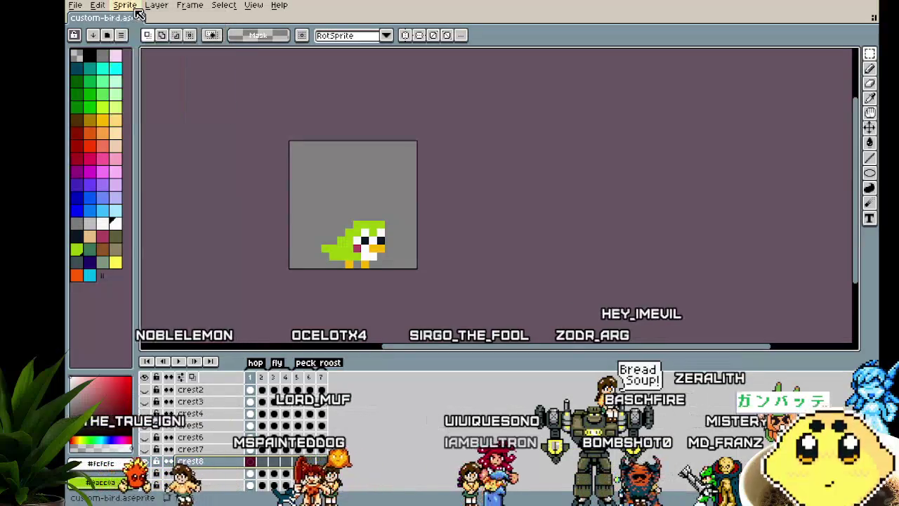
left_click(616, 140)
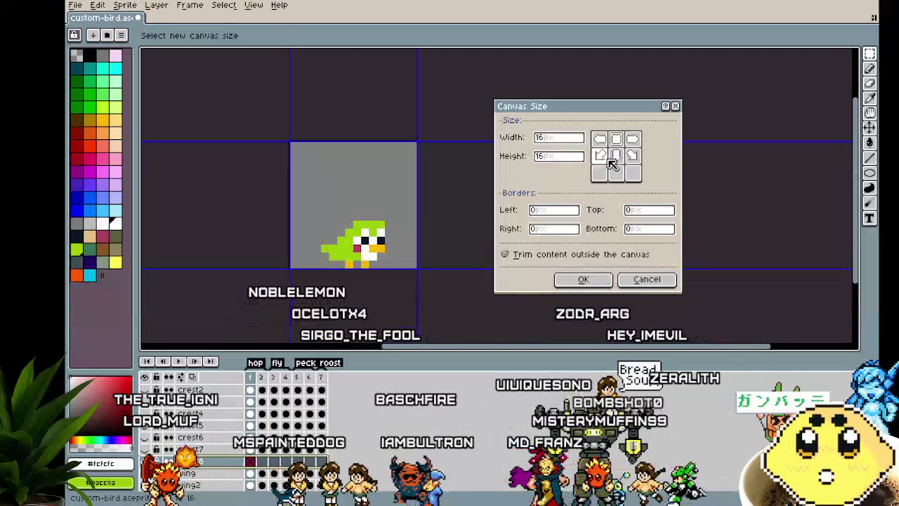
left_click(616, 172)
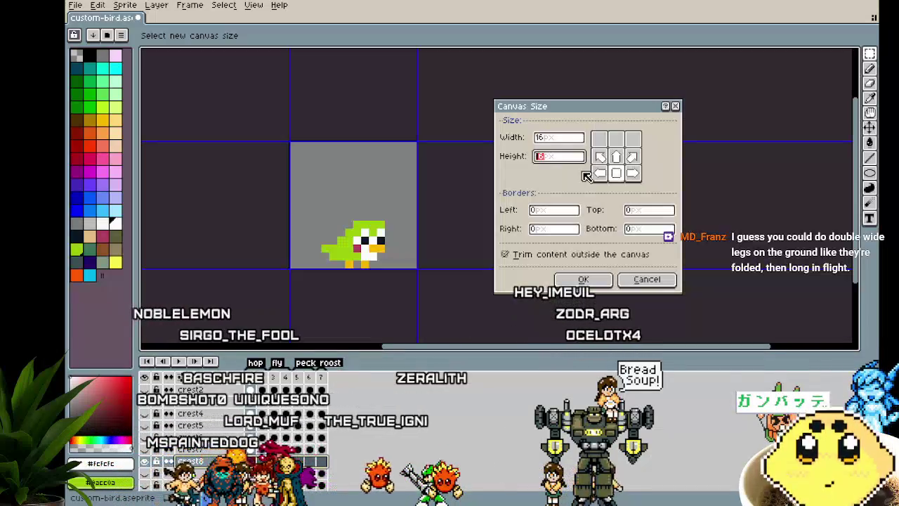
type("24")
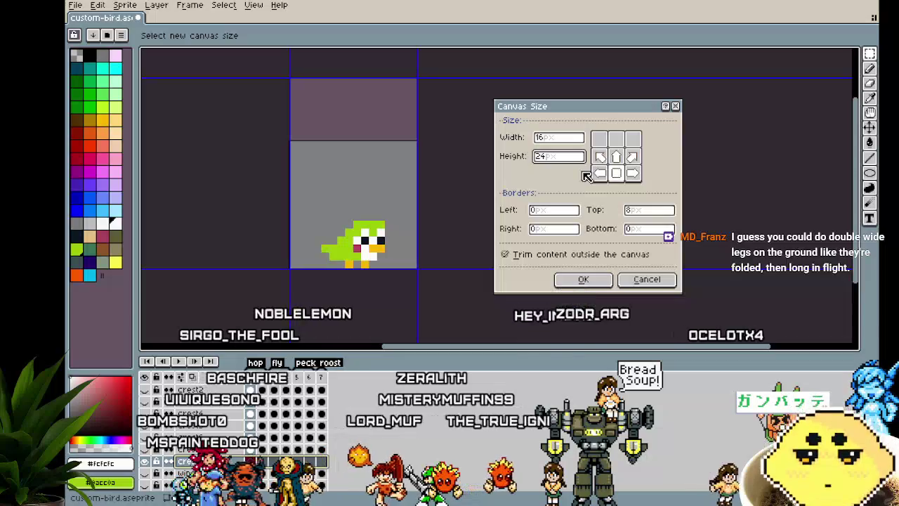
left_click(616, 139)
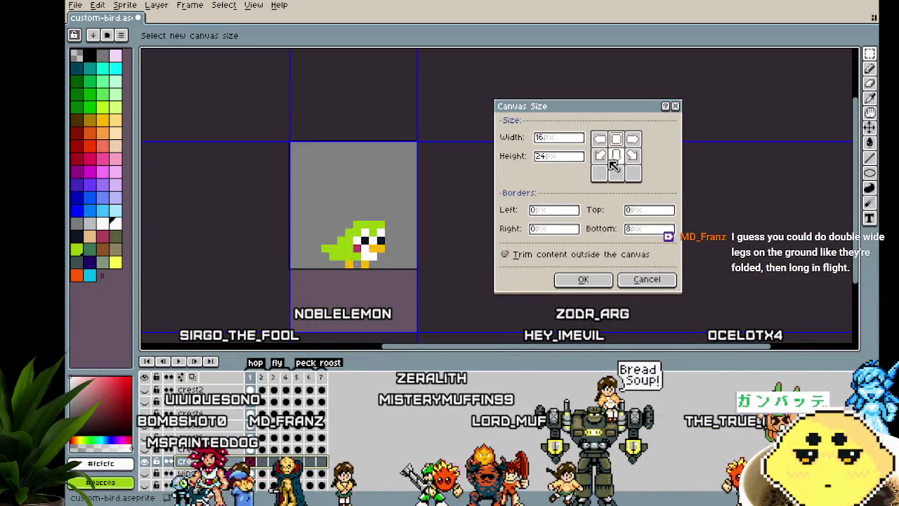
left_click_drag(554, 162, 510, 161)
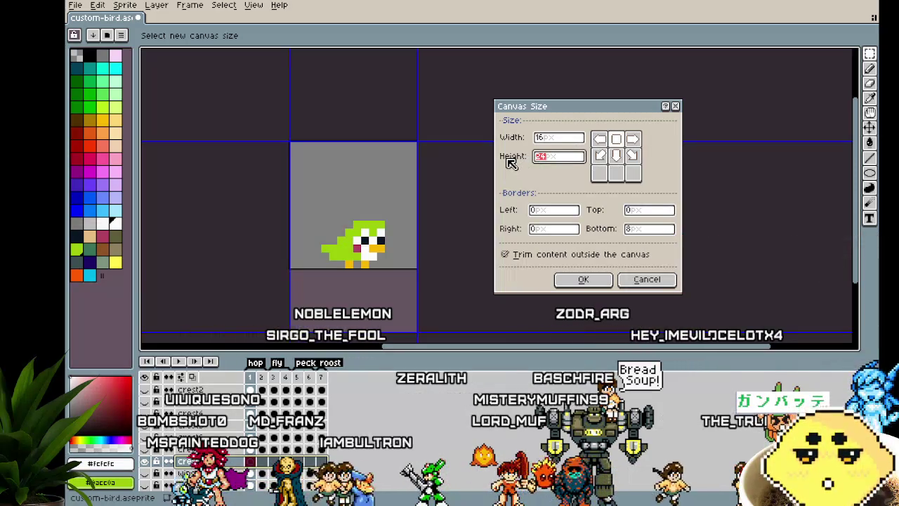
left_click(576, 281)
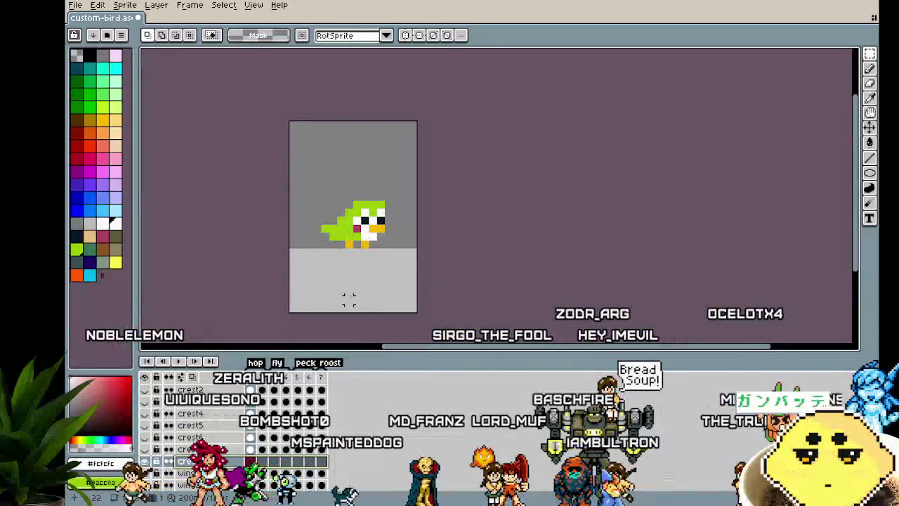
scroll(348, 291, "up", 2)
left_click_drag(348, 288, 348, 300)
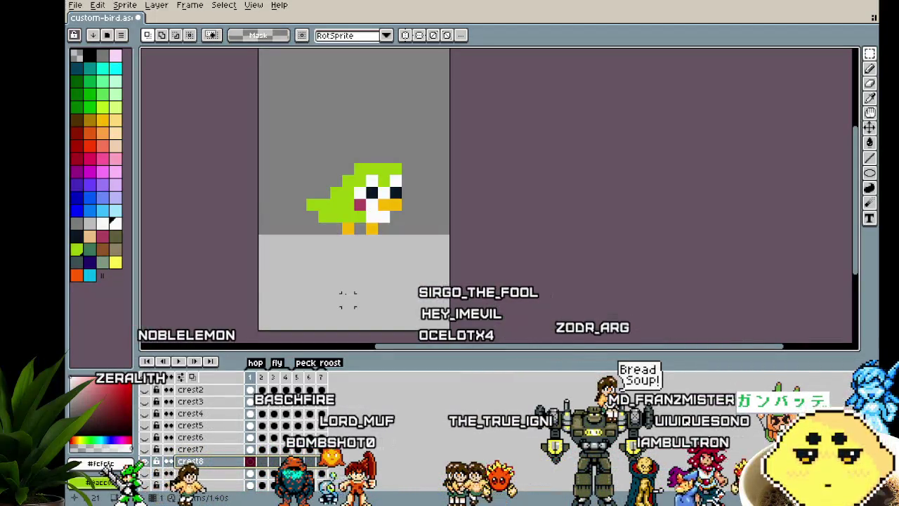
left_click_drag(348, 286, 302, 287)
key("b")
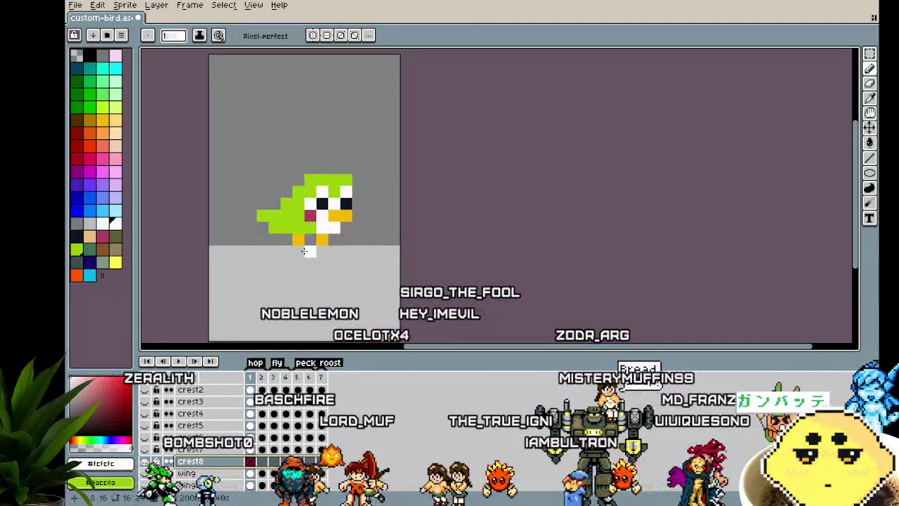
left_click(102, 119)
left_click_drag(290, 239, 310, 330)
key("ctrl+z")
mouse_move(295, 240)
left_mouse_down()
mouse_move(299, 315)
mouse_move(302, 237)
mouse_move(302, 262)
left_mouse_up()
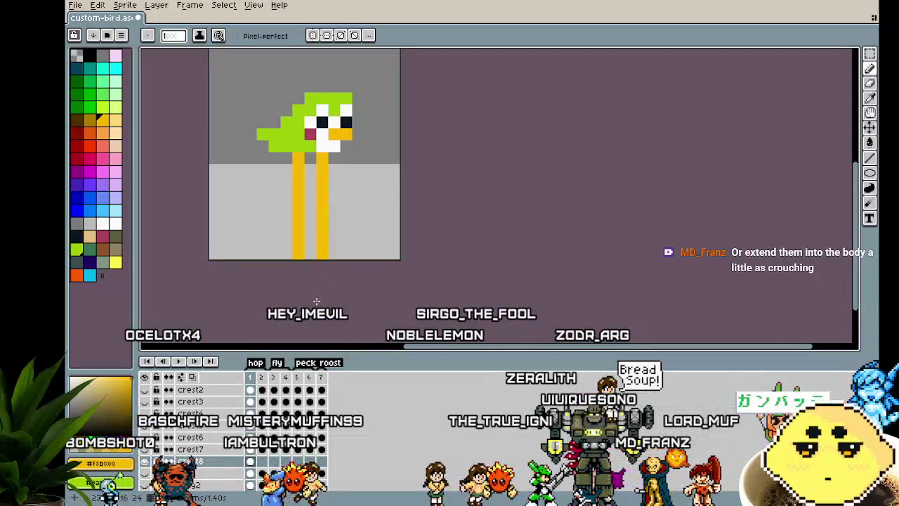
scroll(316, 300, "down", 2)
scroll(268, 272, "up", 1)
left_click_drag(269, 272, 245, 320)
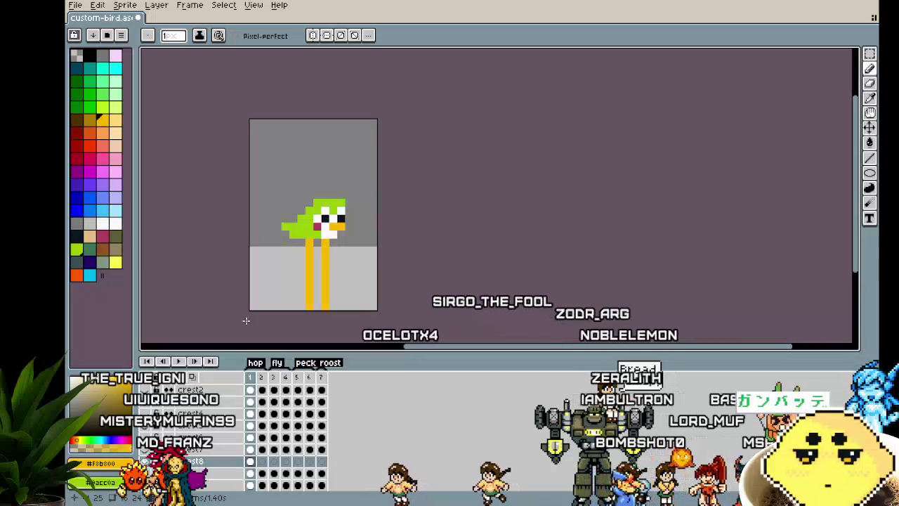
left_click_drag(246, 321, 249, 325)
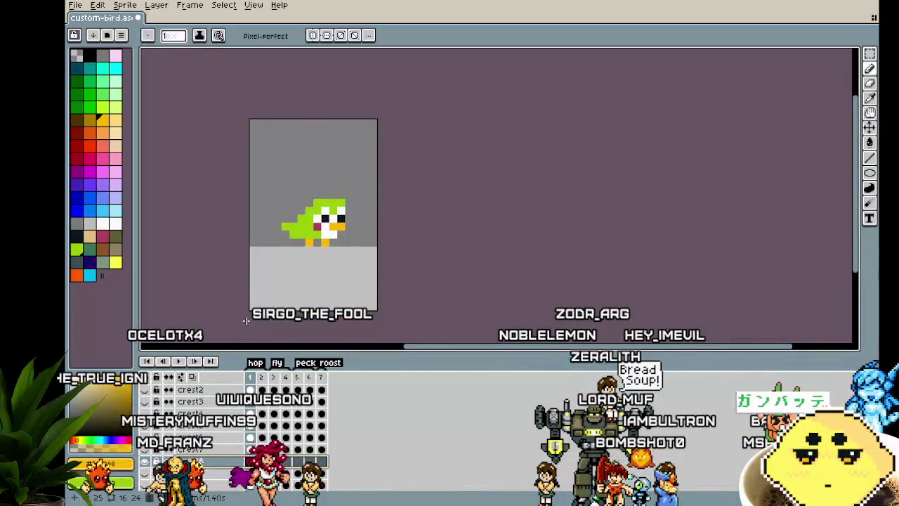
scroll(270, 243, "up", 4)
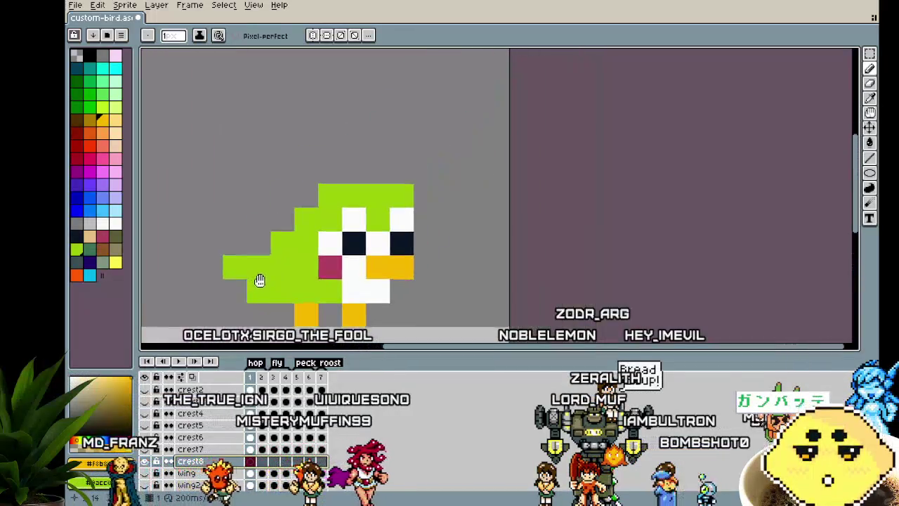
Step: Add a green pixel and a white pixel above the bird's head
left_click(369, 156)
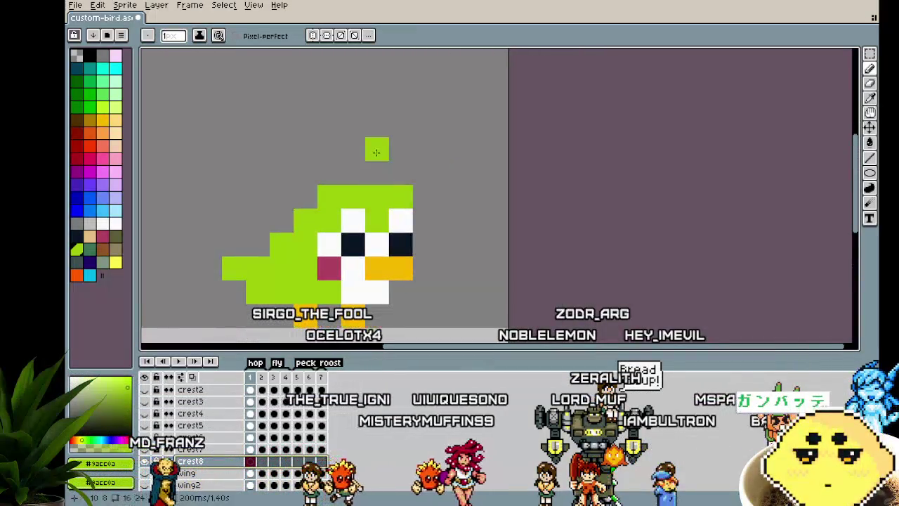
left_click(388, 233, "alt")
left_click(376, 173)
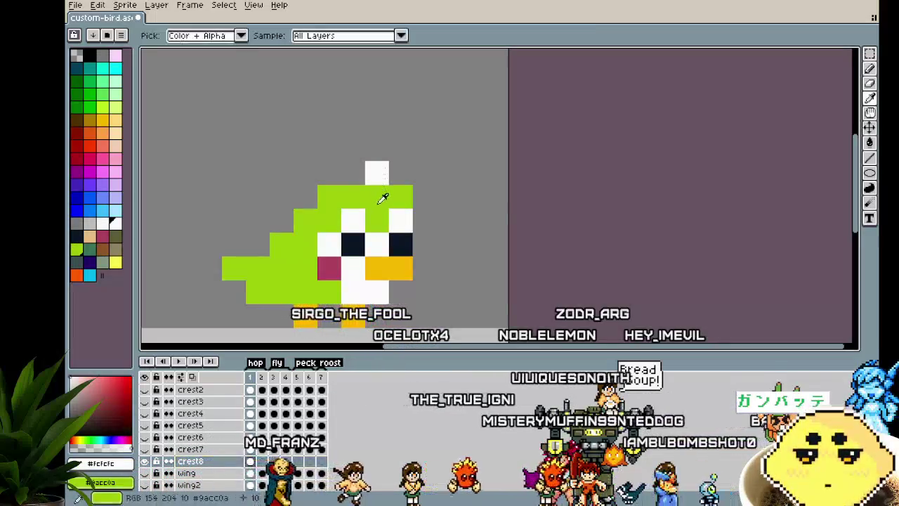
left_click(366, 199, "alt")
Step: Build a solid green crest above the head and add a green pixel at the tail's left
left_click(376, 149)
left_click(353, 149)
left_click(353, 125)
left_click(353, 101)
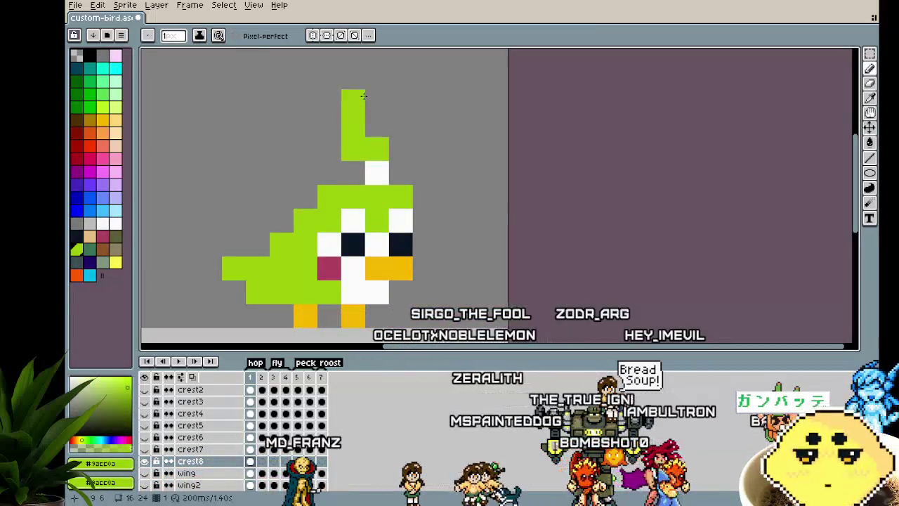
left_click(376, 77)
left_click(395, 97)
left_click(377, 101)
left_click(376, 125)
left_click(400, 125)
left_click(400, 149)
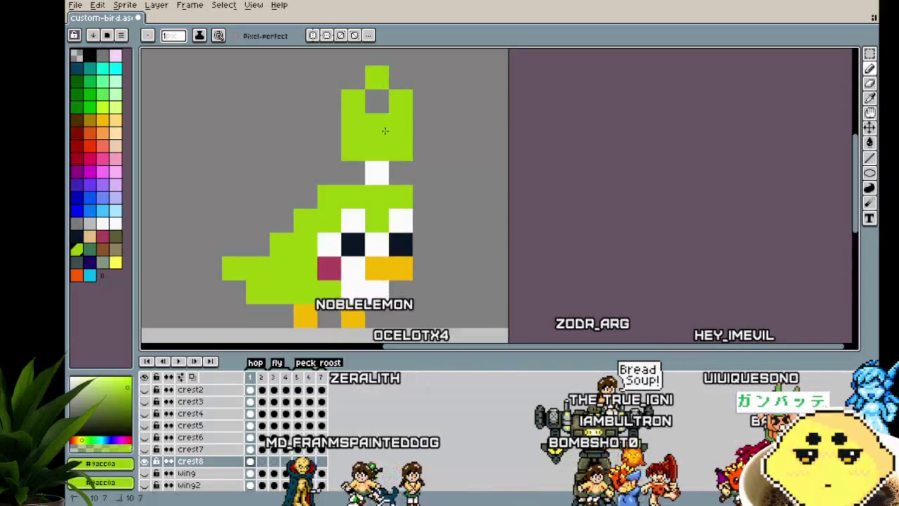
left_click(210, 291)
scroll(203, 283, "down", 3)
scroll(210, 273, "up", 2)
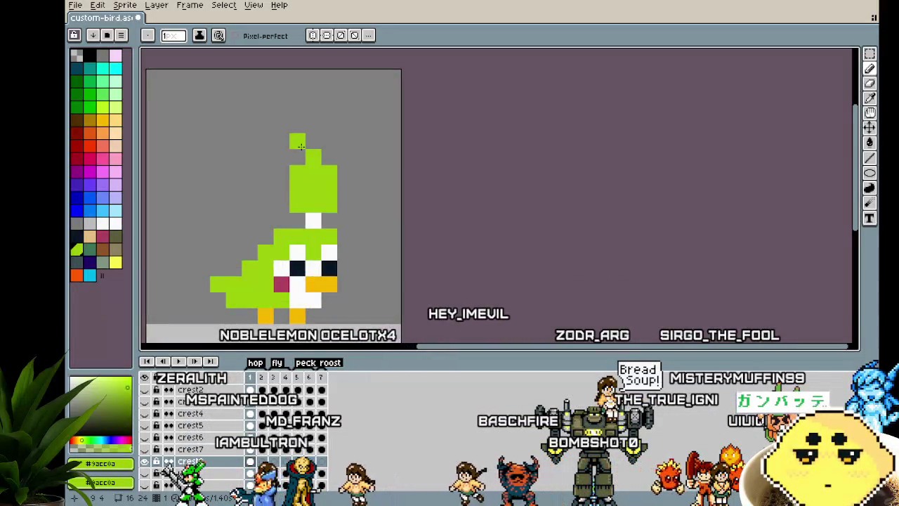
Step: Shift the selected crest up in frame 2 and preview the hop animation
key("m")
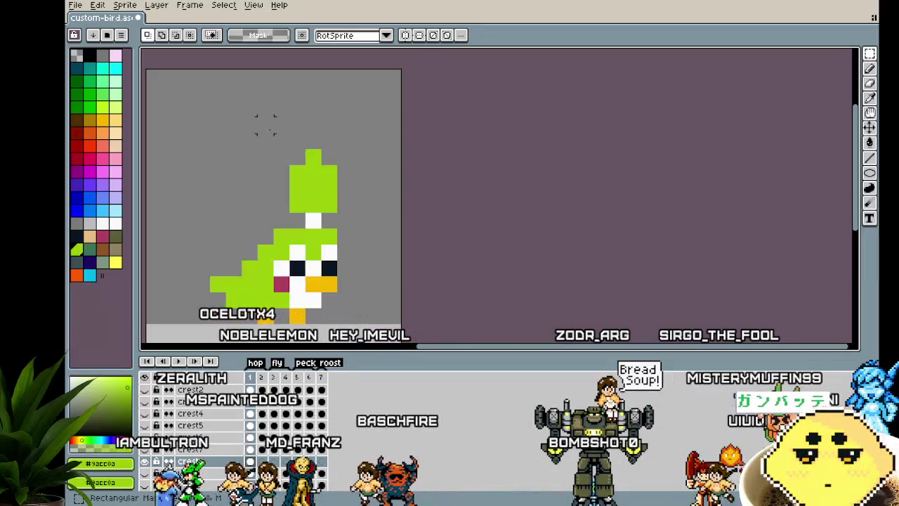
left_click_drag(256, 115, 372, 230)
left_click(261, 390)
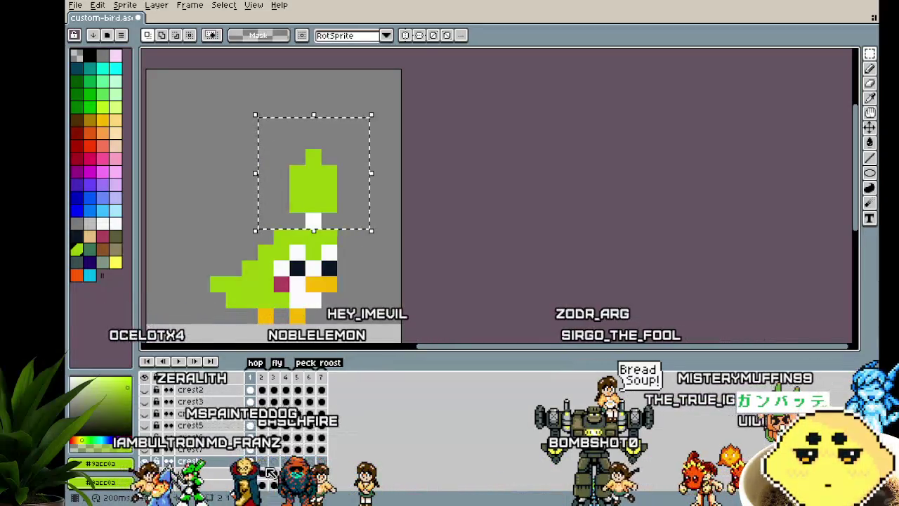
left_click_drag(317, 218, 324, 213)
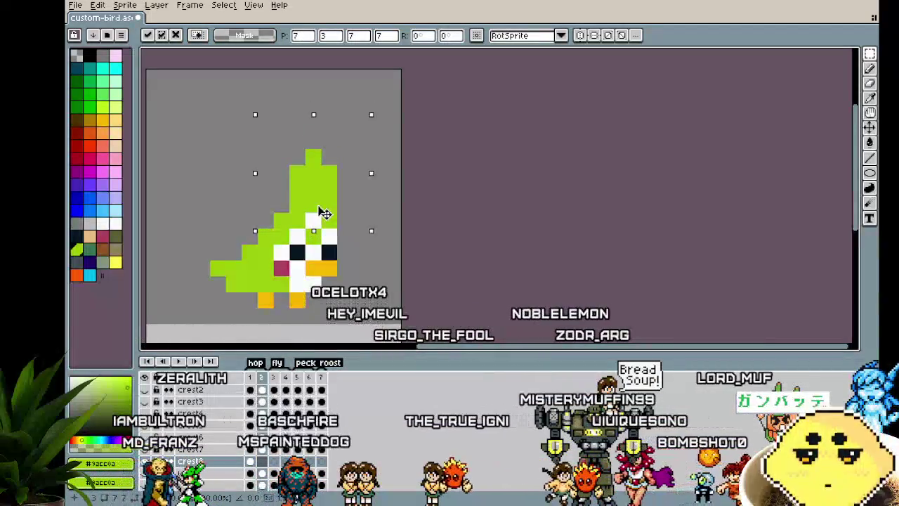
left_click(392, 204)
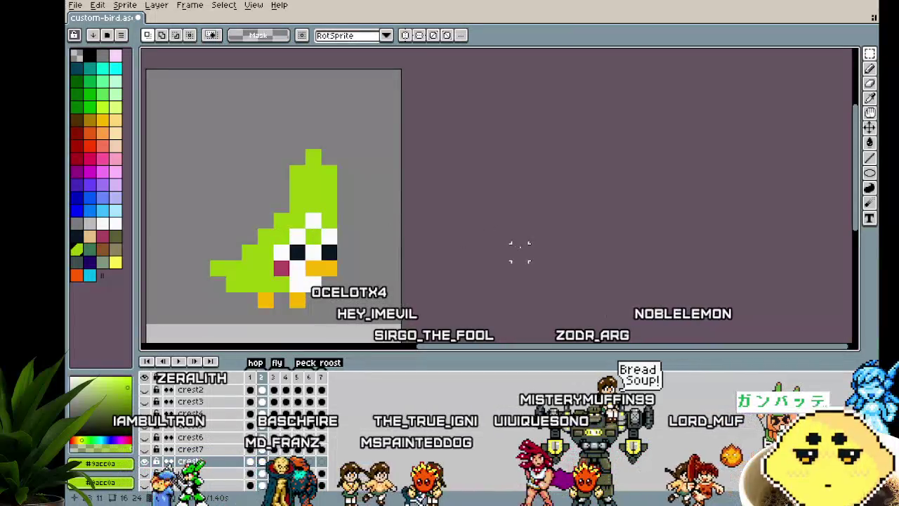
key("Return")
key("minus")
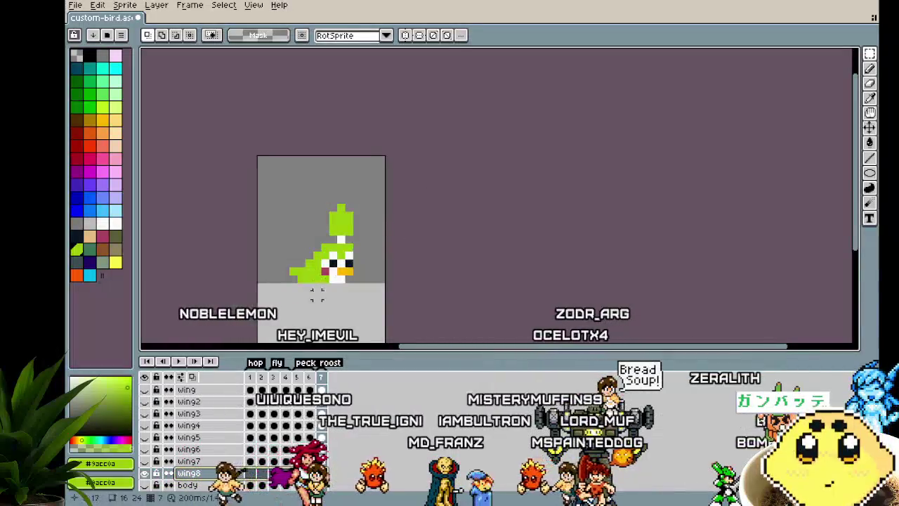
Step: Select the wing8 cel in frame 1 and restore the white wing pixels with undo/redo
scroll(311, 291, "up", 1)
left_click(251, 473)
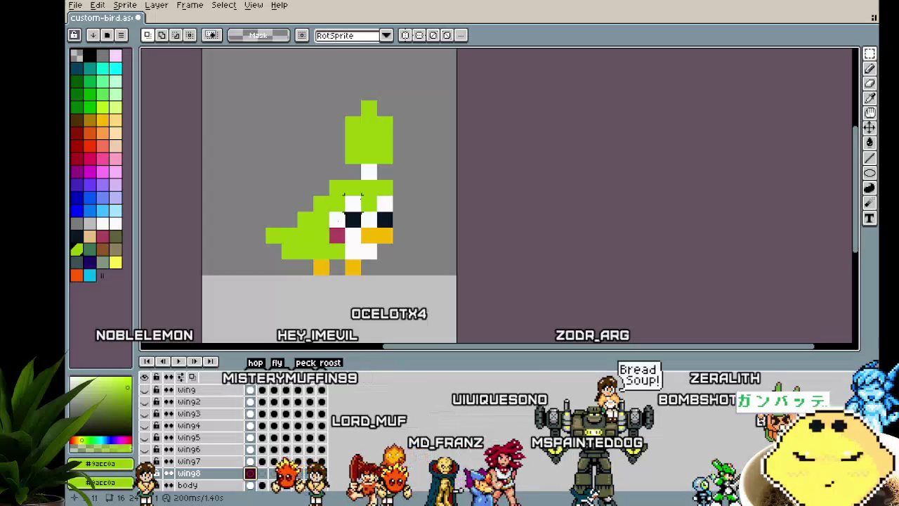
key("i")
key("b")
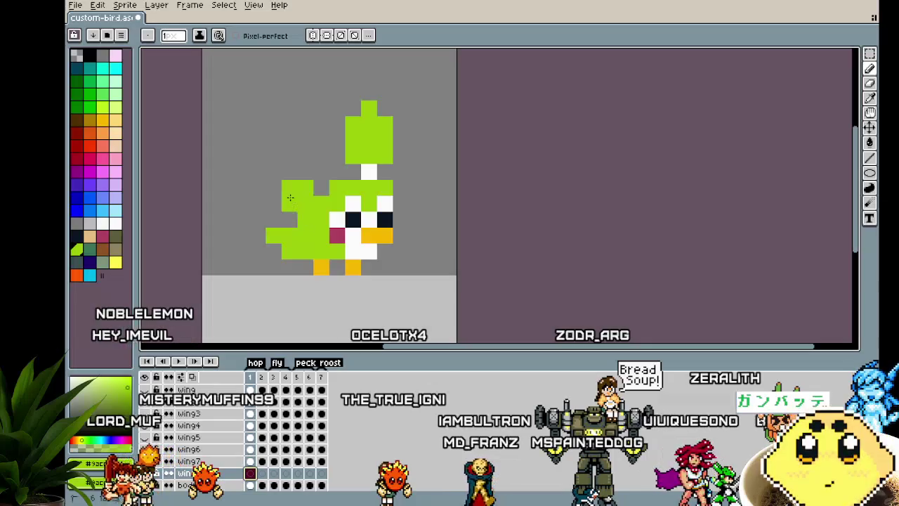
key("ctrl+z")
key("i")
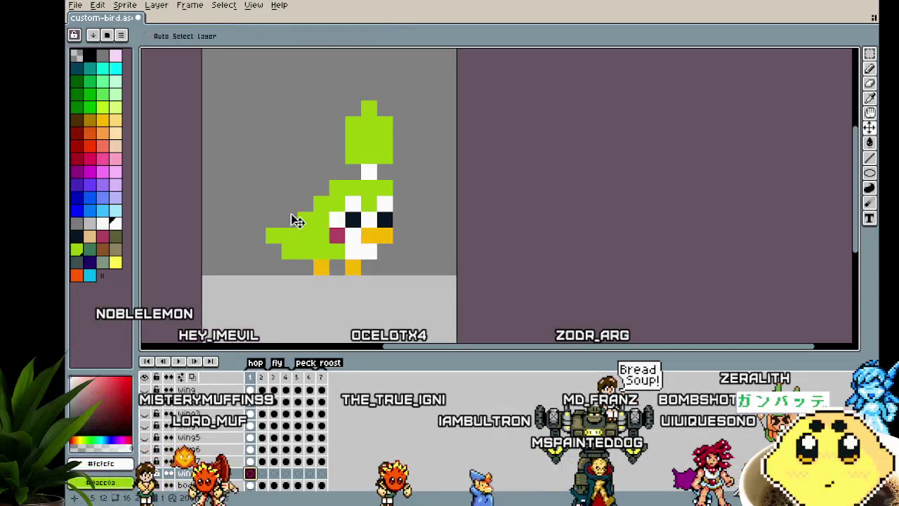
key("ctrl+y")
key("b")
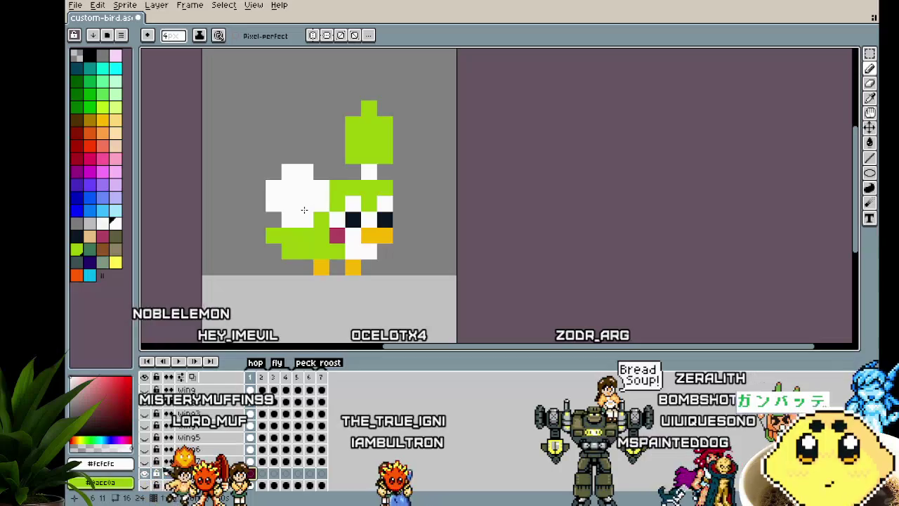
Step: Paint a white raised wing at the bird's upper left as a 2x2 block
mouse_move(310, 224)
left_mouse_down()
mouse_move(305, 196)
mouse_move(318, 227)
left_mouse_up()
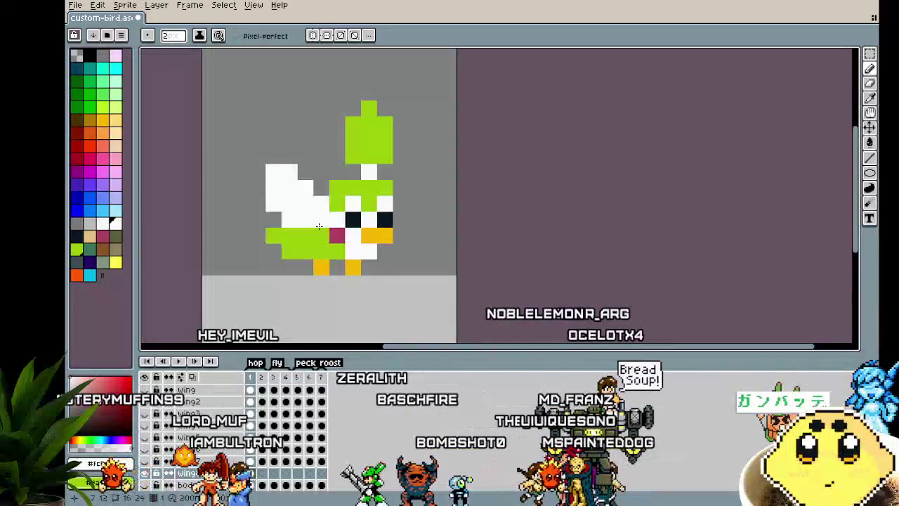
scroll(273, 325, "down", 4)
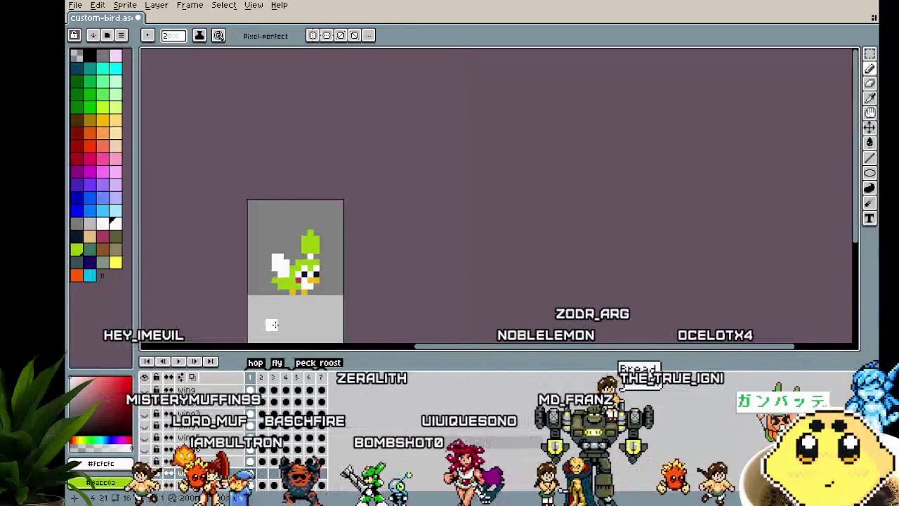
key("ctrl")
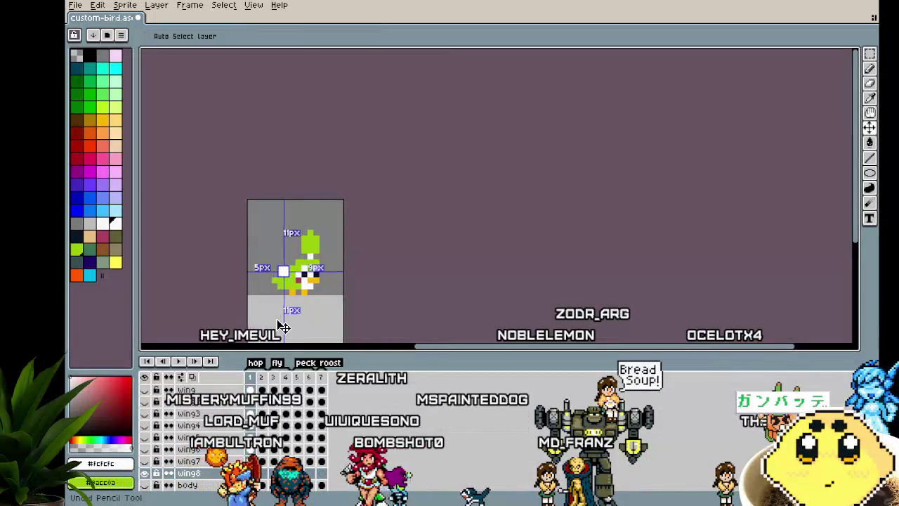
scroll(283, 295, "up", 3)
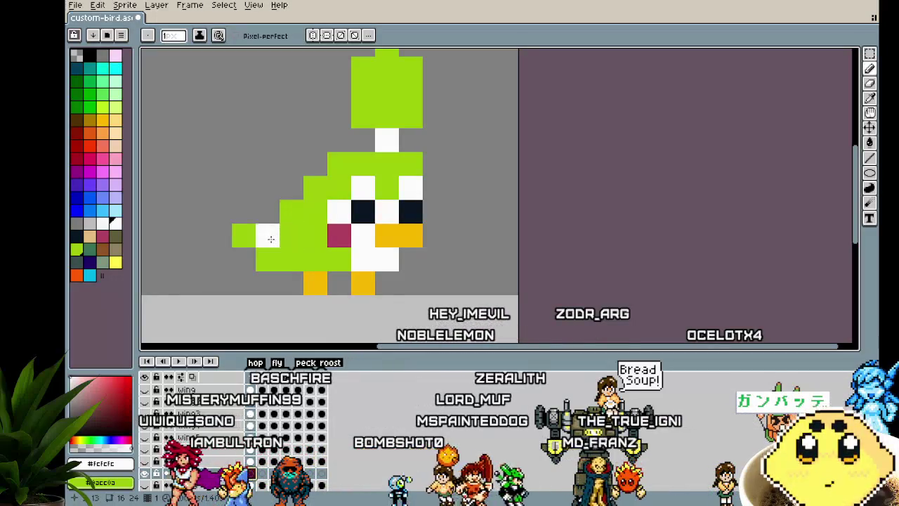
left_click_drag(289, 238, 275, 231)
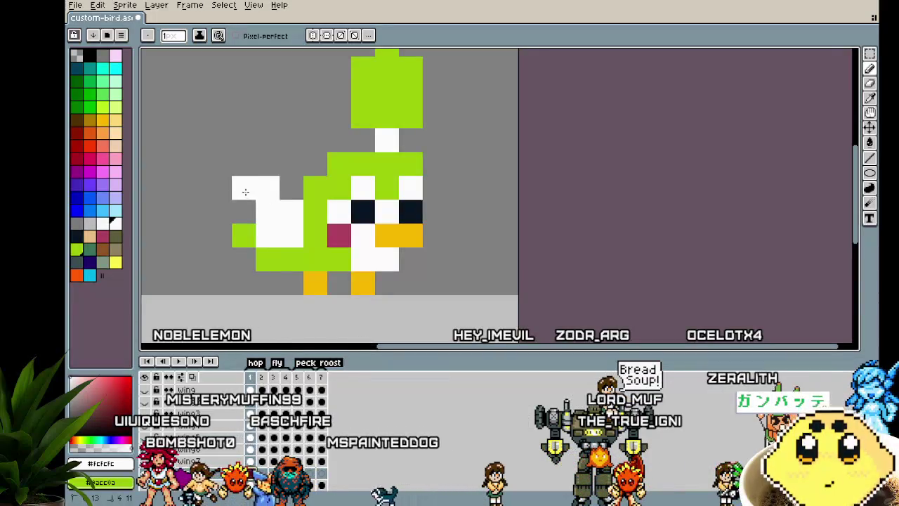
scroll(253, 302, "down", 3)
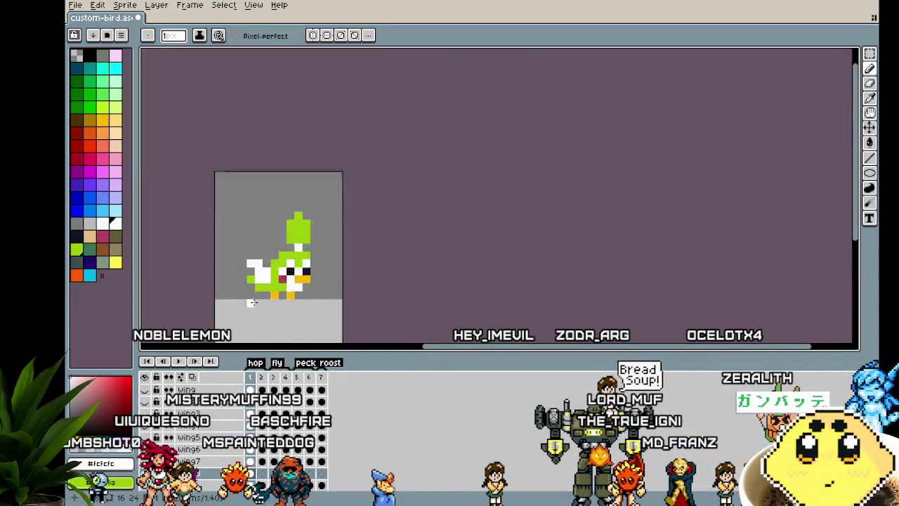
Step: Try white pixels along the bird's lower-left body, undoing the misplaced strokes
scroll(256, 307, "up", 2)
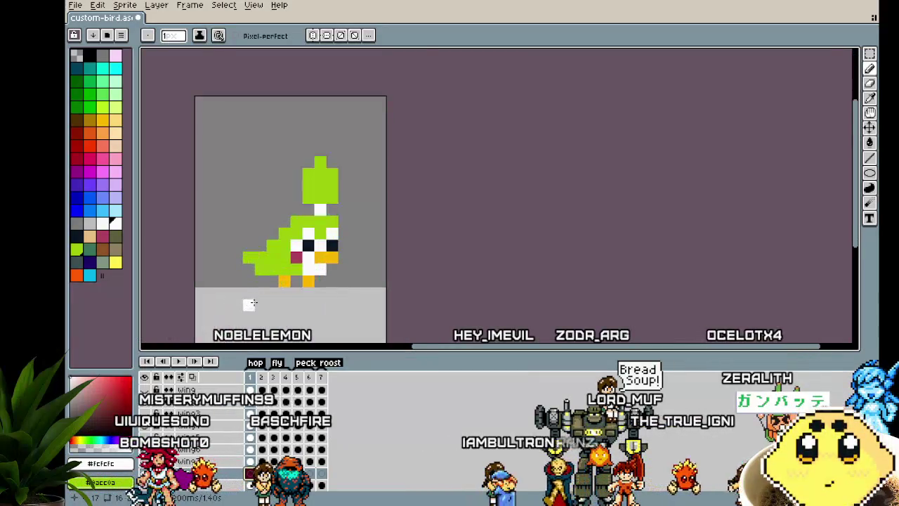
scroll(279, 240, "up", 1)
left_click_drag(284, 259, 255, 284)
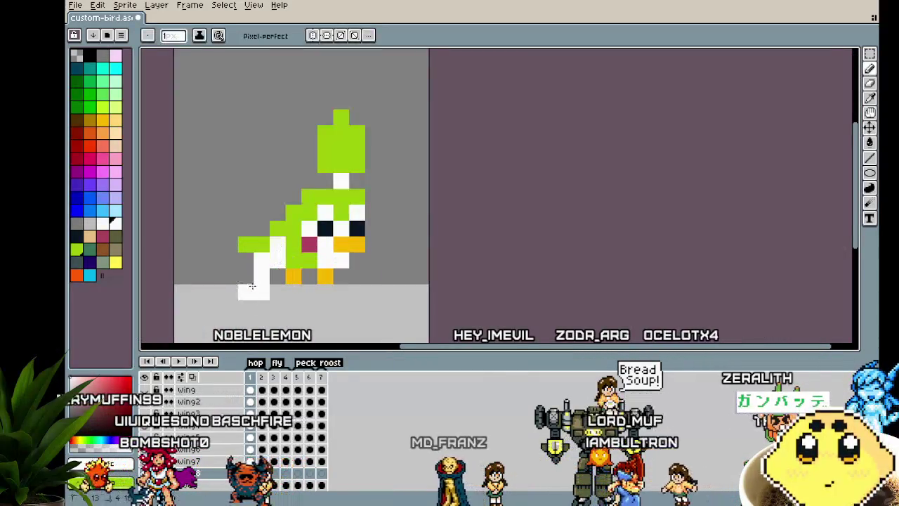
key("ctrl+z")
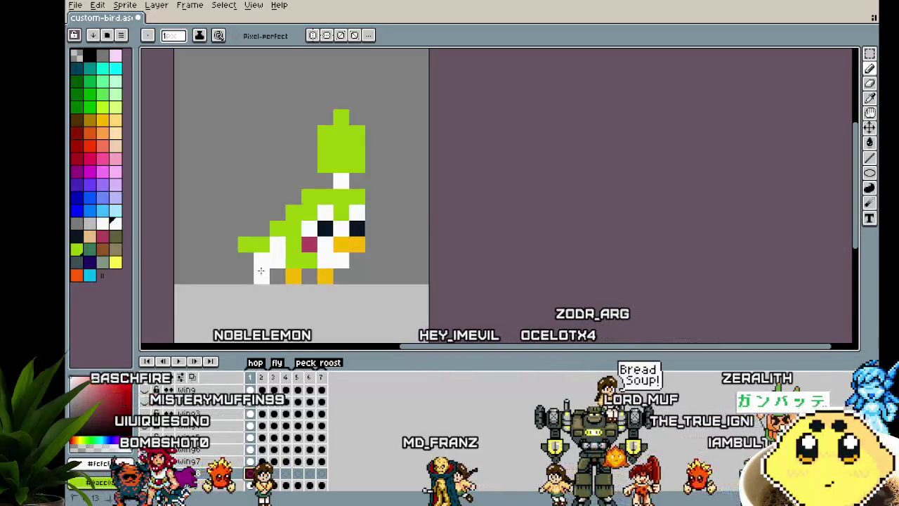
left_click(293, 258)
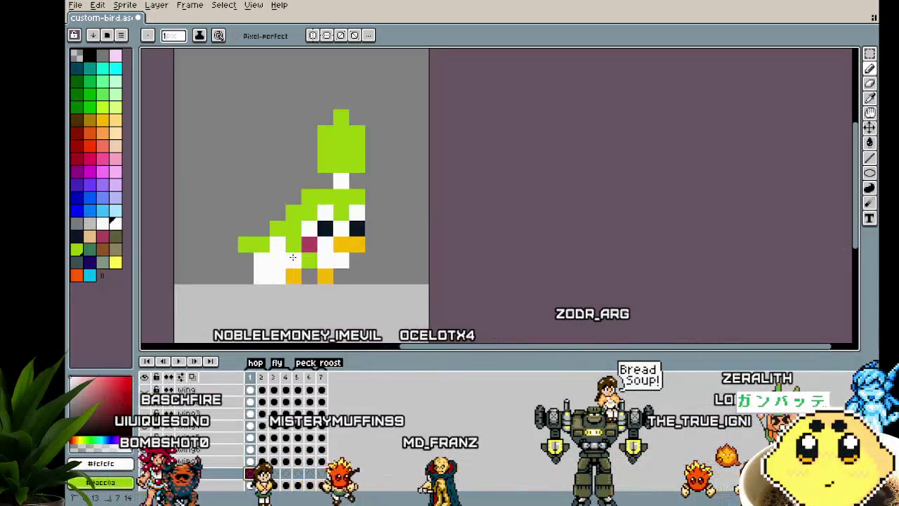
right_click(291, 260)
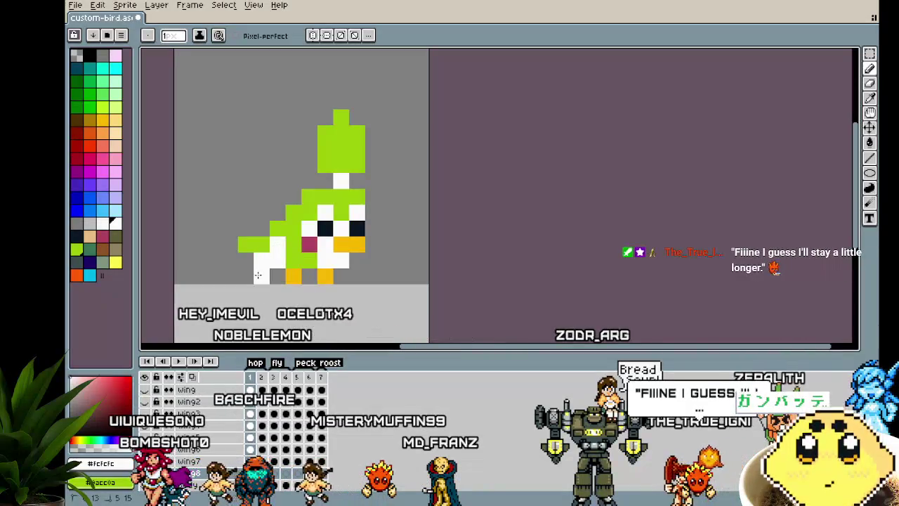
left_click_drag(253, 274, 289, 247)
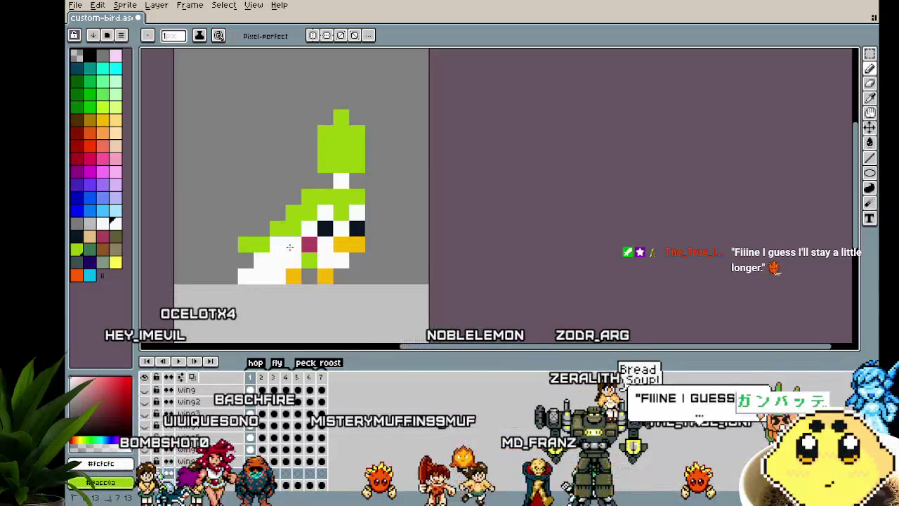
key("ctrl+z")
Step: Place white wing pixels down the bird's lower left, beside the orange foot
left_click(288, 247)
left_click(280, 257)
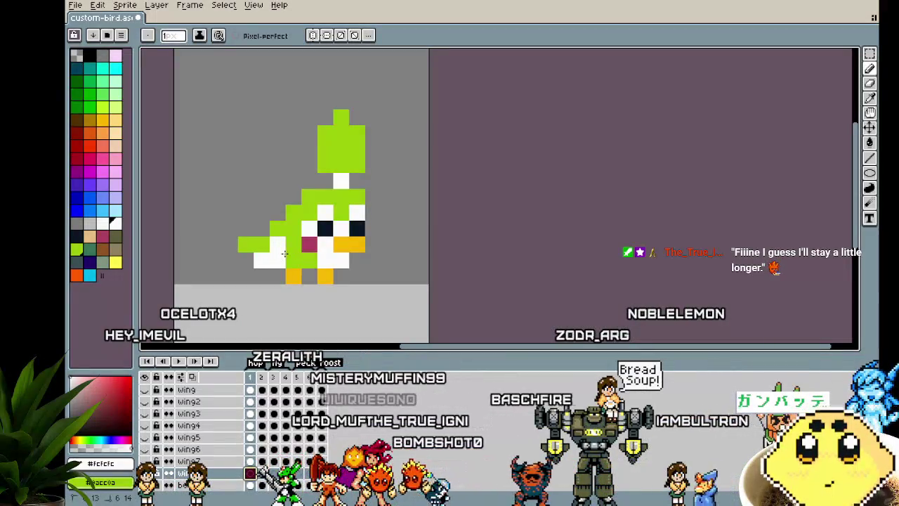
left_click(262, 276)
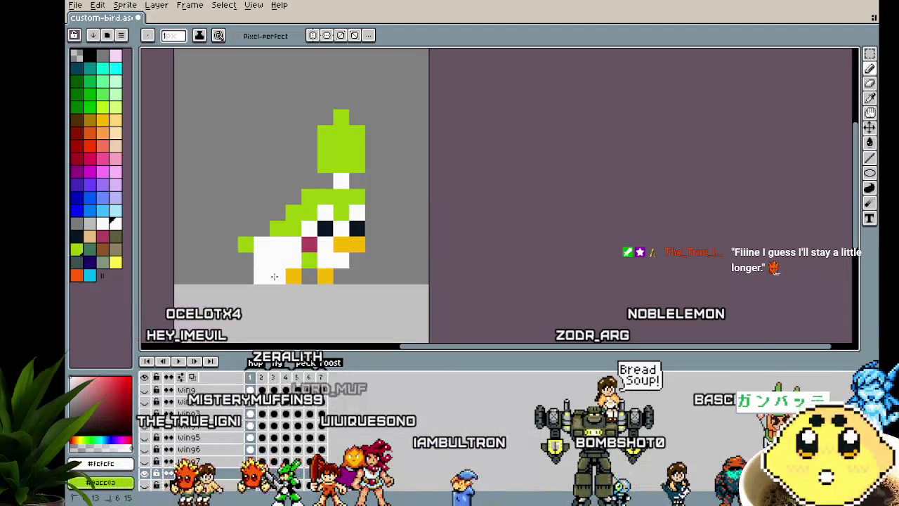
right_click(277, 260)
mouse_move(278, 249)
left_mouse_down()
mouse_move(283, 259)
mouse_move(275, 251)
left_mouse_up()
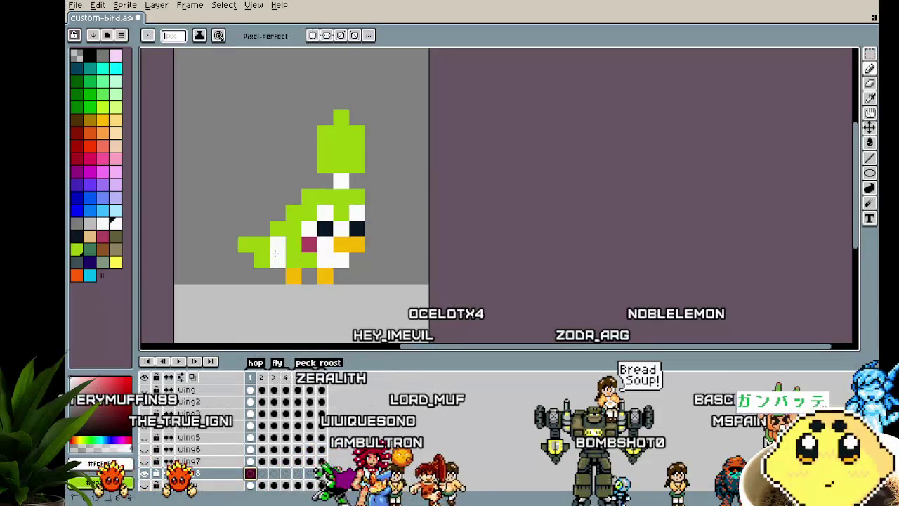
left_click(252, 270)
Step: Paint white wing pixels at the bird's lower right, removing stray edits
right_click(366, 263)
left_click(363, 248)
key("ctrl+z")
key("ctrl+z")
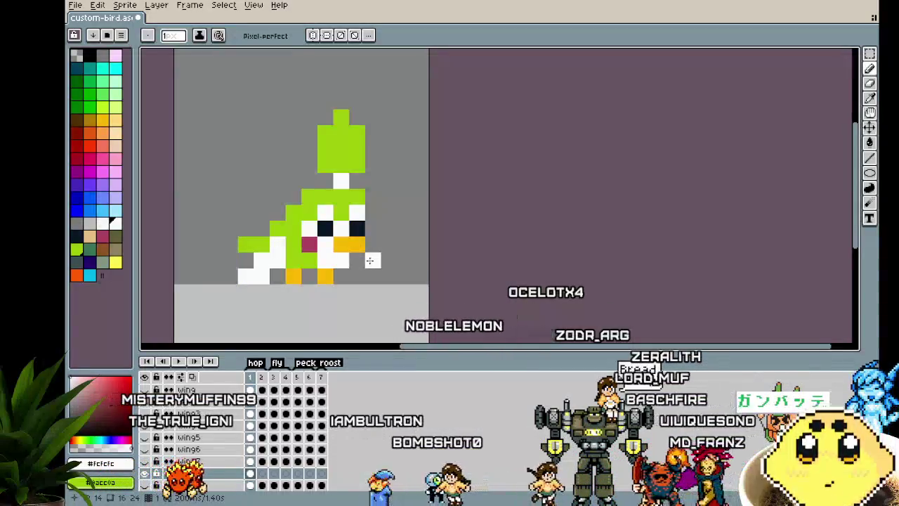
left_click_drag(357, 260, 388, 276)
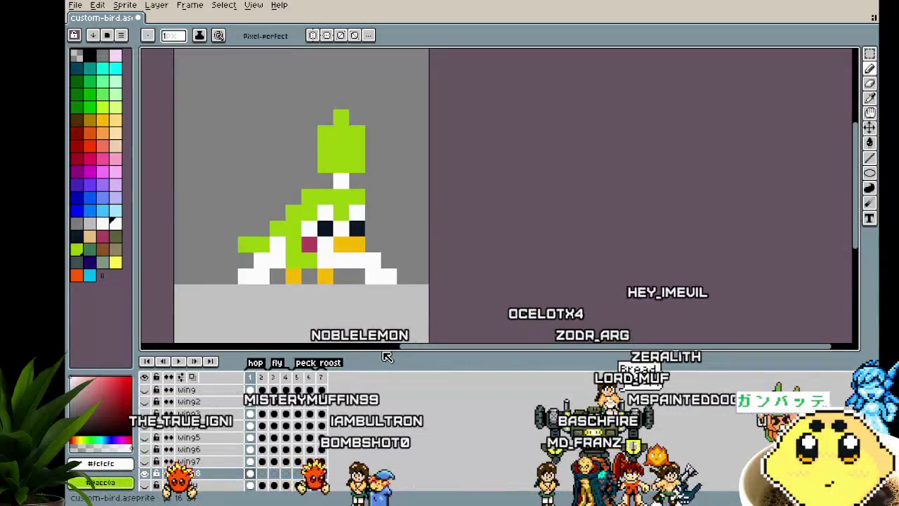
scroll(384, 279, "down", 3)
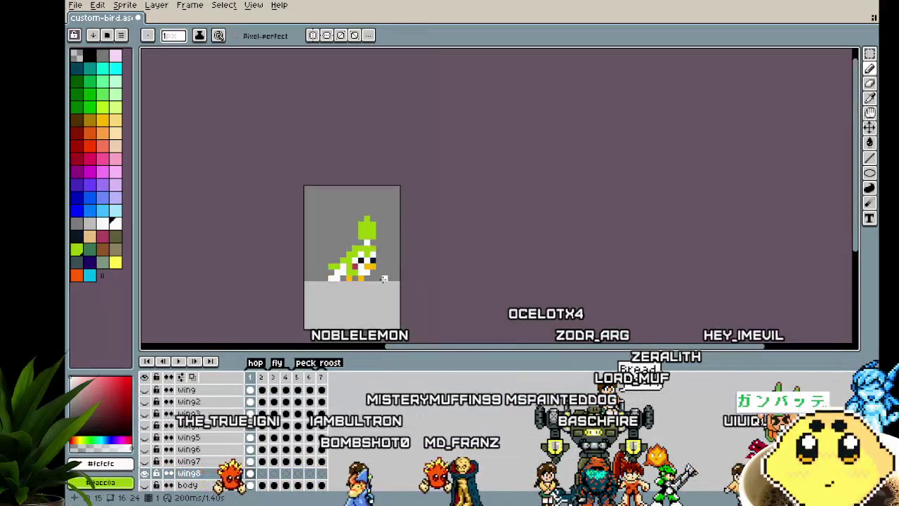
scroll(384, 279, "up", 2)
scroll(366, 271, "up", 2)
scroll(364, 261, "up", 1)
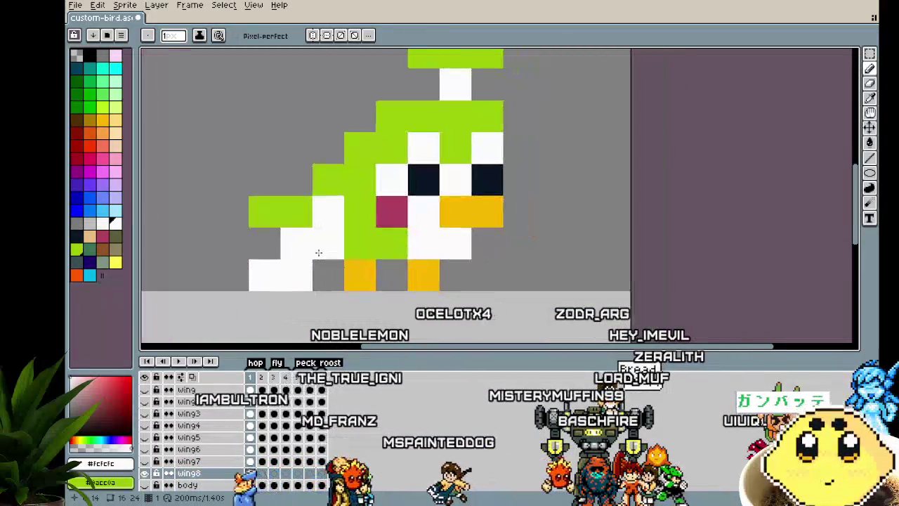
Step: Move the frame-2 white wing pixel up one pixel and play the animation
key("Right")
left_click_drag(327, 198, 329, 189)
scroll(352, 302, "down", 2)
key("Return")
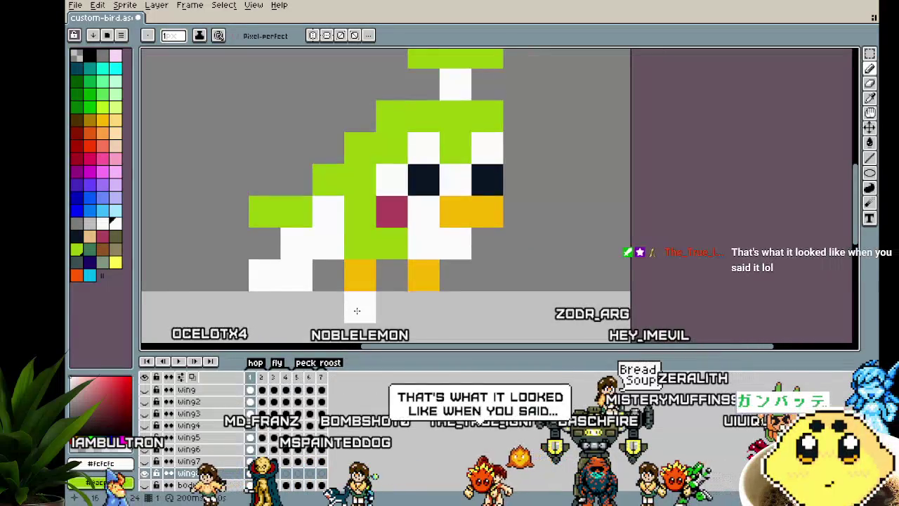
scroll(384, 305, "down", 2)
left_click_drag(556, 305, 516, 305)
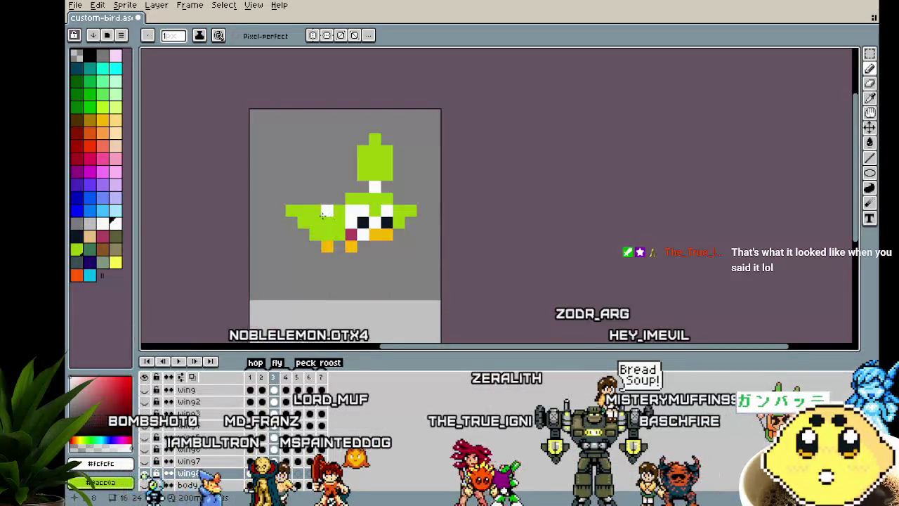
Step: Fill in the raised white wings, then undo the stray green wing-tip stroke
left_click_drag(301, 220, 278, 199)
left_click(279, 187)
mouse_move(411, 211)
left_mouse_down()
mouse_move(427, 195)
mouse_move(437, 212)
left_mouse_up()
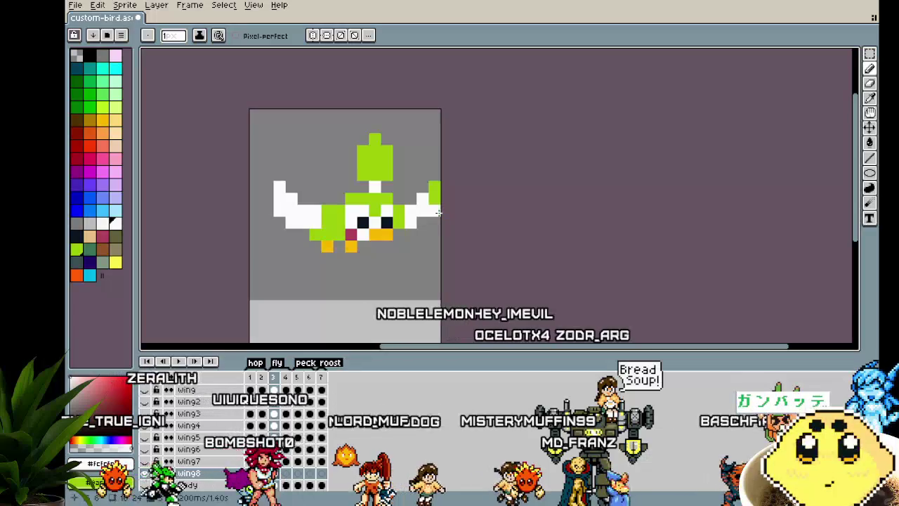
key("ctrl+z")
Step: On frame 4, draw the white wing sweeping down-left and reshape the right foot's pixels
scroll(330, 251, "up", 1)
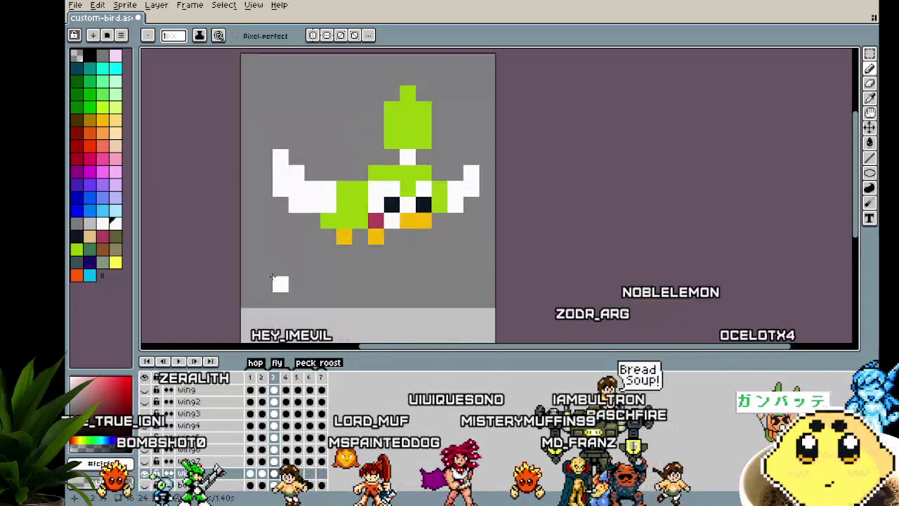
key("Right")
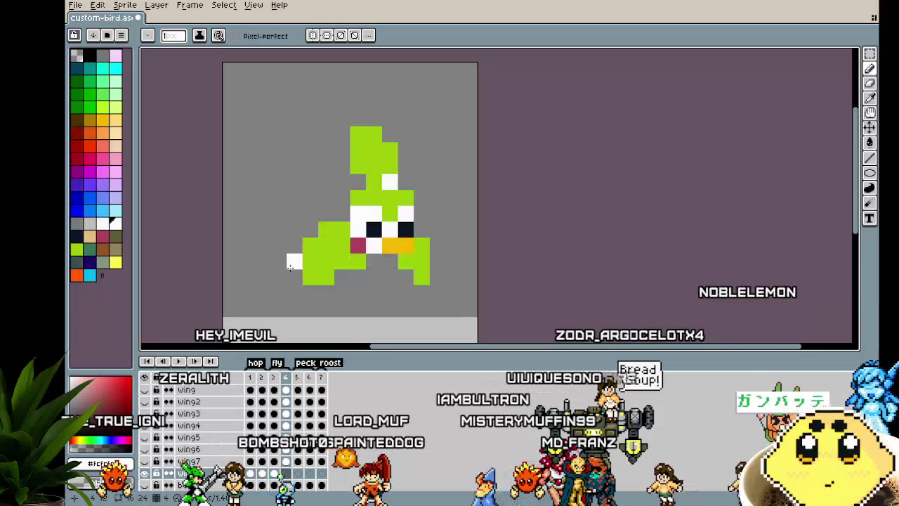
left_click_drag(315, 262, 277, 297)
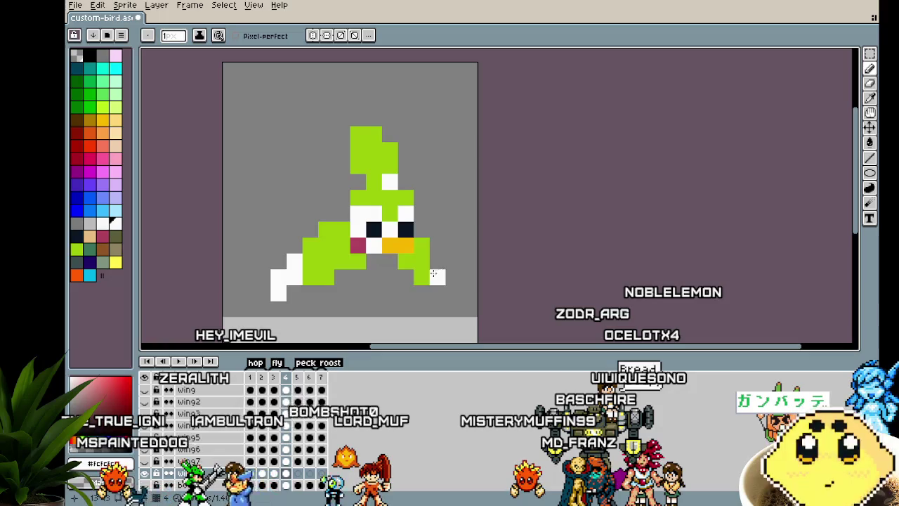
left_click(423, 307)
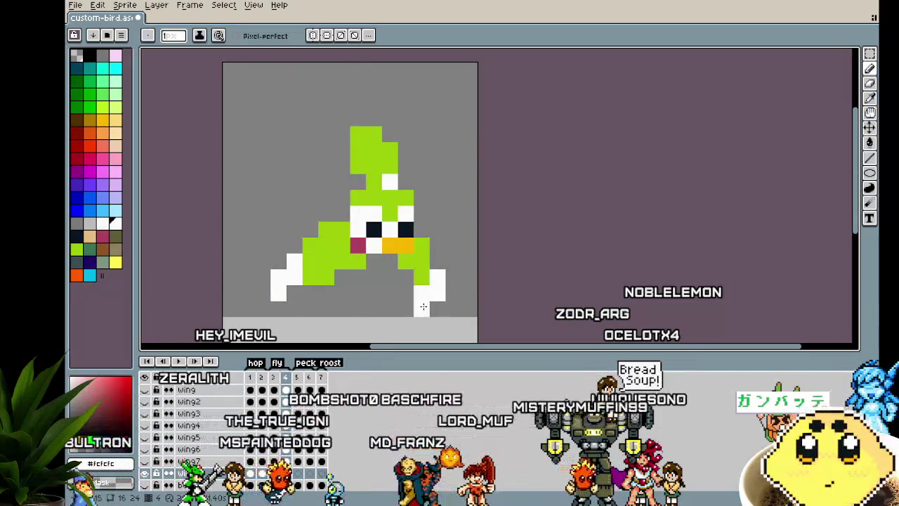
right_click(438, 277)
right_click(437, 293)
left_click(407, 293)
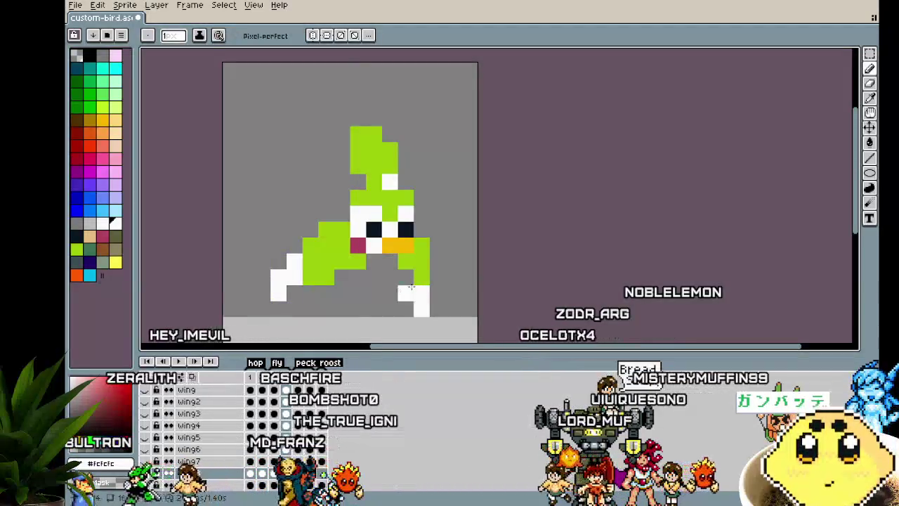
Step: Raise both legs one pixel and tidy the right foot's white pixels
left_click_drag(271, 254, 429, 316)
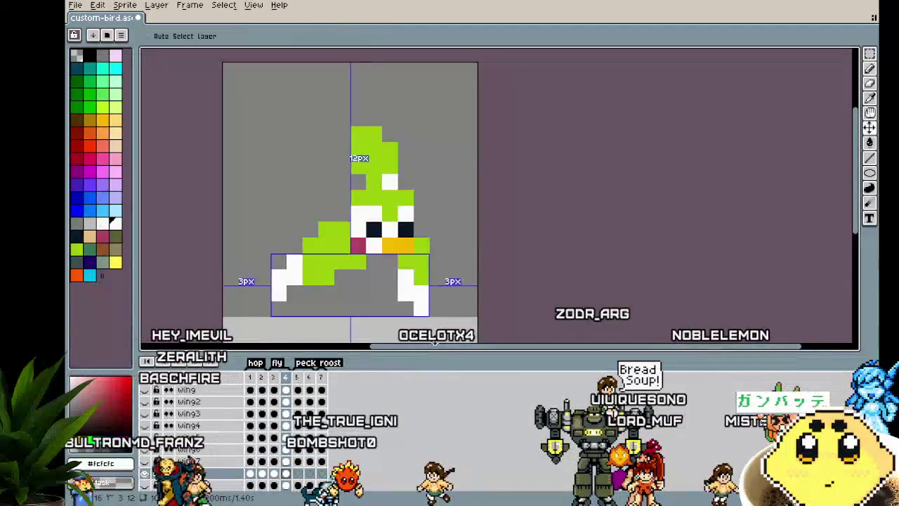
key("Up")
key("ctrl+d")
key("b")
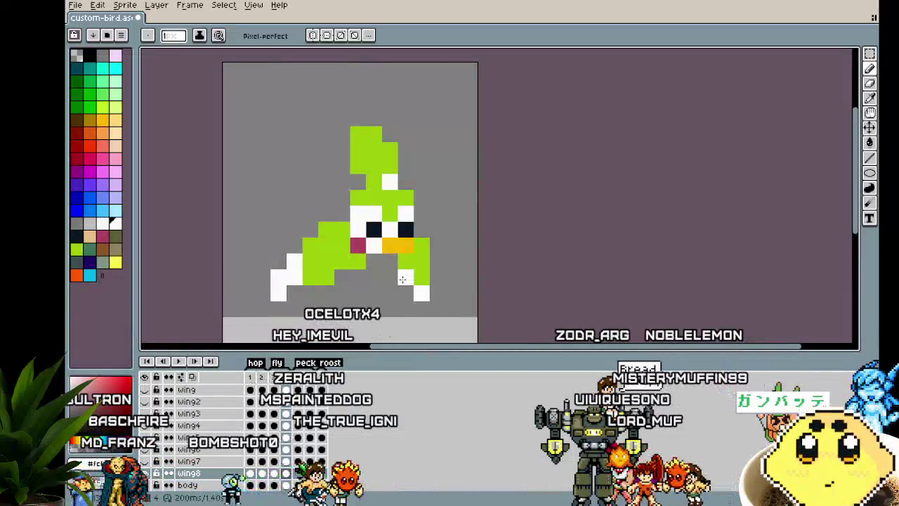
left_click_drag(406, 293, 393, 292)
right_click(419, 294)
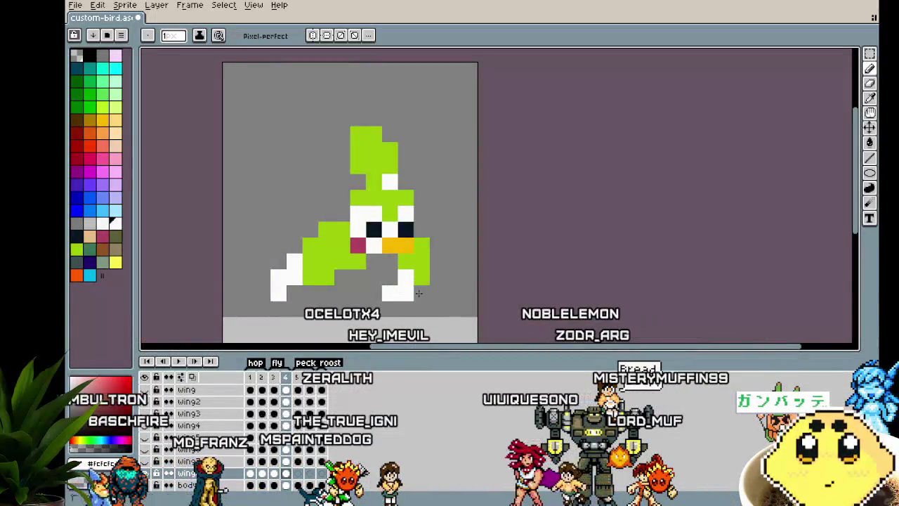
right_click(424, 298)
left_click(423, 281)
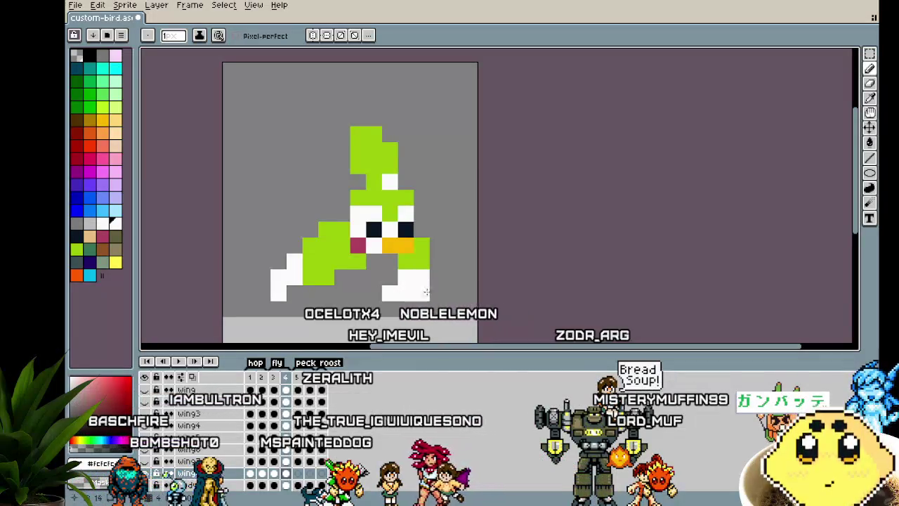
Step: Preview the animation, then select the white tail pixels with the magic wand
key("Return")
scroll(533, 307, "down", 2)
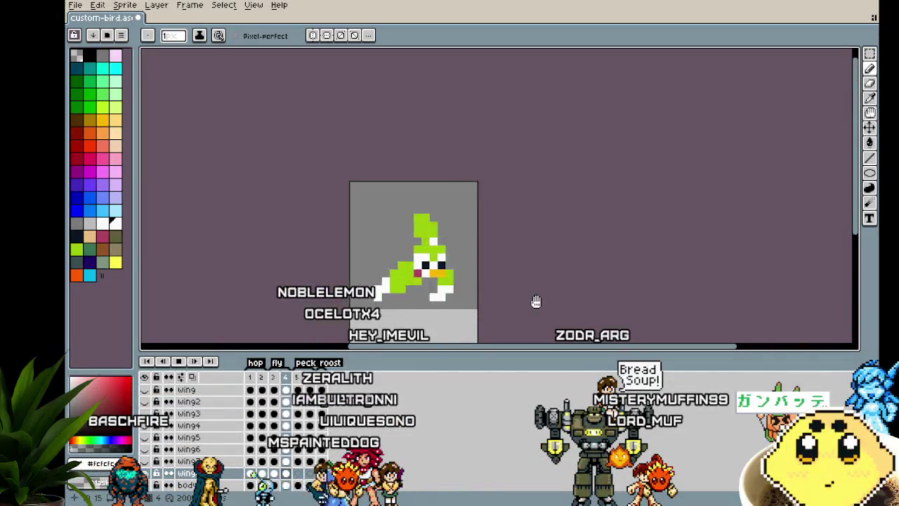
left_click_drag(536, 302, 505, 299)
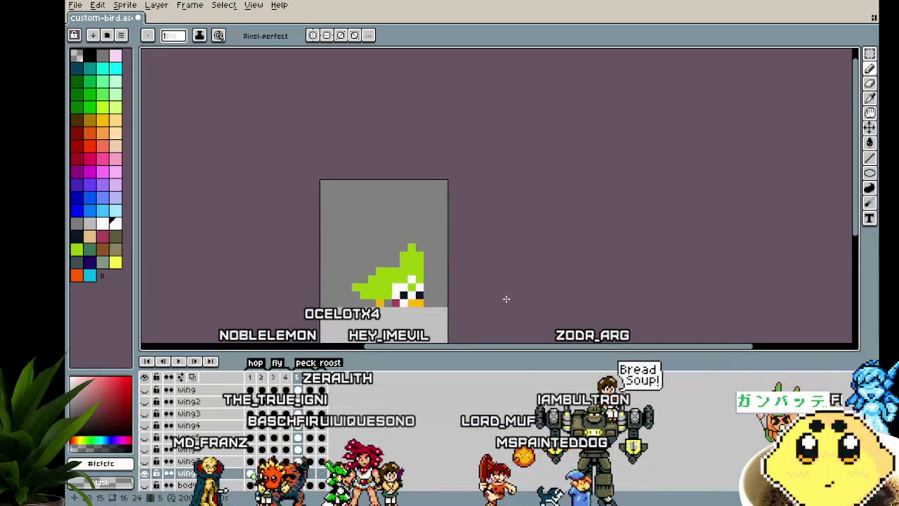
key("Return")
scroll(339, 321, "up", 1)
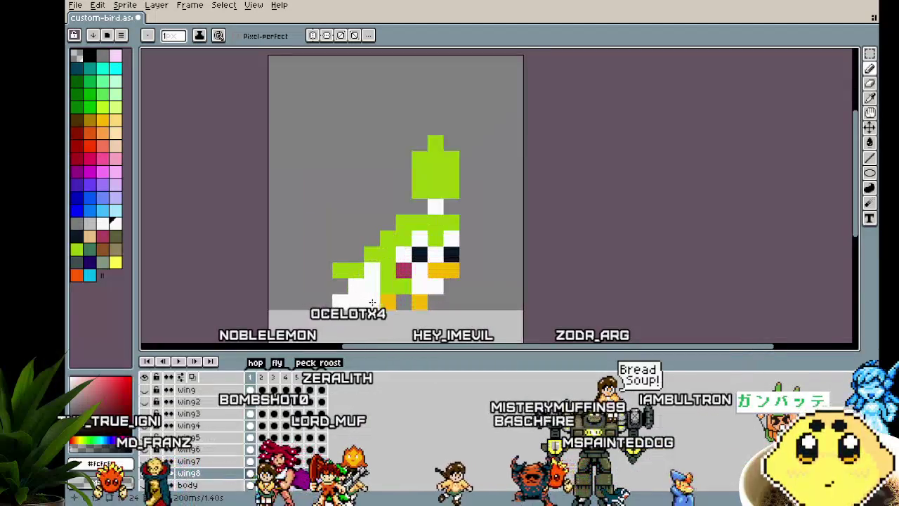
key("w")
left_click(366, 301)
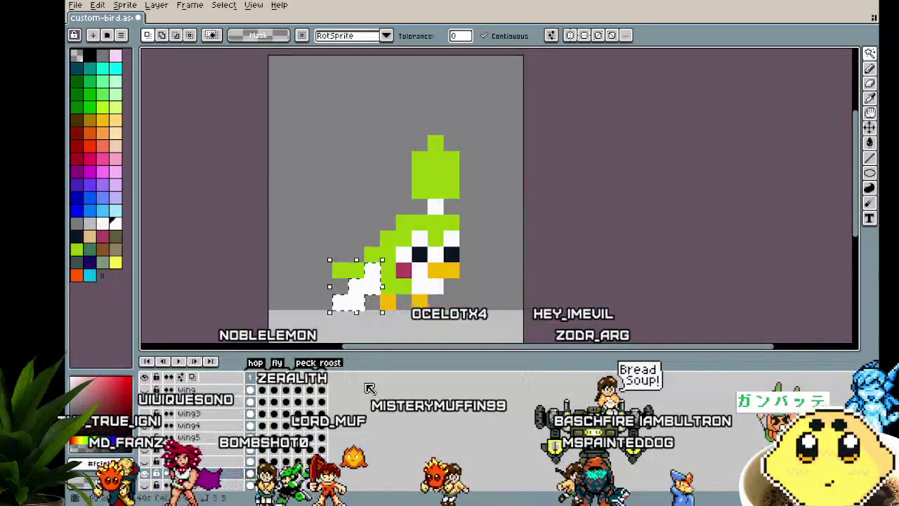
Step: Create a new layer below tail7 and name it tail8
key("Right")
key("ctrl+t")
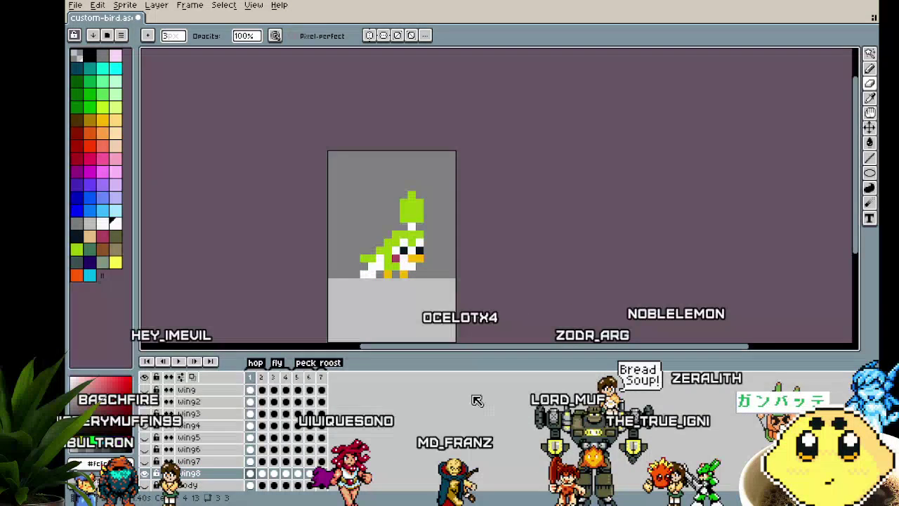
scroll(404, 276, "up", 1)
scroll(199, 463, "down", 5)
scroll(199, 462, "up", 5)
scroll(199, 463, "down", 3)
right_click(201, 471)
left_click(211, 426)
left_click_drag(238, 460, 211, 488)
double_click(207, 476)
key("Return")
Step: Pencil a white tail sweeping up-left, erasing a stray pixel and adding one at its lower left
key("b")
scroll(266, 245, "up", 1)
left_click_drag(256, 242, 252, 227)
scroll(240, 302, "down", 3)
scroll(241, 306, "up", 3)
right_click(239, 190)
left_click(222, 232)
scroll(204, 267, "down", 3)
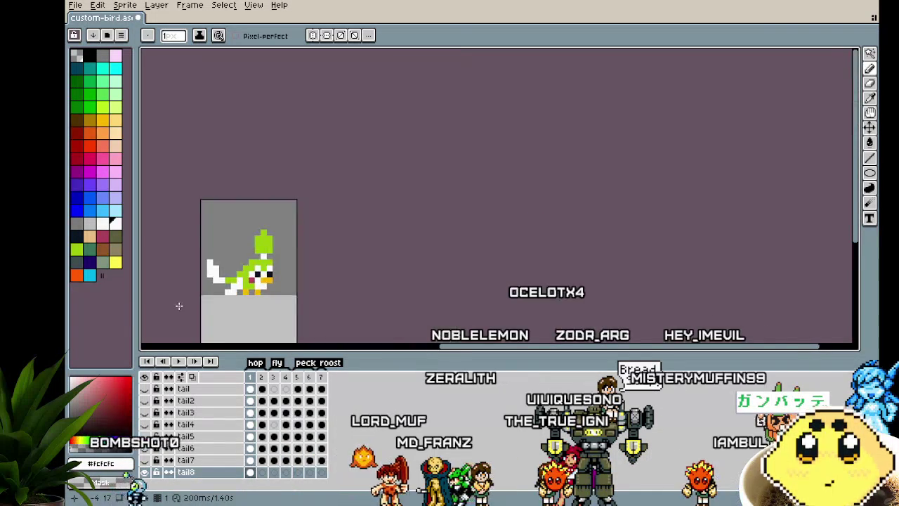
Step: Copy the white tail from frame 1 and paste it into frame 3 beside the raised wings
scroll(180, 305, "down", 1)
scroll(179, 306, "up", 3)
scroll(179, 305, "up", 1)
key("w")
left_click(232, 211)
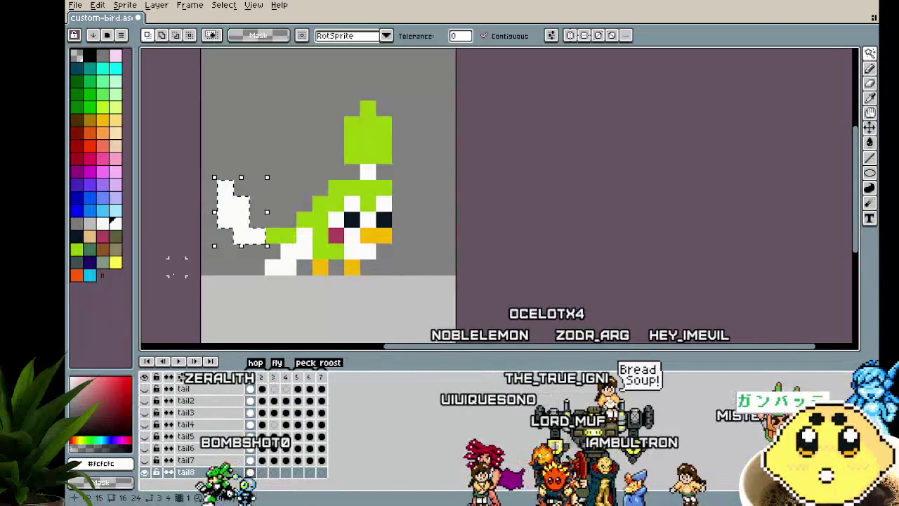
key("Right")
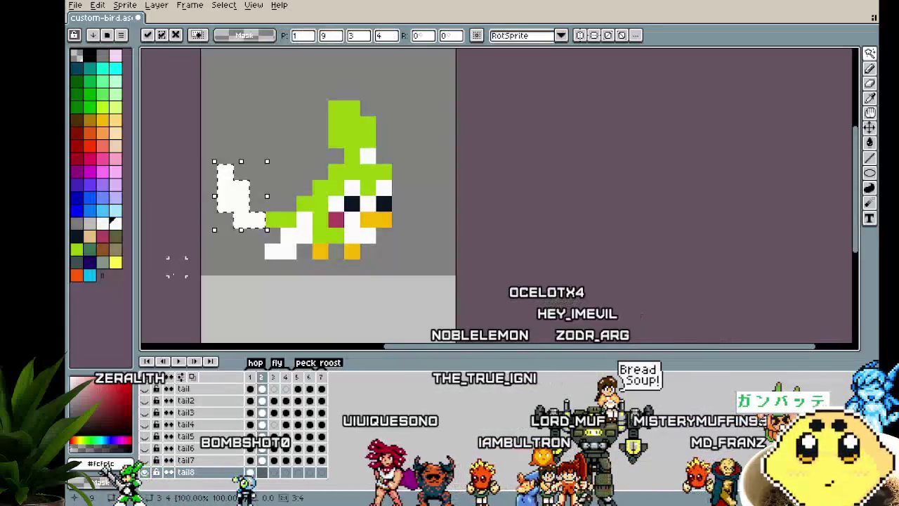
key("Left")
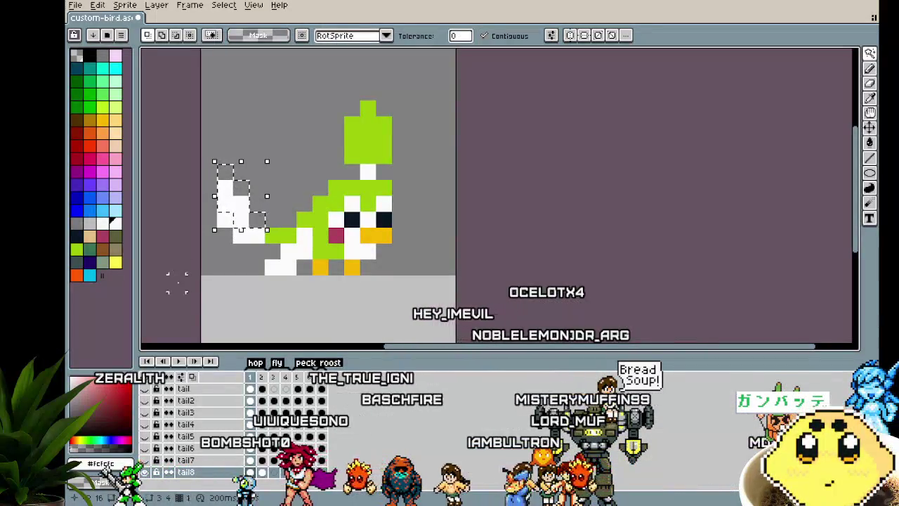
key("Right")
key("Right")
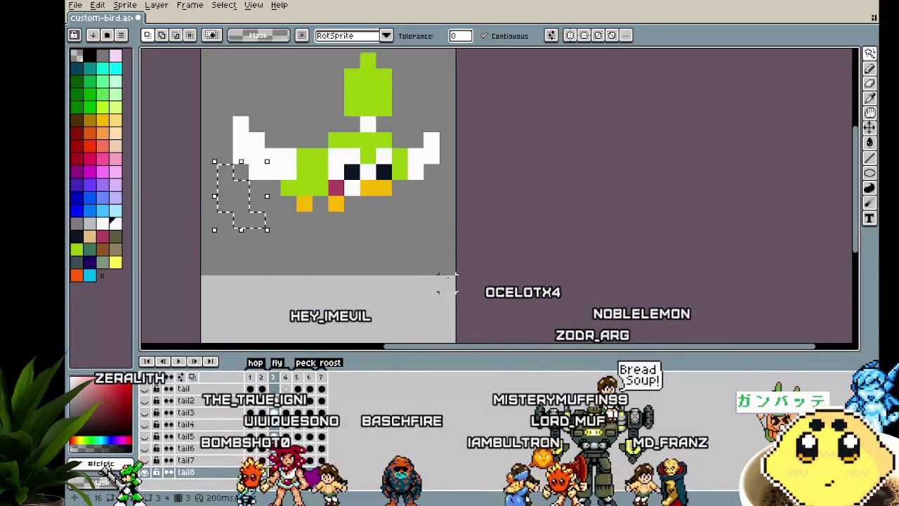
key("ctrl+v")
mouse_move(260, 244)
left_mouse_down()
mouse_move(272, 187)
mouse_move(281, 165)
mouse_move(293, 166)
mouse_move(293, 151)
left_mouse_up()
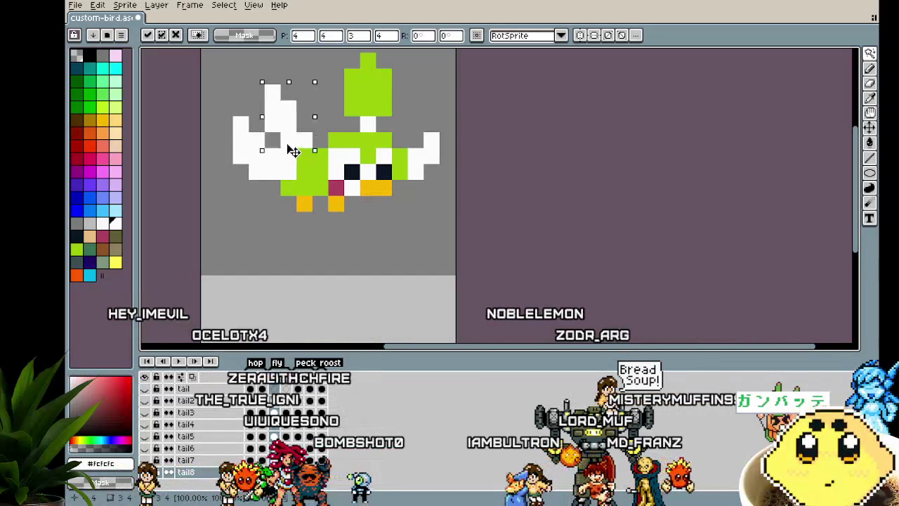
left_click(286, 472)
Step: Paste the tail into frames 4 and 5, placing it behind the bird's back
key("ctrl+v")
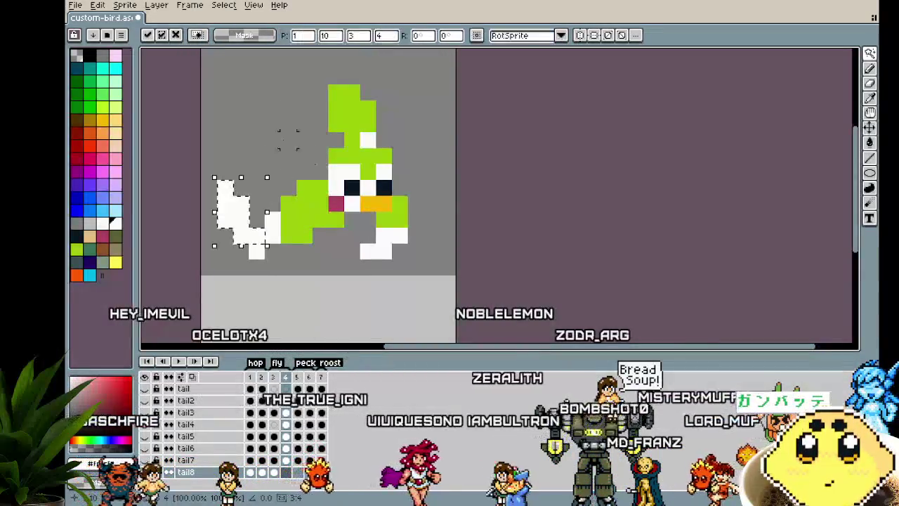
left_click_drag(249, 242, 310, 198)
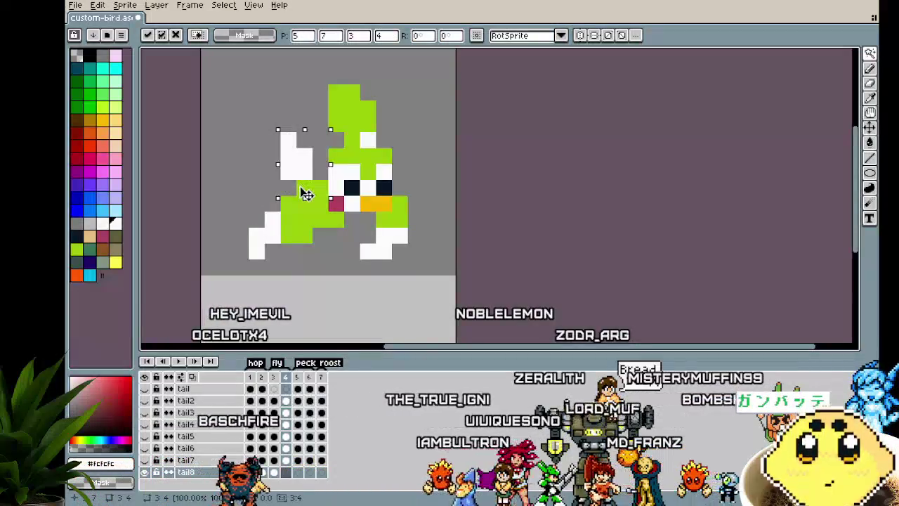
key("w")
left_click(480, 283)
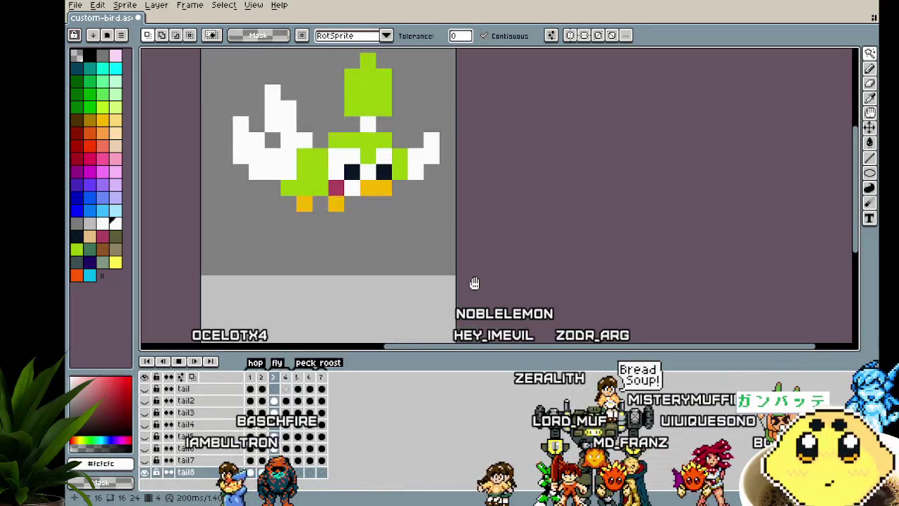
key("Return")
key("Right")
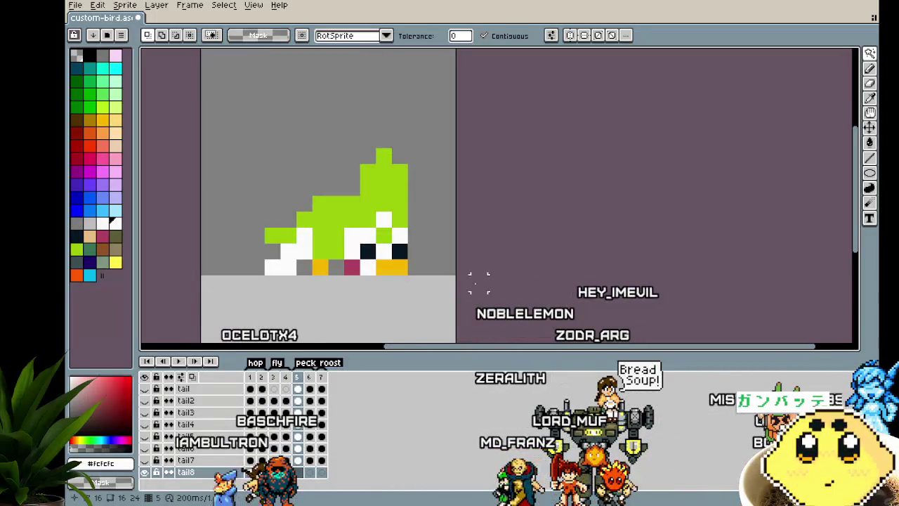
key("ctrl+v")
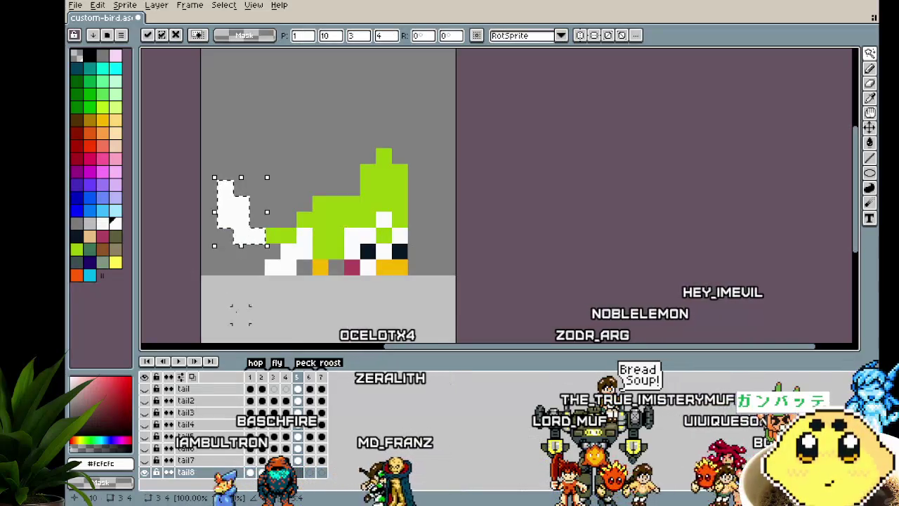
key("Return")
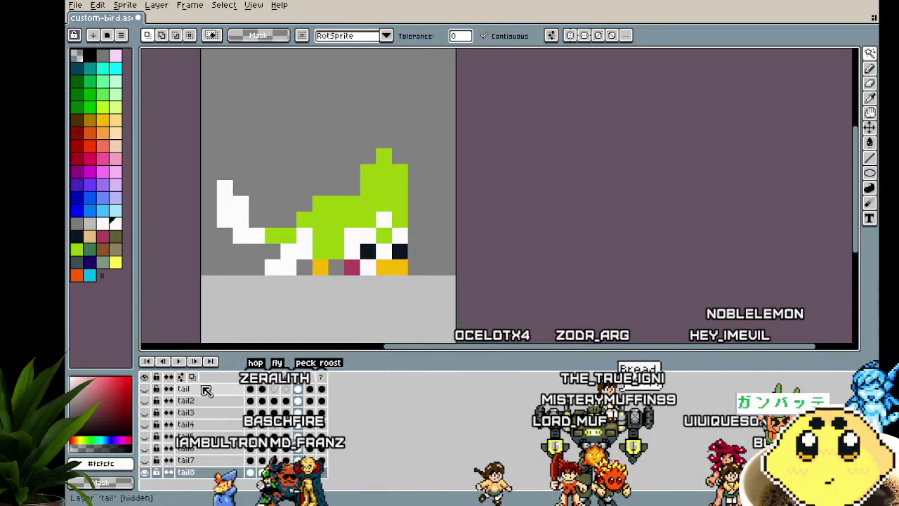
Step: On frame 7, lower the tail by one pixel
left_click(309, 473)
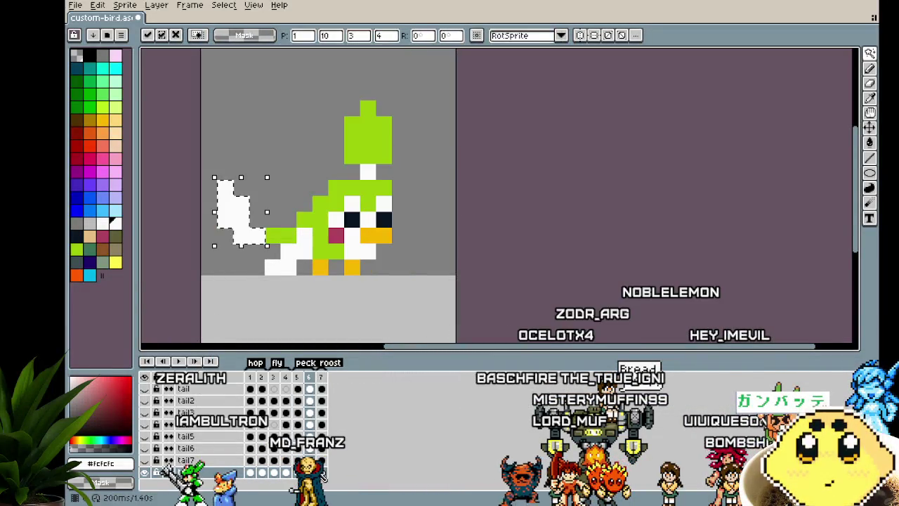
left_click(322, 472)
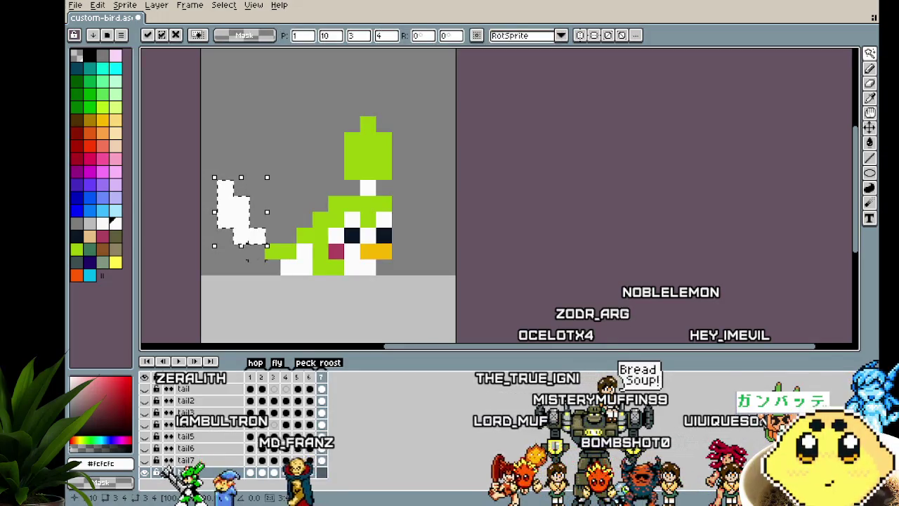
left_click_drag(258, 239, 257, 255)
key("ctrl+d")
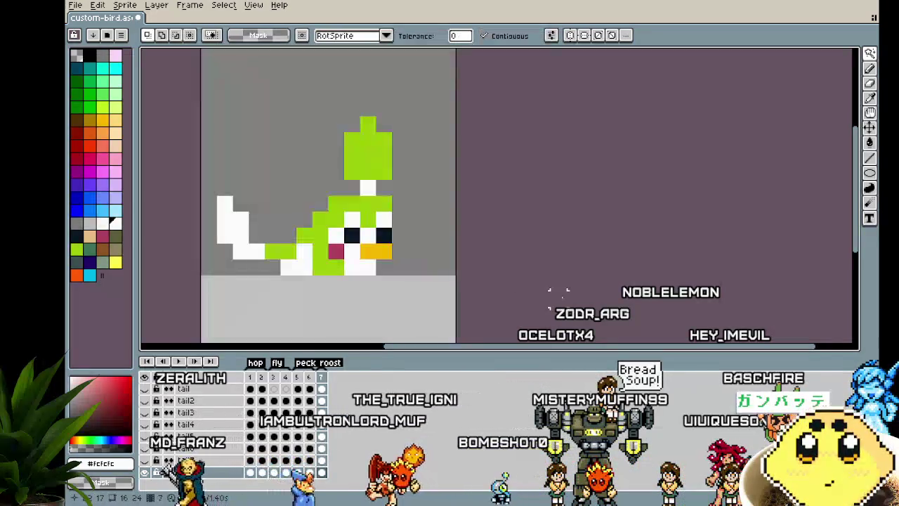
Step: Play the animation to preview the tail and stop it on frame 7
scroll(558, 281, "down", 1)
key("Return")
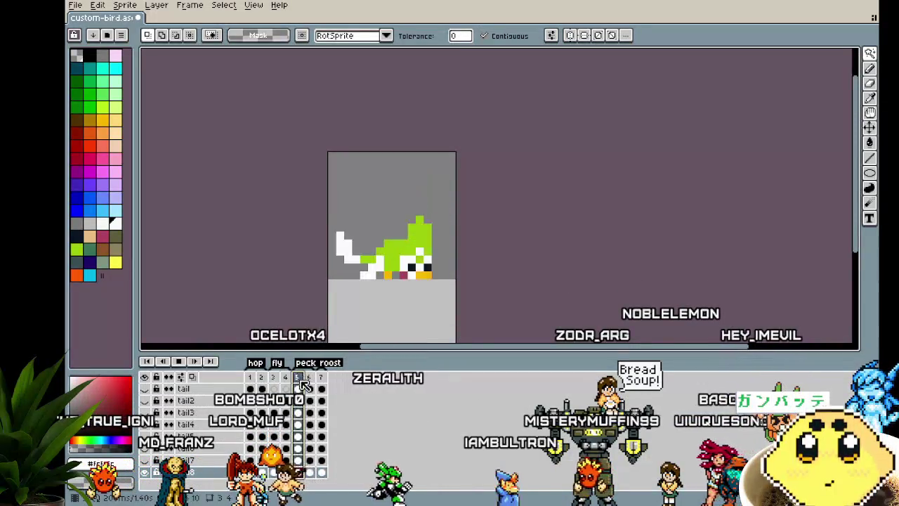
left_click(321, 378)
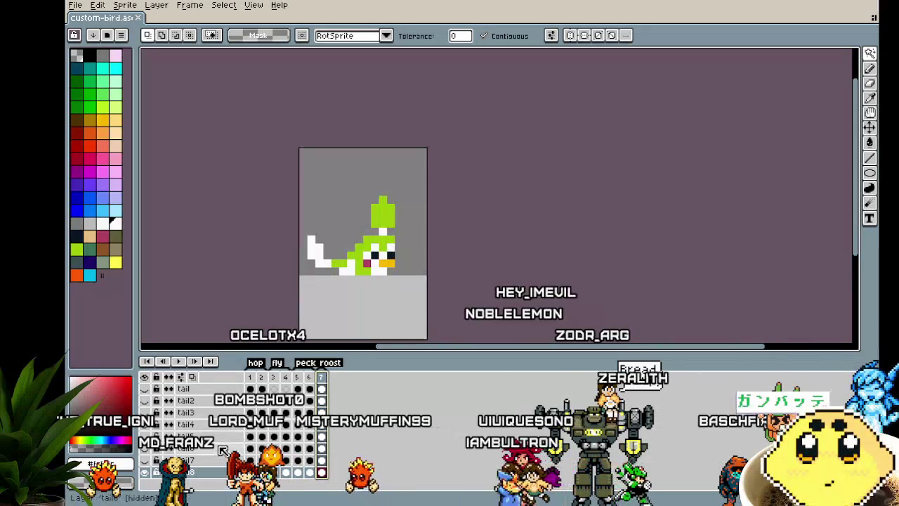
scroll(222, 450, "up", 3)
scroll(222, 451, "up", 1)
Step: View frames 3, 5, 4, 7 and 1 in turn to check the fly, peck and roost poses
scroll(222, 451, "up", 5)
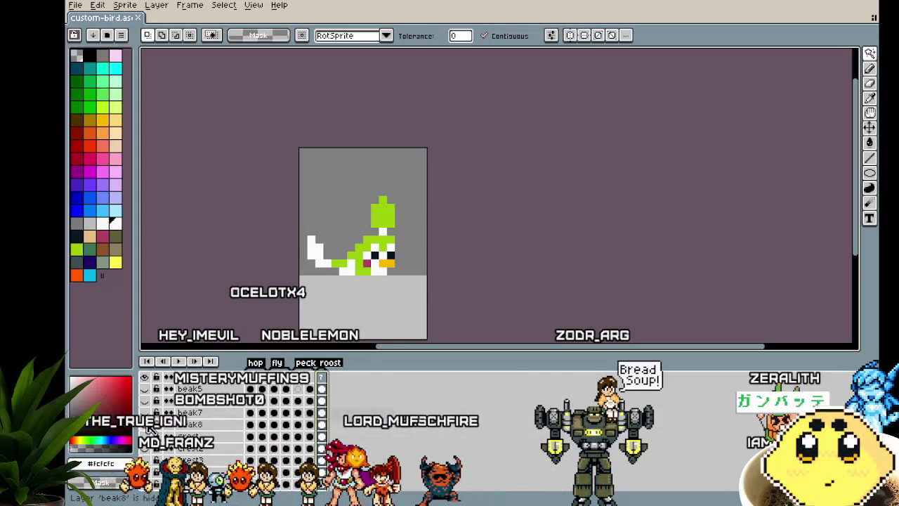
left_click(149, 429)
scroll(204, 436, "up", 4)
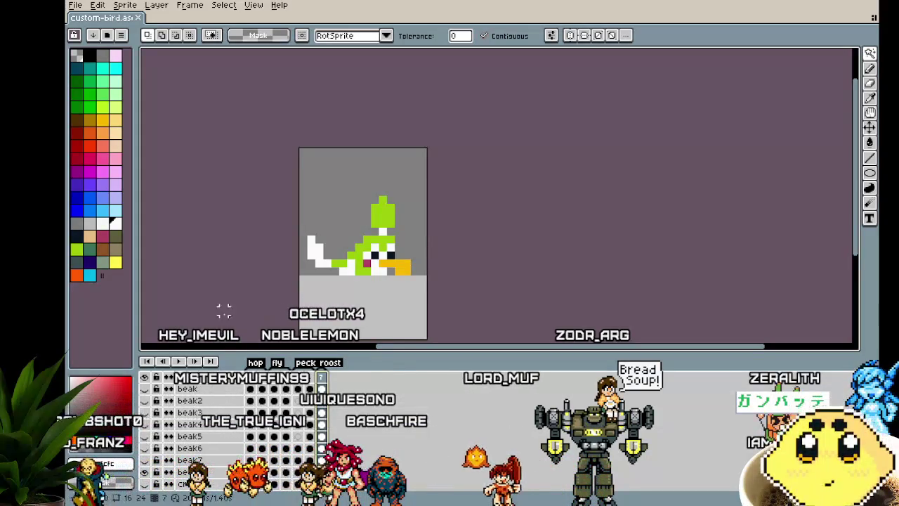
scroll(223, 311, "up", 1)
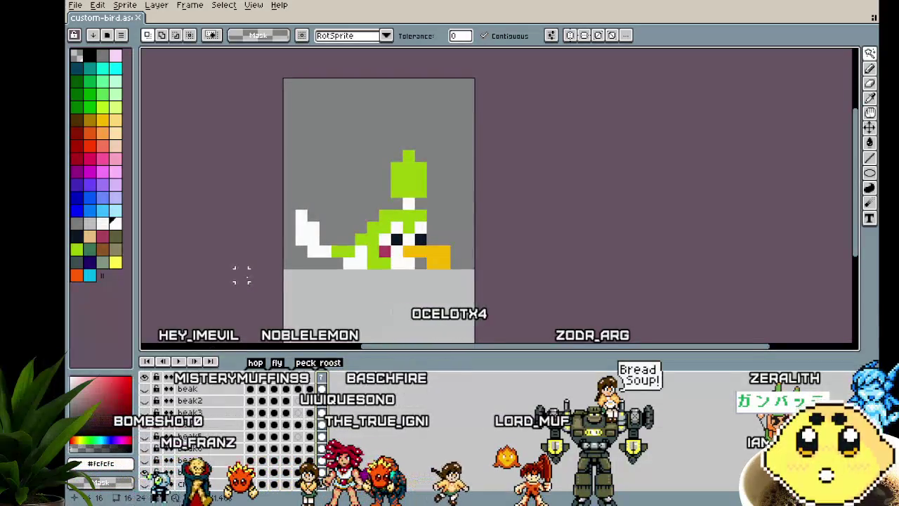
key("Right")
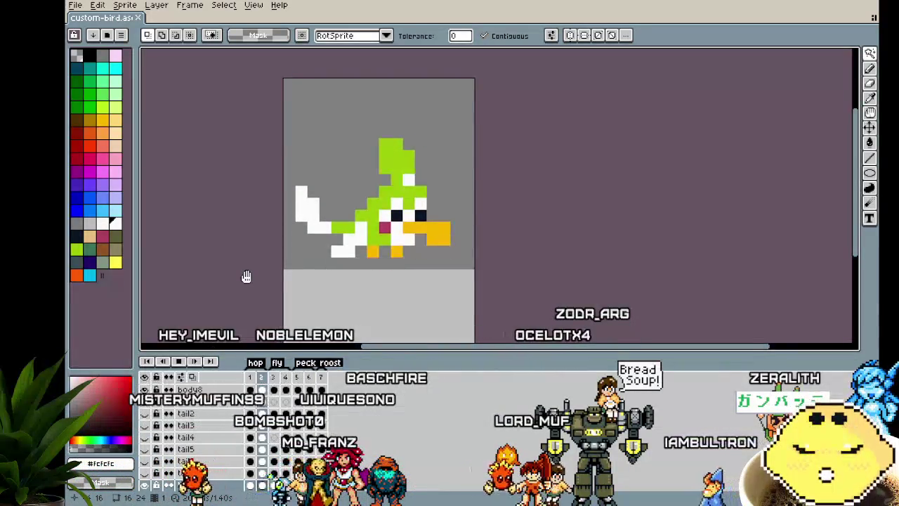
left_click(284, 383)
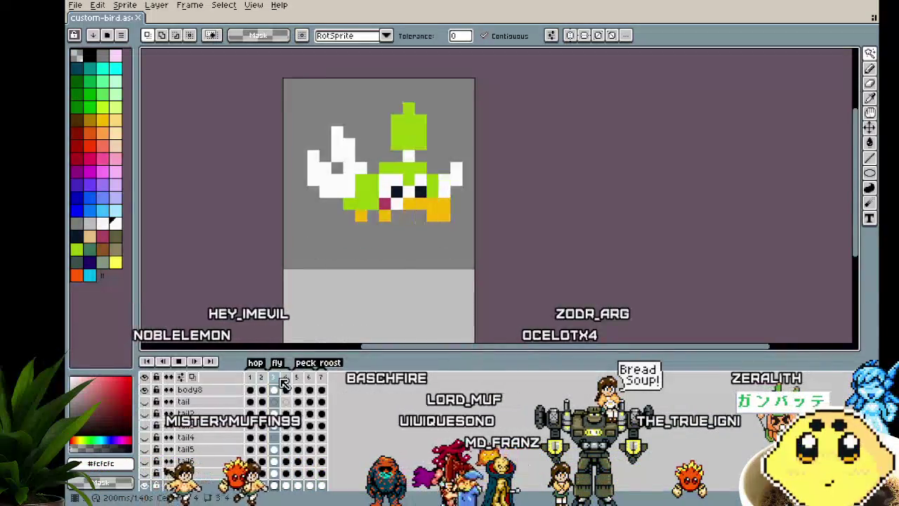
left_click(298, 383)
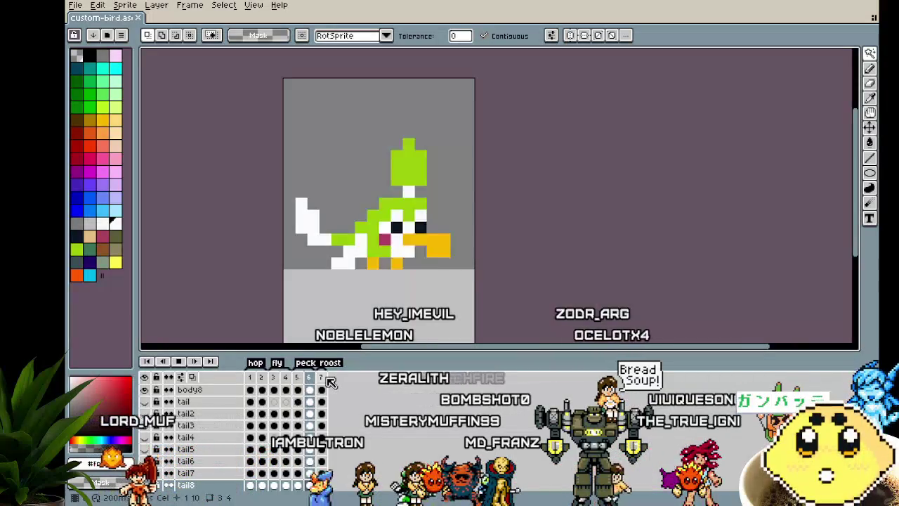
left_click(287, 378)
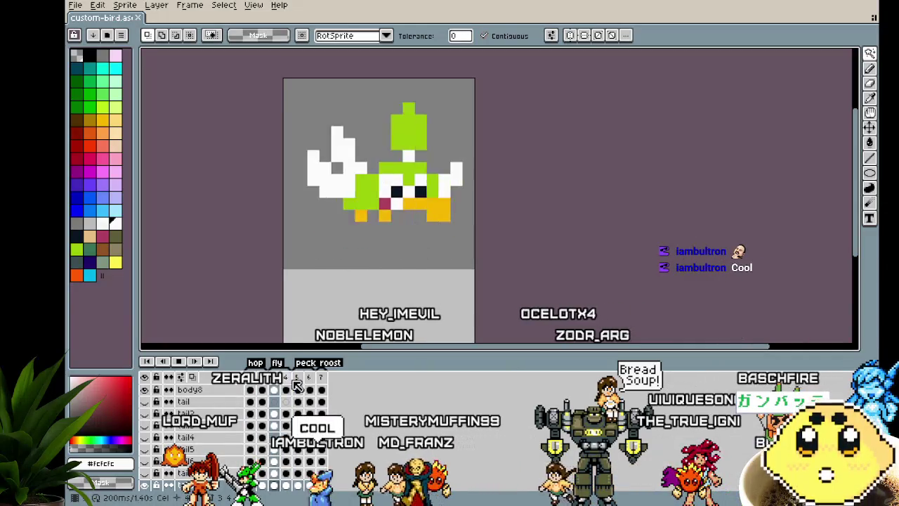
left_click(320, 390)
left_click(250, 377)
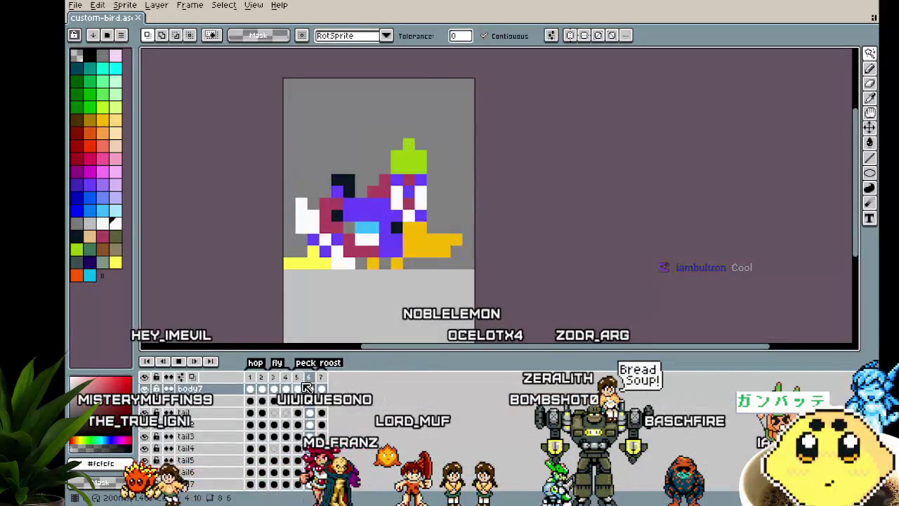
Step: Return to frame 1 and add a new layer above the beak layer
scroll(324, 389, "up", 1)
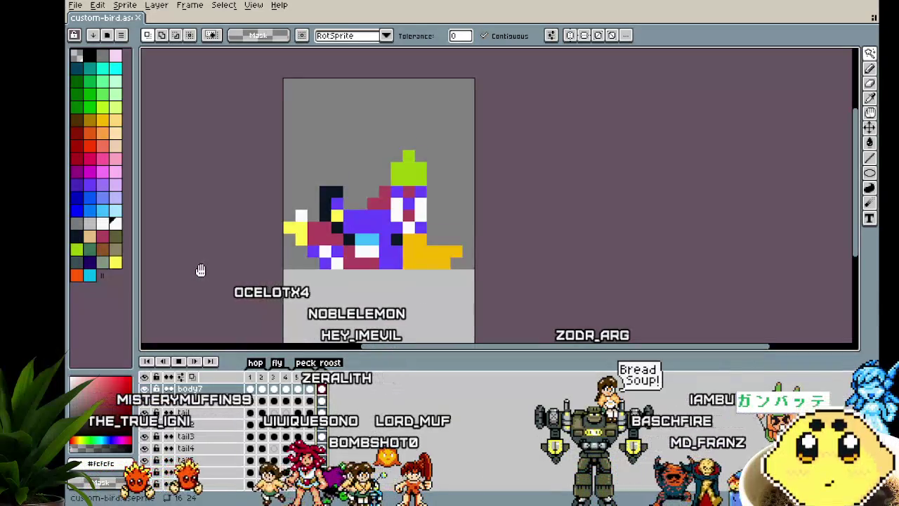
key("Return")
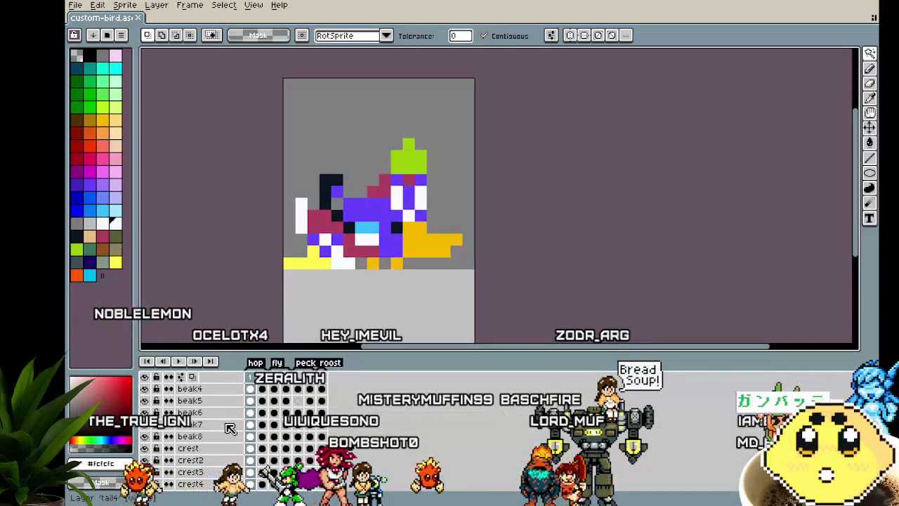
scroll(231, 429, "up", 5)
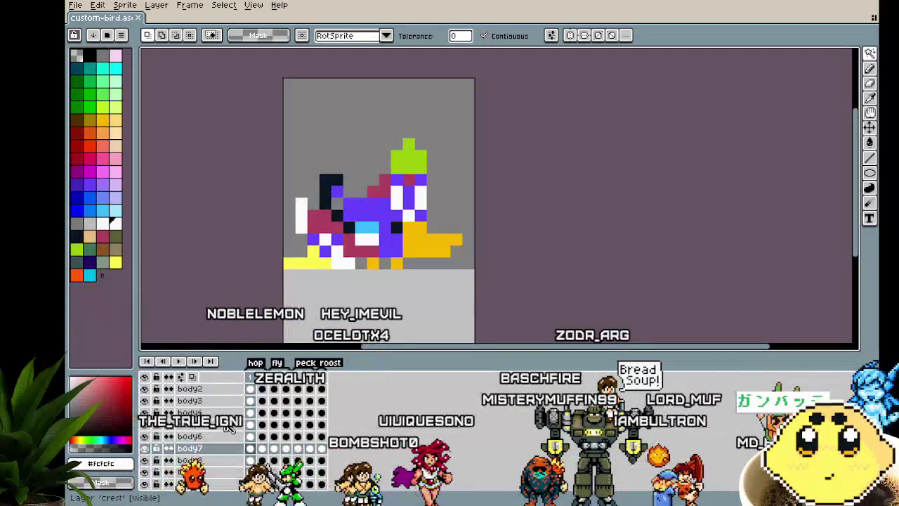
scroll(229, 429, "up", 3)
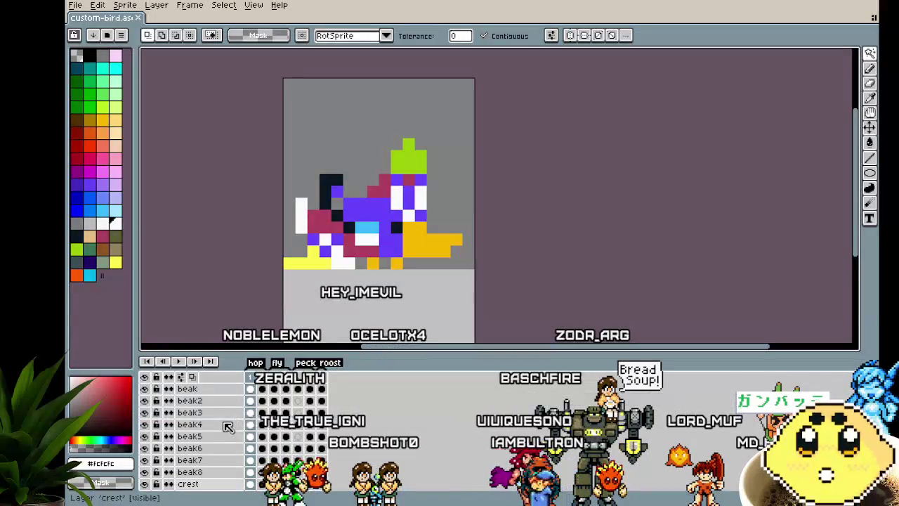
right_click(194, 392)
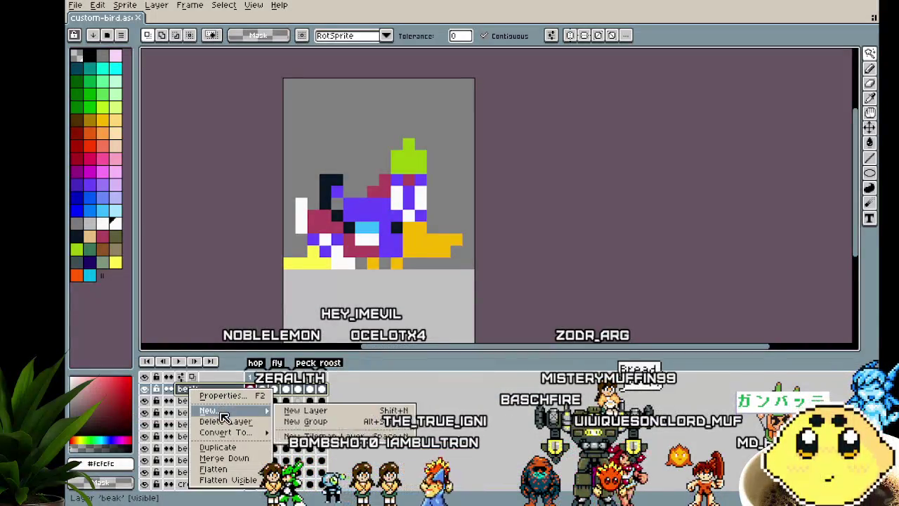
left_click(295, 411)
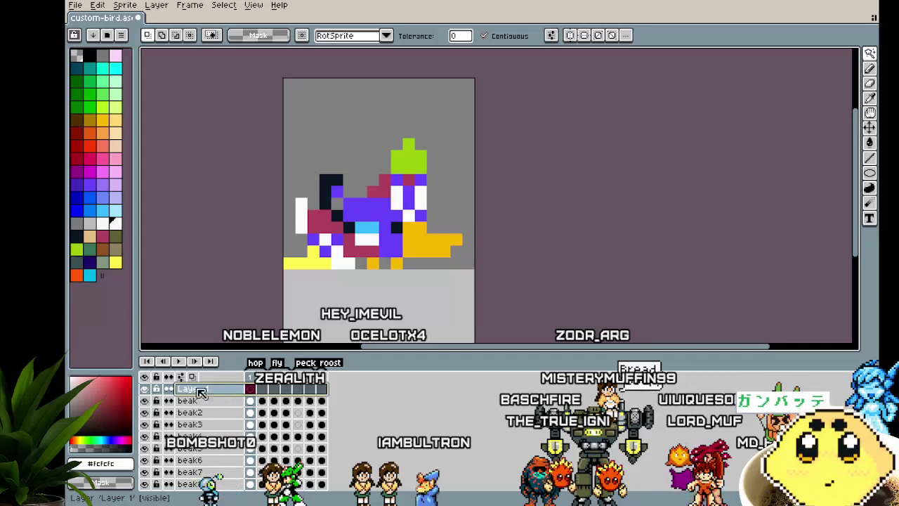
double_click(186, 388)
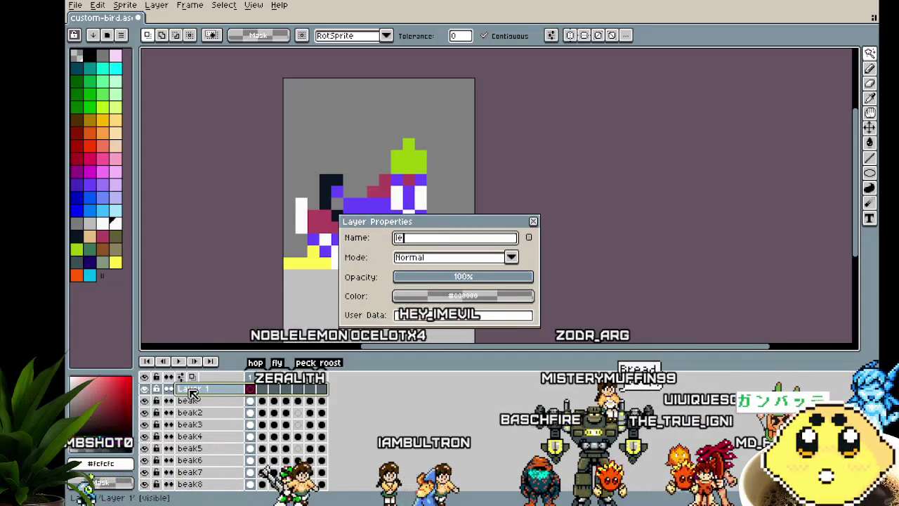
key("Return")
Step: Hide the other layers and rename the new layer to 'legs'
left_click(145, 378)
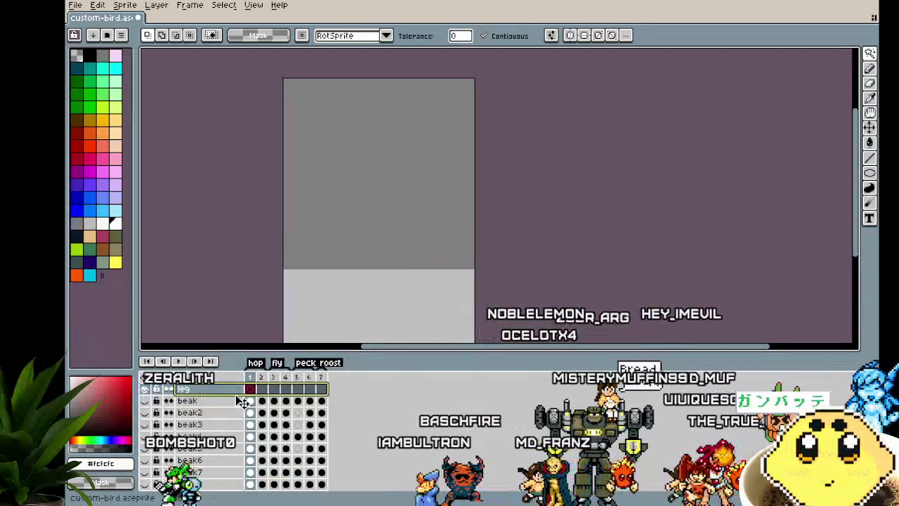
double_click(204, 389)
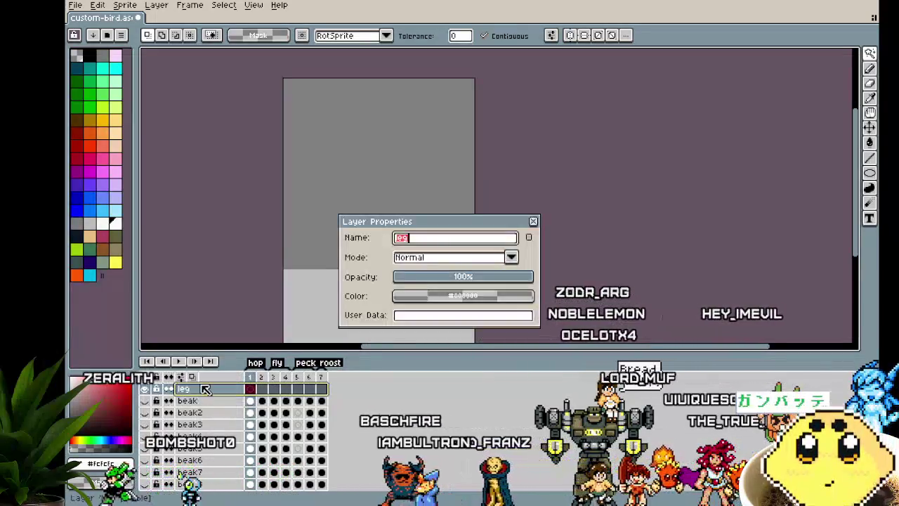
left_click(433, 244)
type("s")
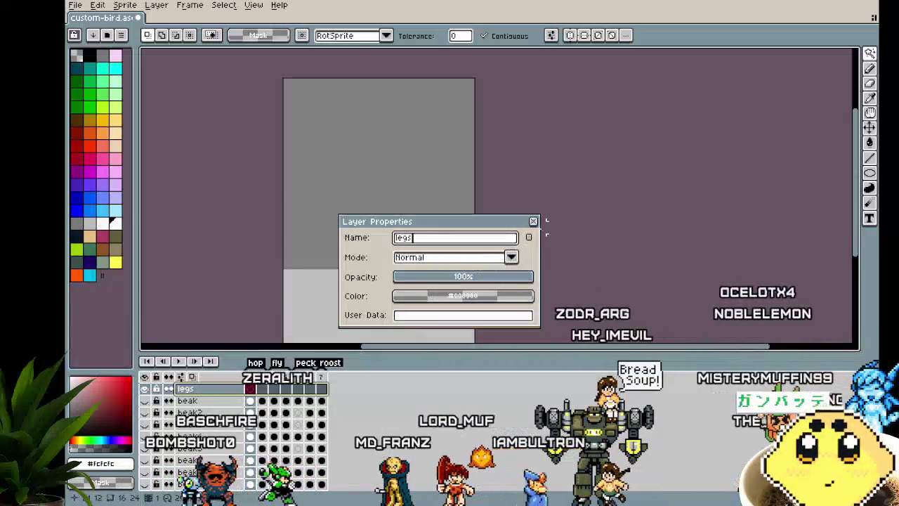
left_click(533, 222)
scroll(238, 439, "down", 5)
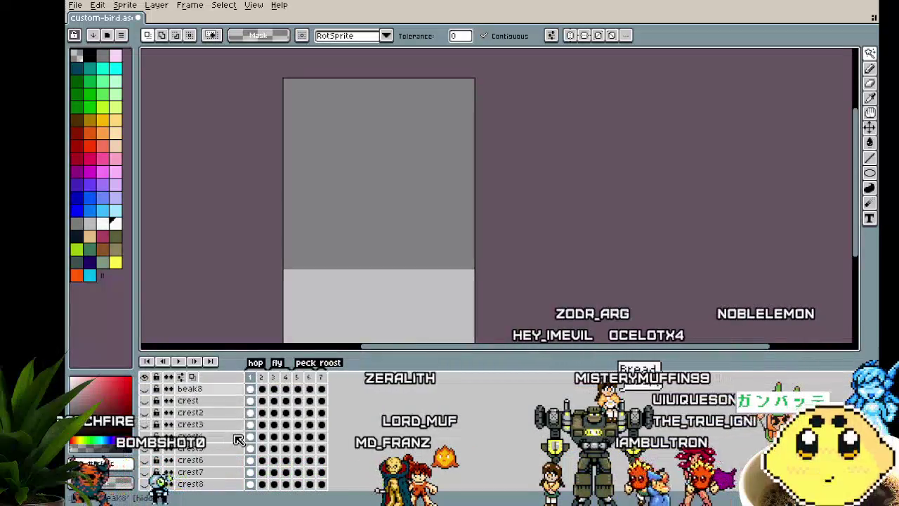
Step: Pick yellow-orange and pencil a long leg down from the body on frame 1
scroll(238, 439, "up", 1)
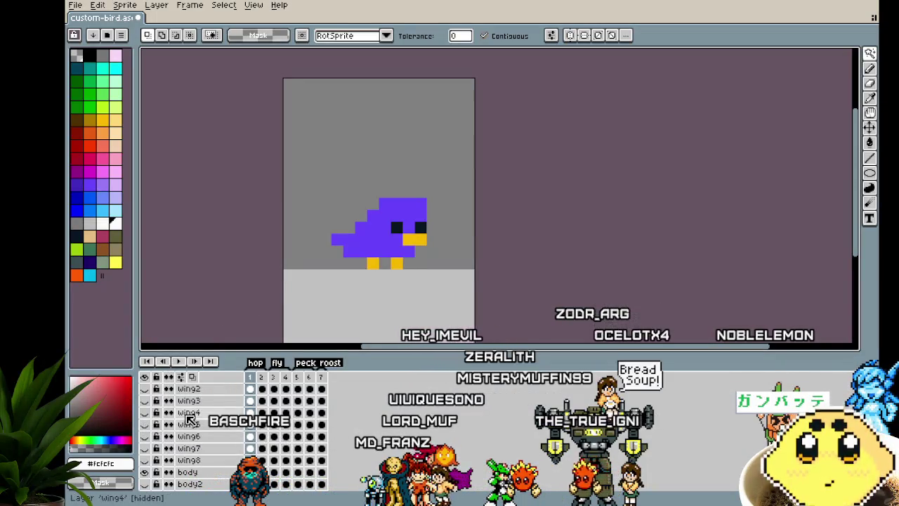
scroll(190, 419, "up", 2)
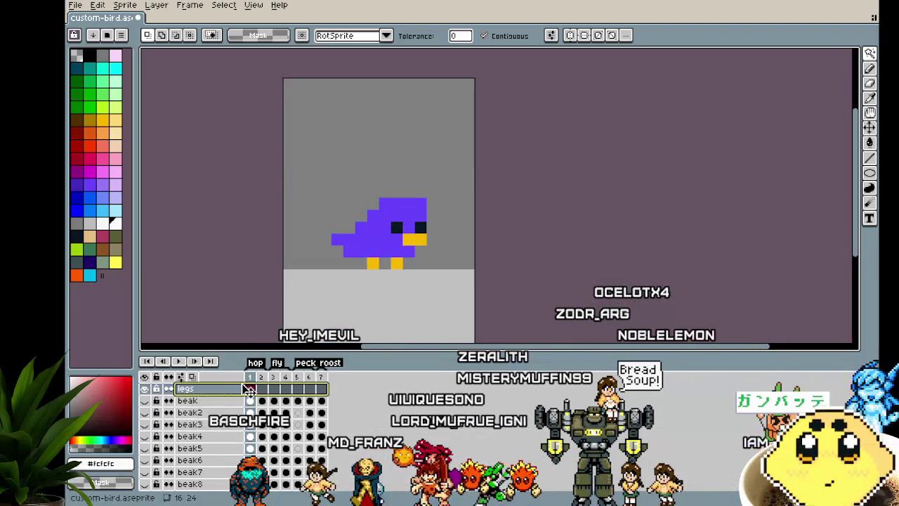
left_click_drag(269, 274, 212, 247)
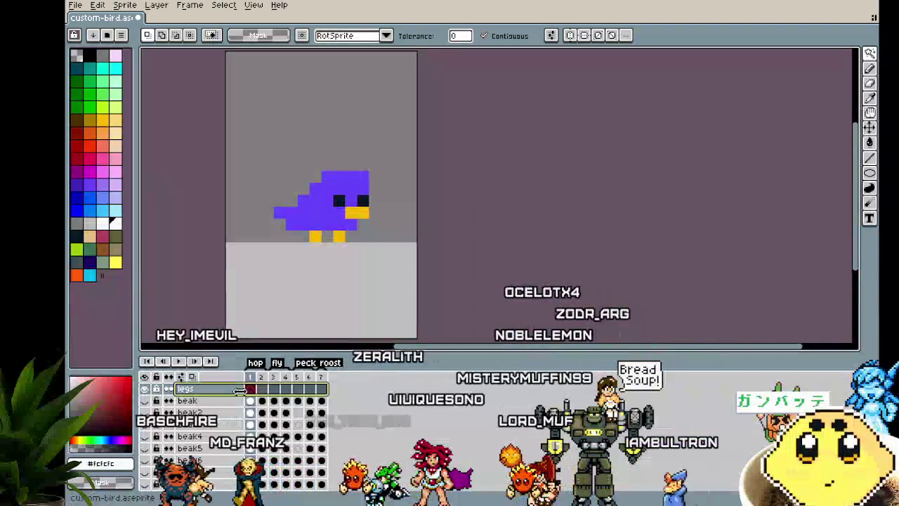
left_click(315, 237, "alt")
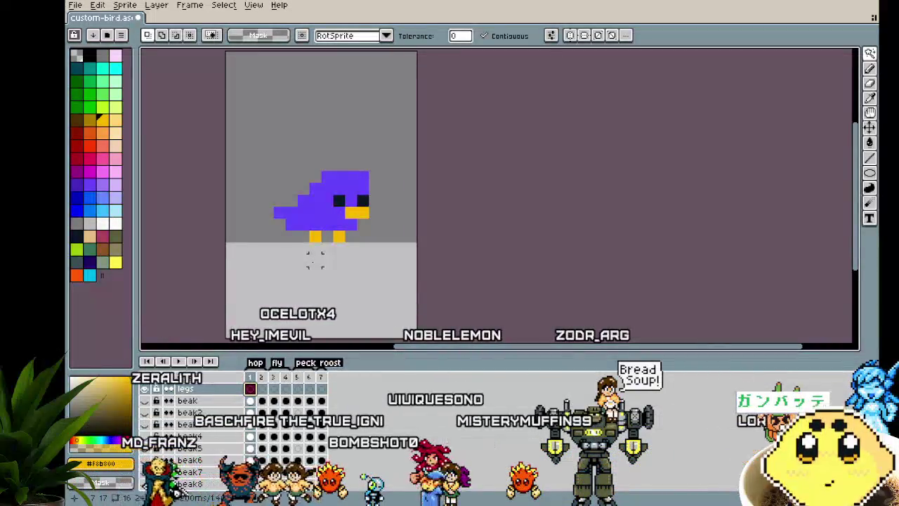
key("b")
left_click_drag(315, 243, 307, 313)
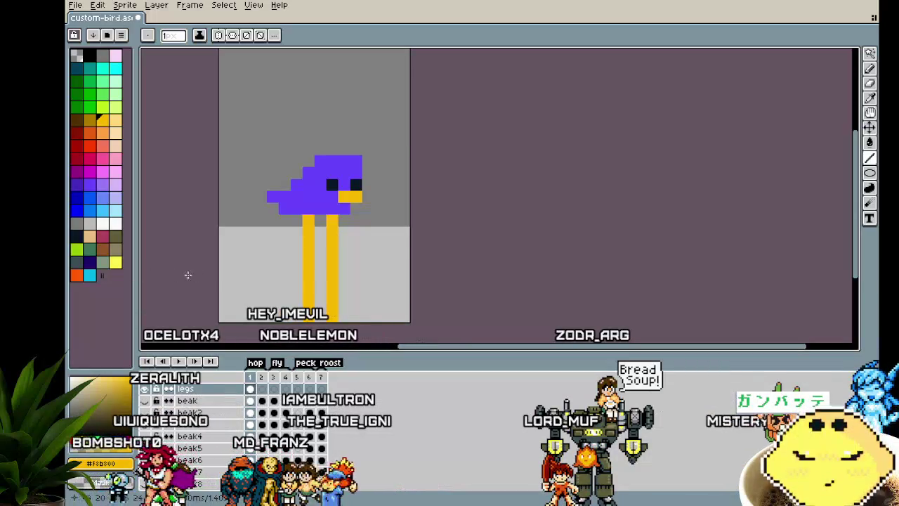
Step: Undo a trial leg on frame 2, then add a foot pixel beside the frame-1 leg
key("Right")
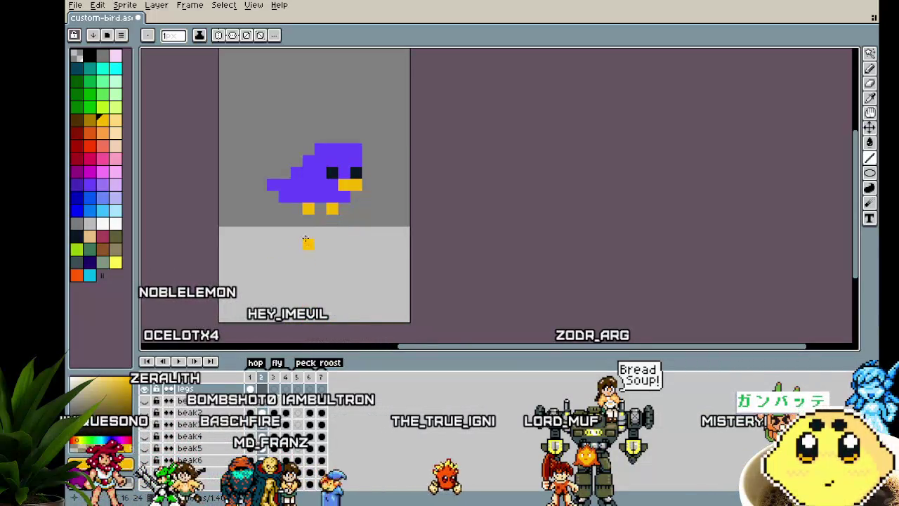
left_click_drag(306, 223, 304, 279)
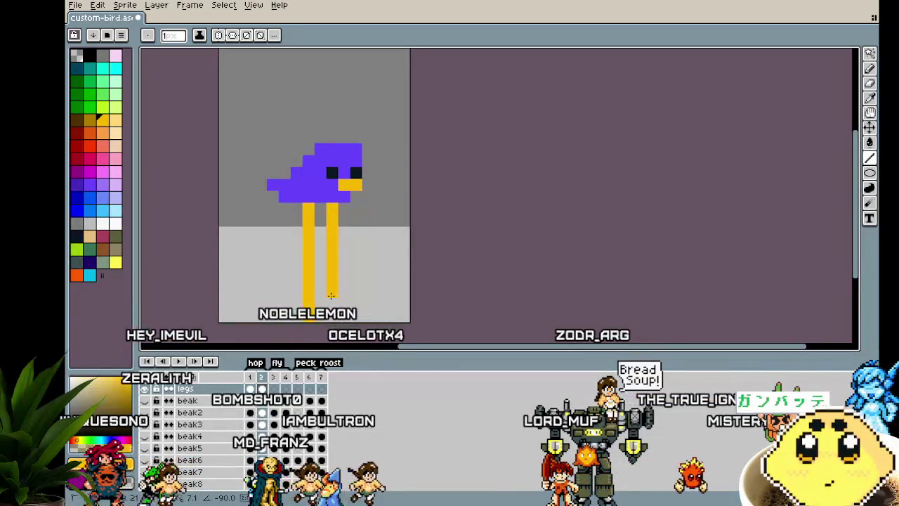
key("ctrl+z")
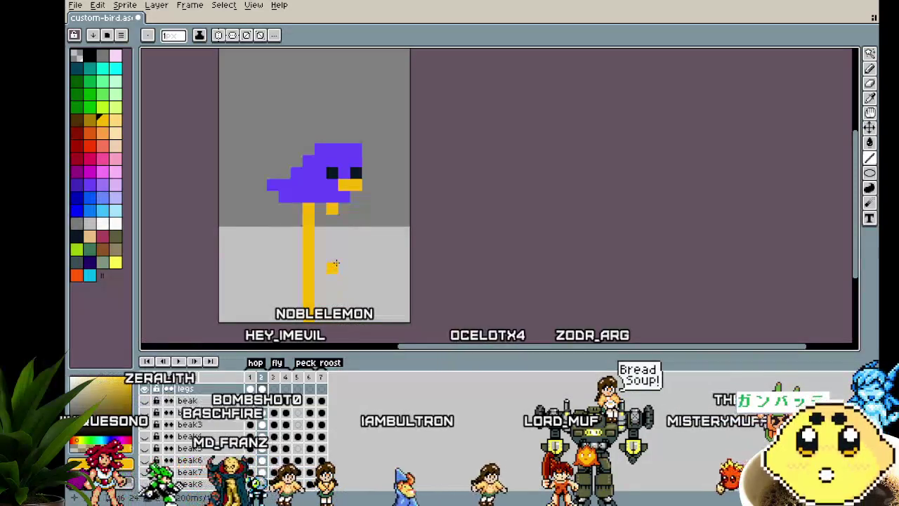
key("ctrl+z")
key("ctrl+z")
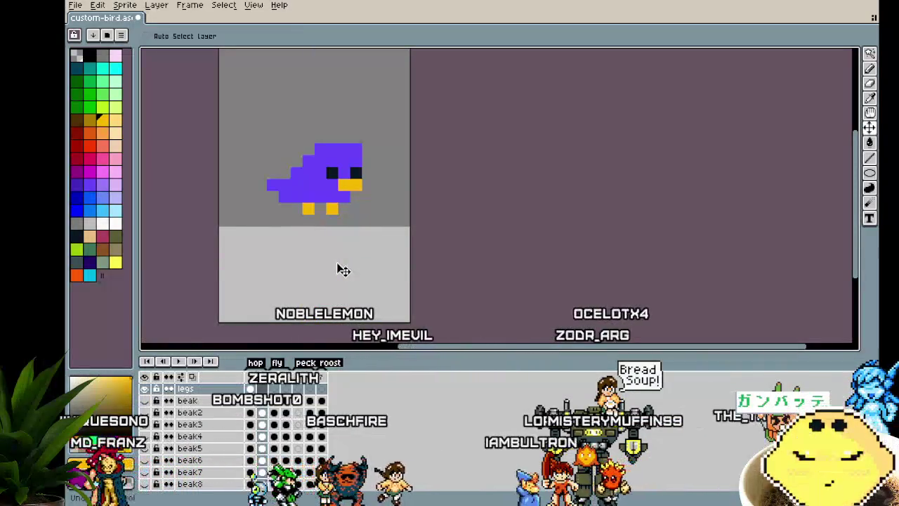
left_click(320, 362)
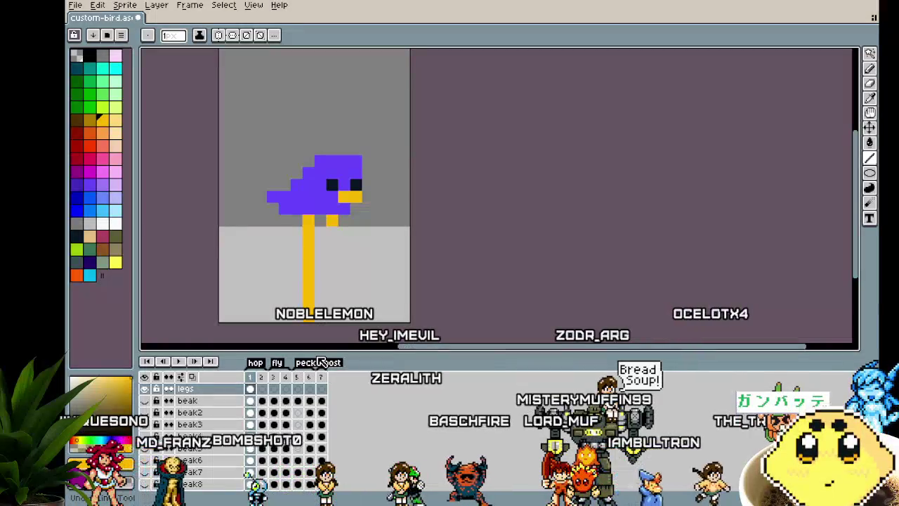
left_click(331, 245)
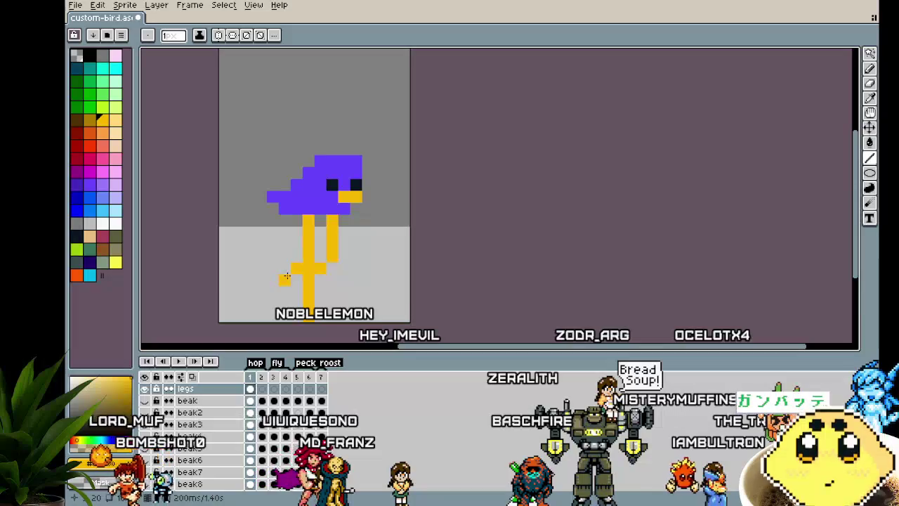
key("Right")
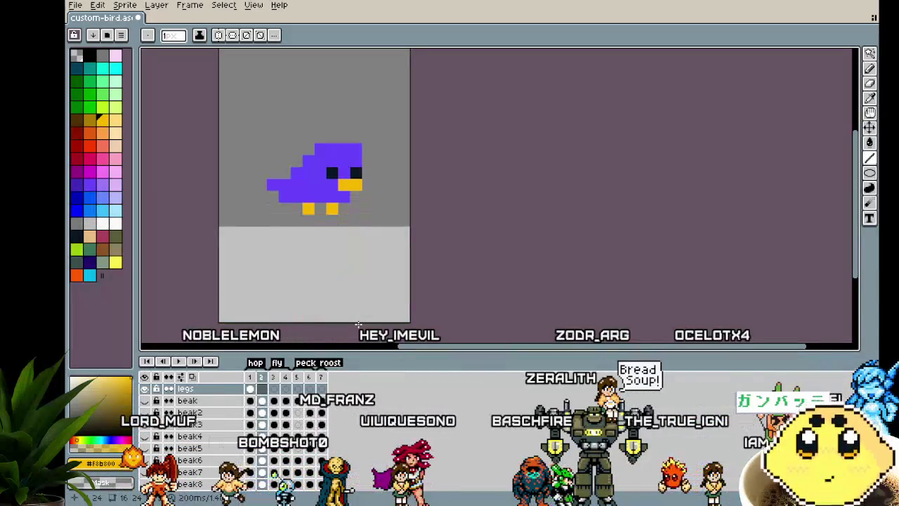
Step: Extend the bird's right leg down to the ground on frame 2
left_click_drag(331, 211, 331, 318)
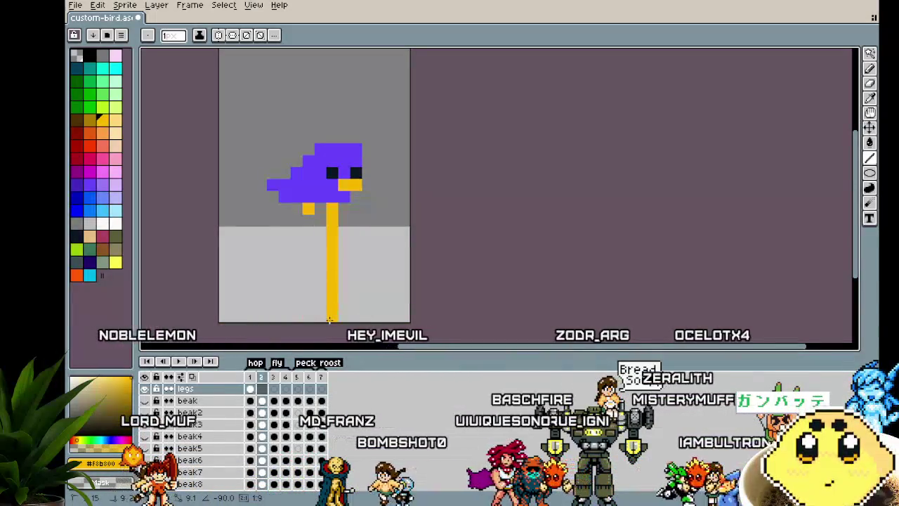
key("Left")
key("Right")
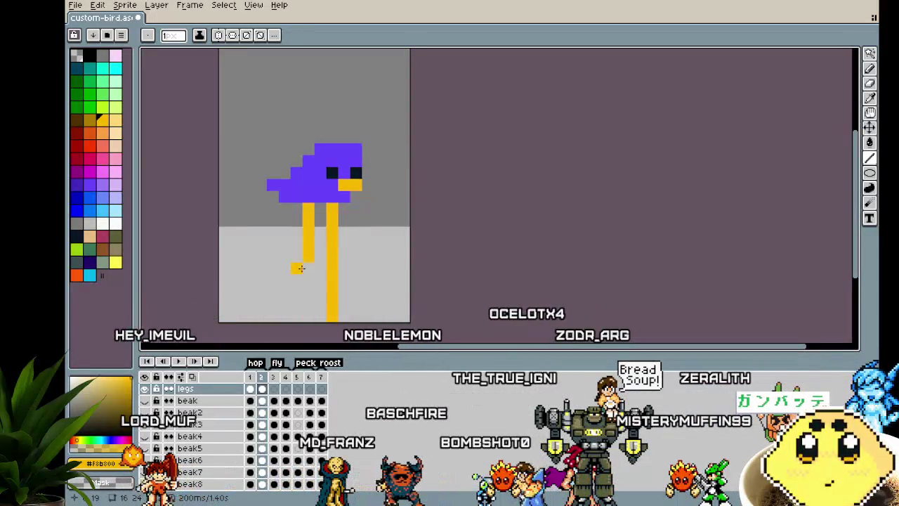
Step: Try a left-pointing foot, then erase it and draw a bent leg to the canvas bottom
left_click(292, 268)
left_click_drag(293, 267, 279, 268)
key("Left")
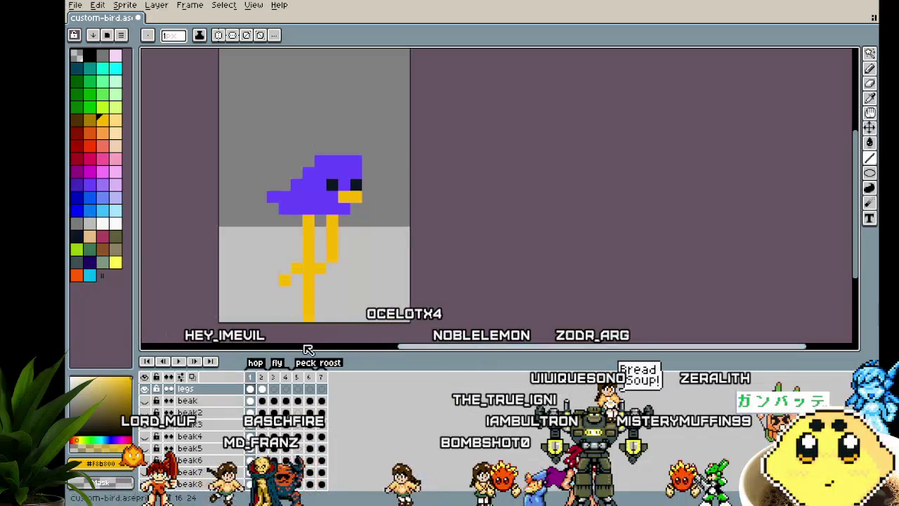
key("Right")
key("Left")
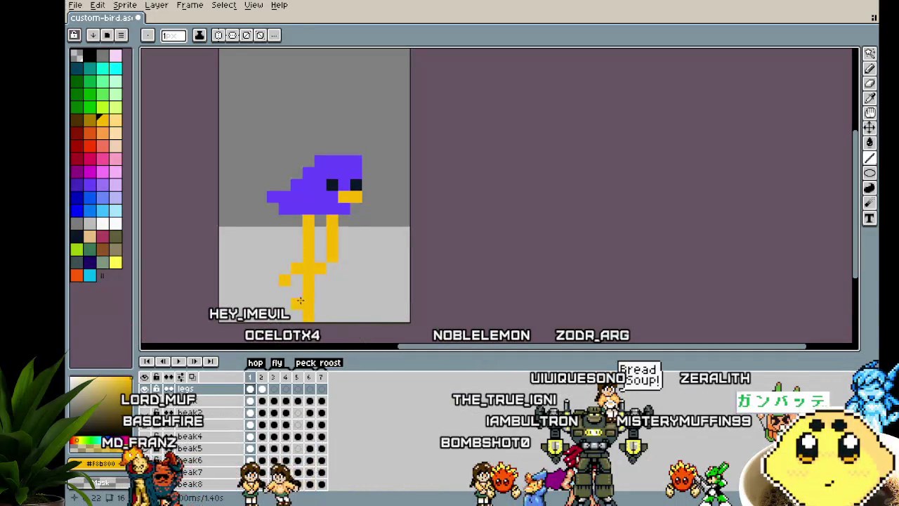
key("Right")
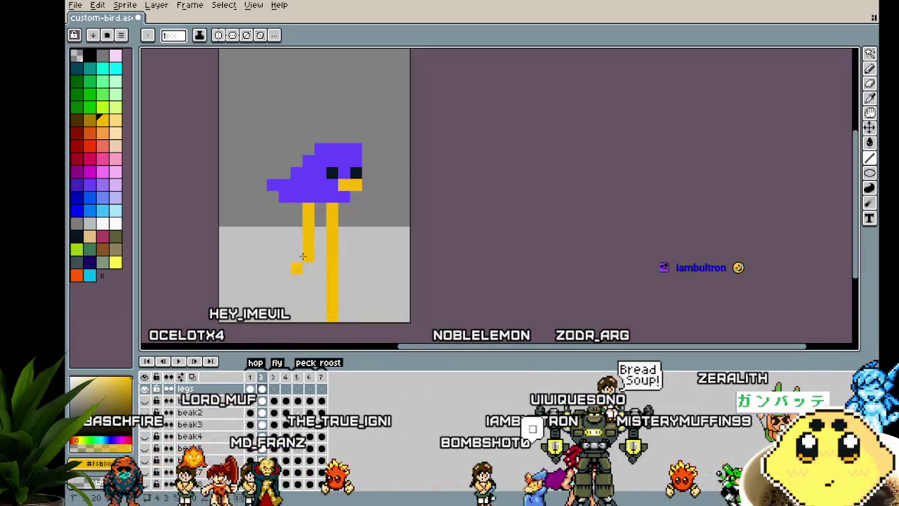
mouse_move(282, 268)
left_mouse_down()
mouse_move(307, 255)
mouse_move(308, 217)
left_mouse_up()
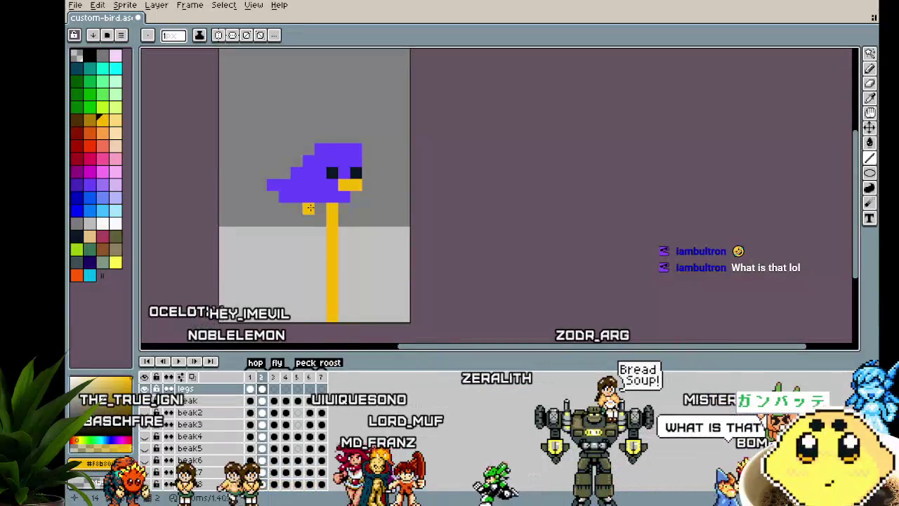
mouse_move(308, 208)
left_mouse_down()
mouse_move(350, 302)
mouse_move(365, 312)
left_mouse_up()
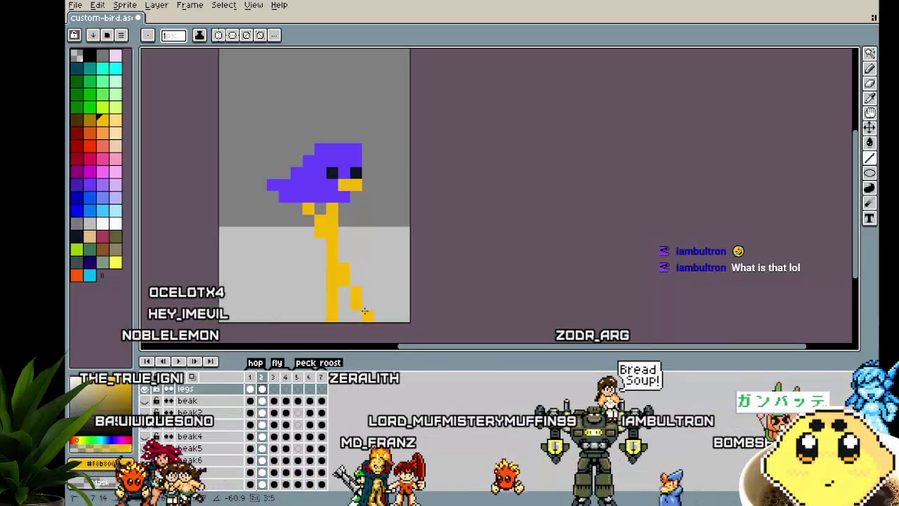
Step: Undo the bent leg and lengthen the foot on the other hop frame
key("v")
key("ctrl+z")
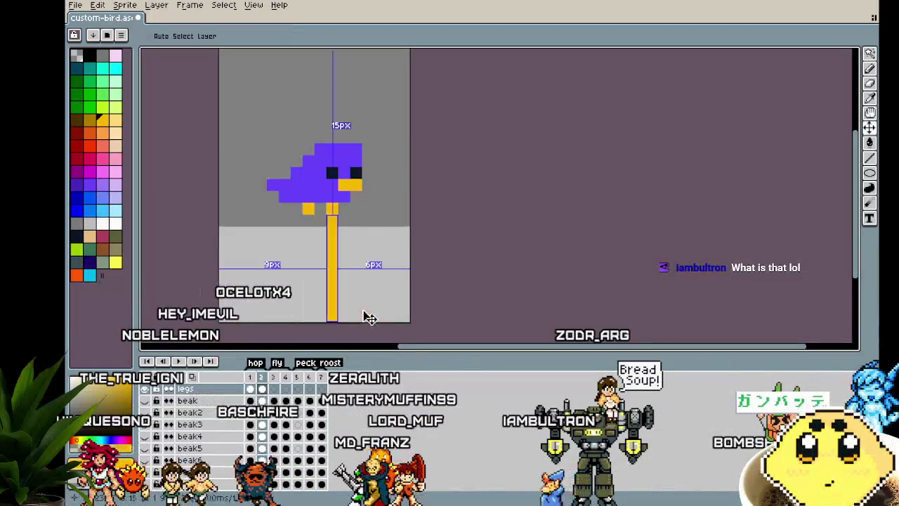
key("b")
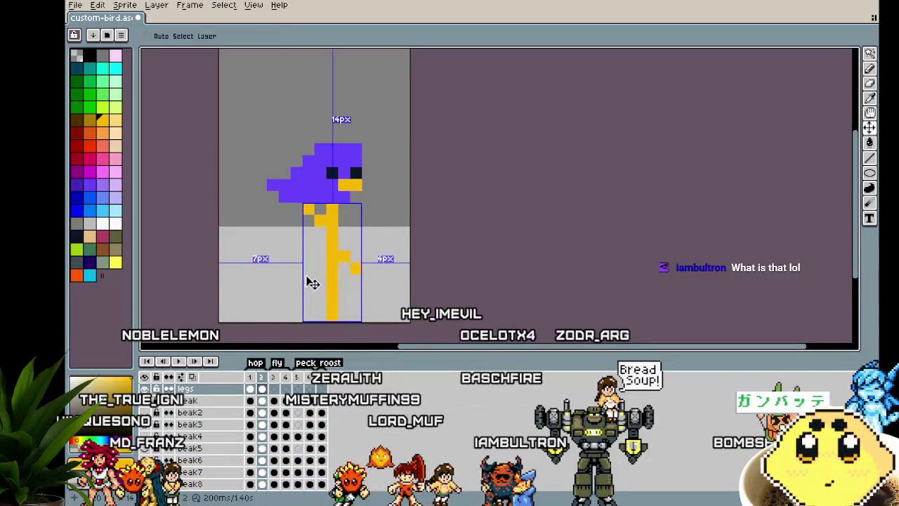
key("Right")
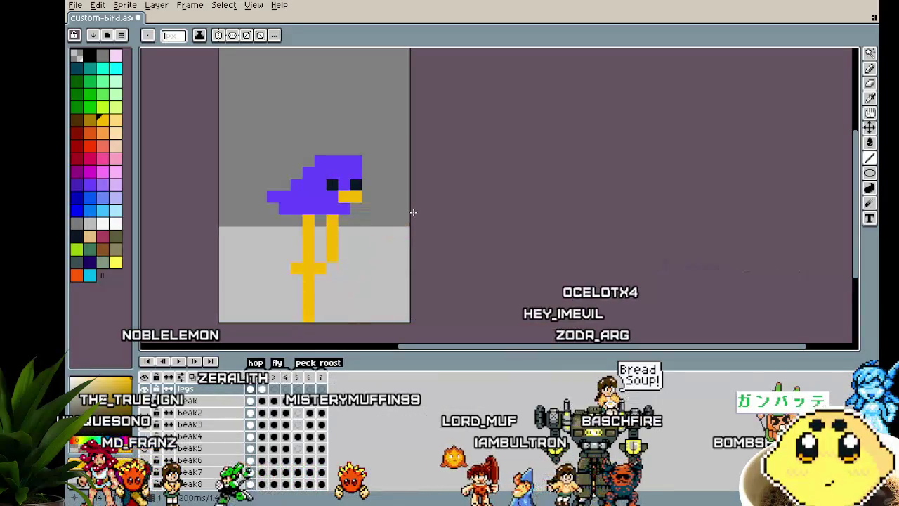
left_click_drag(285, 268, 258, 268)
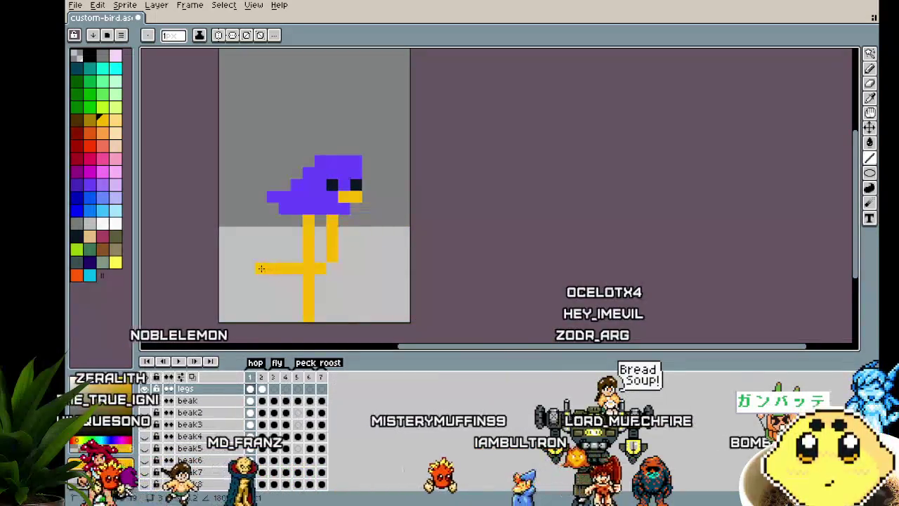
Step: On frame 2, extend the short left leg downward and shorten the horizontal foot
key("Left")
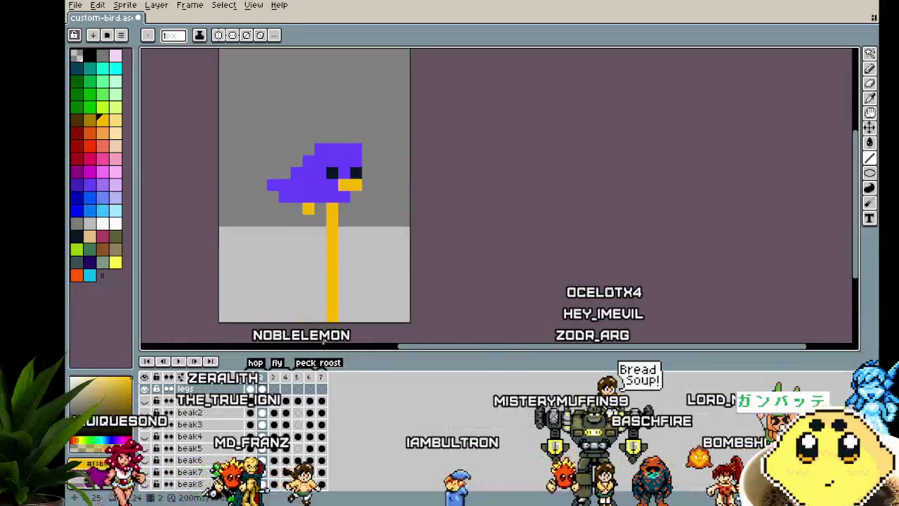
left_click(309, 293)
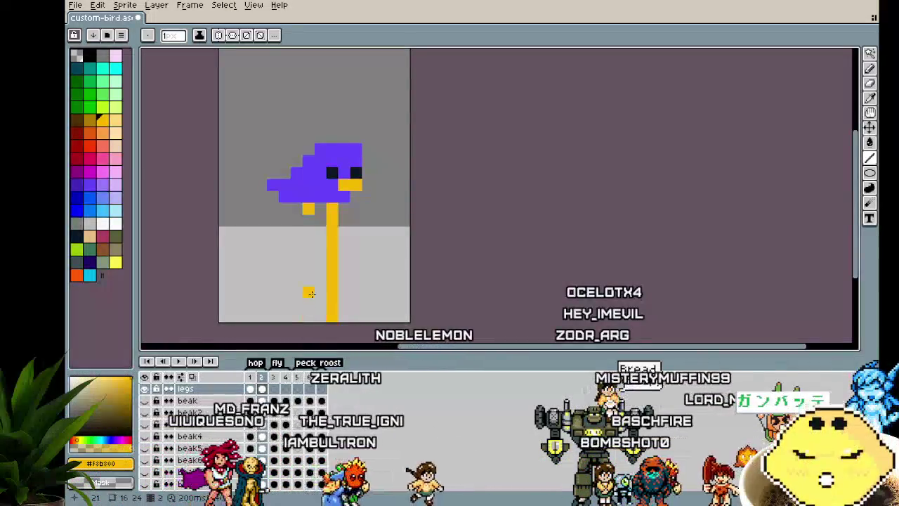
key("ctrl+z")
left_click(309, 220)
left_click_drag(312, 221, 303, 253)
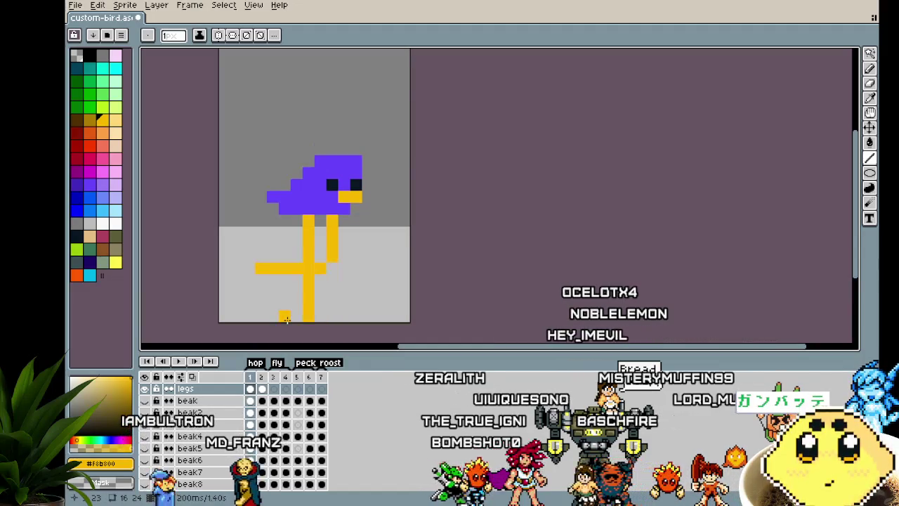
left_click_drag(244, 257, 262, 258)
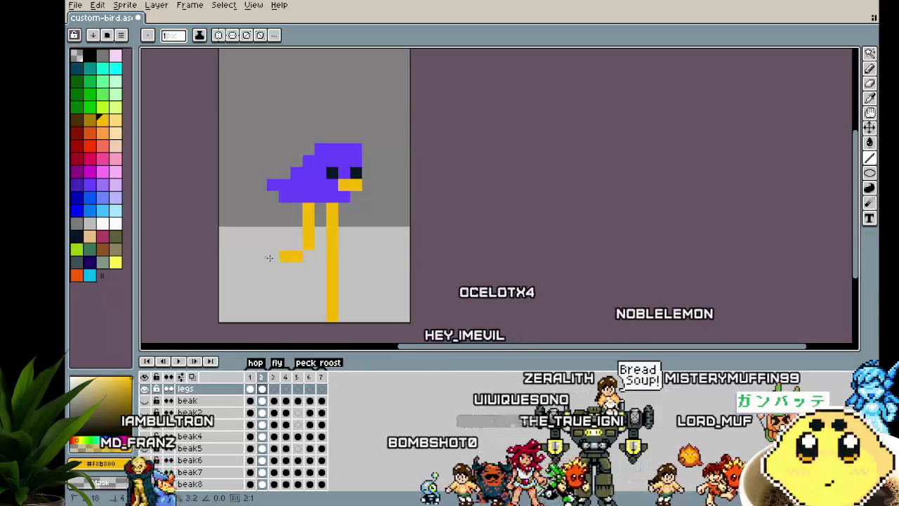
Step: Play the hop animation to check it, then recentre the sprite in the view
key("Return")
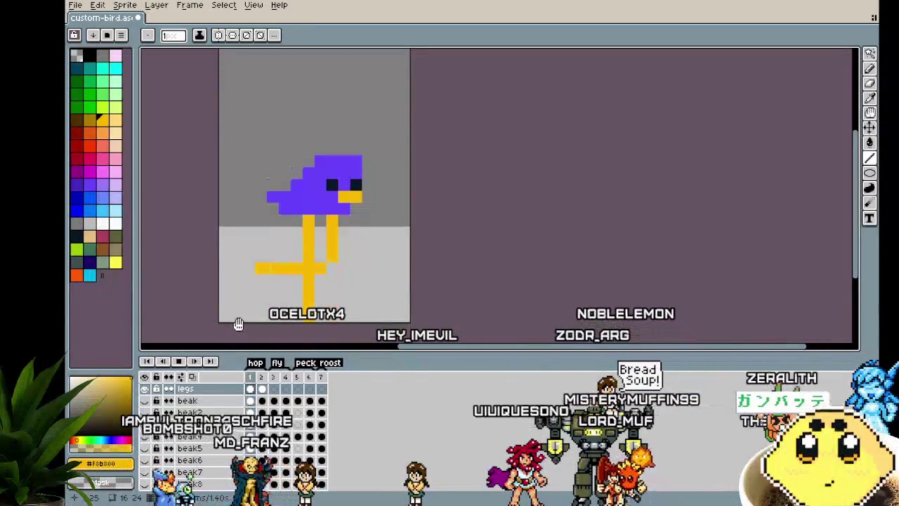
key("Return")
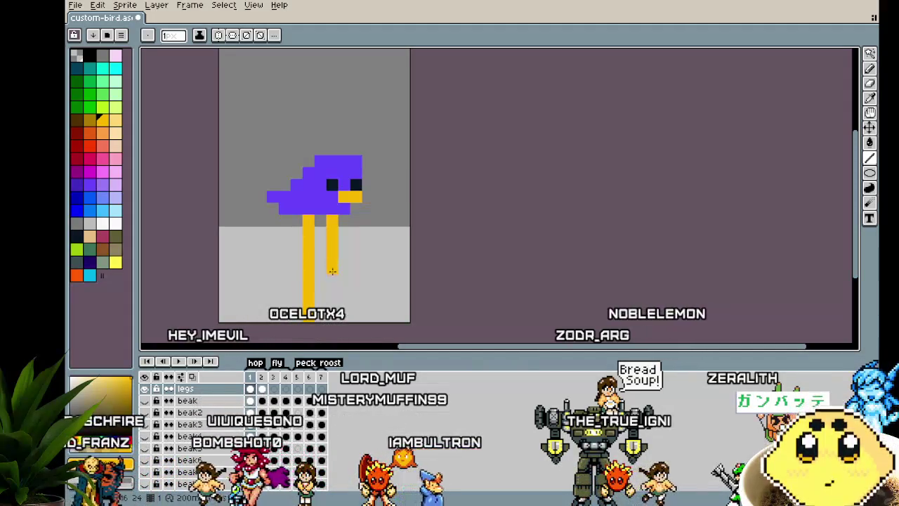
key("Return")
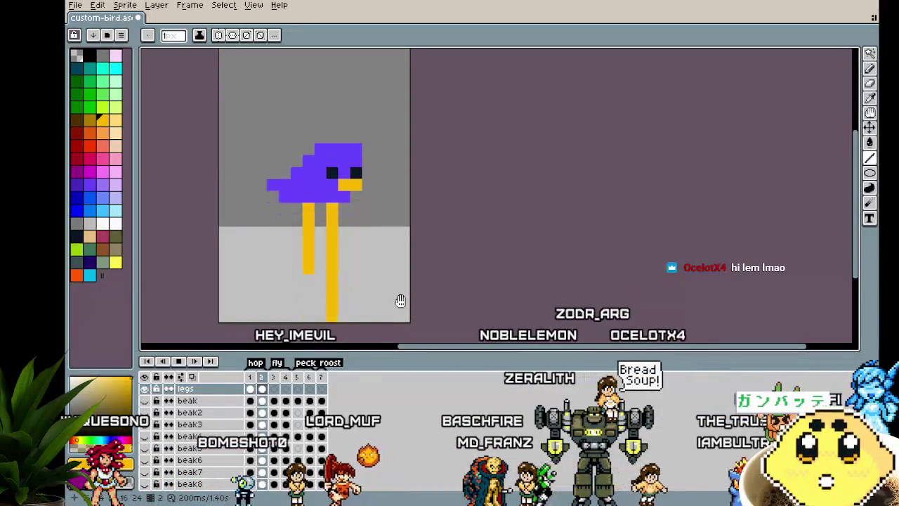
scroll(399, 301, "down", 1)
left_click_drag(412, 306, 426, 316)
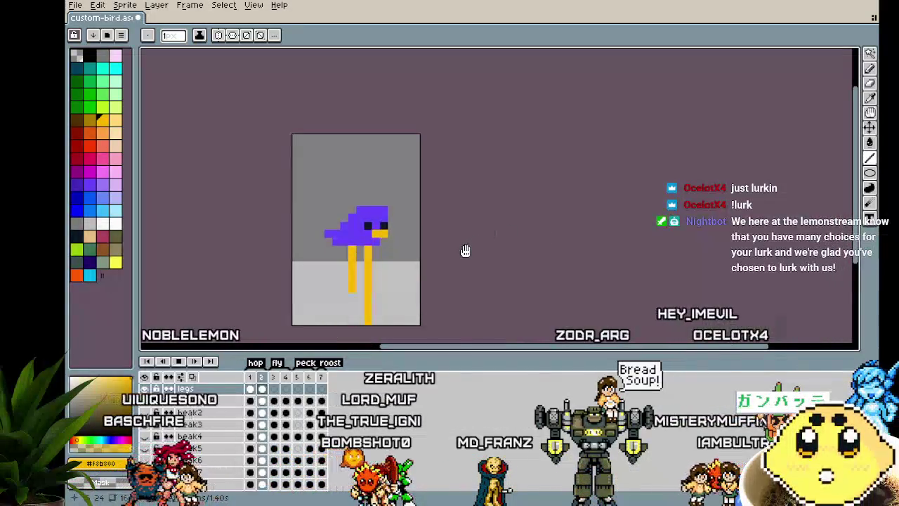
left_click_drag(466, 251, 504, 224)
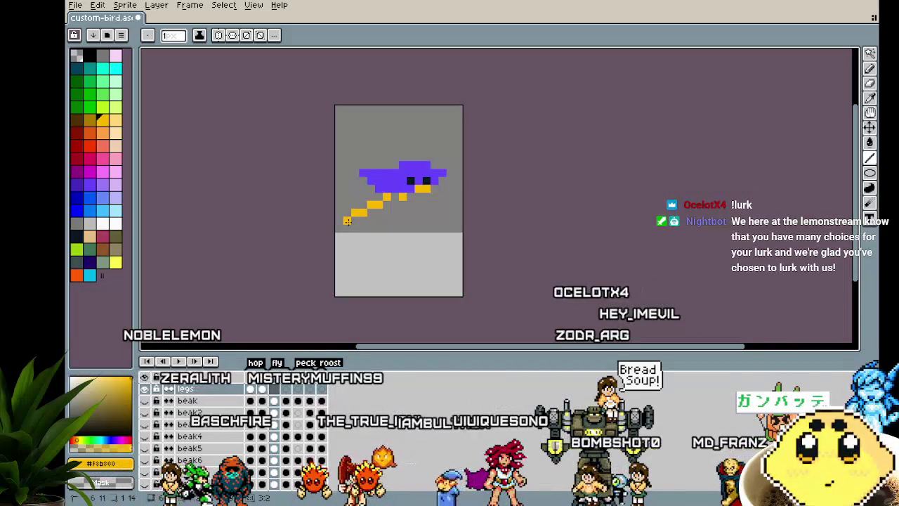
Step: Draw two yellow legs trailing down-left from the flying bird in frame 3, then advance to frame 4
left_click_drag(347, 220, 380, 221)
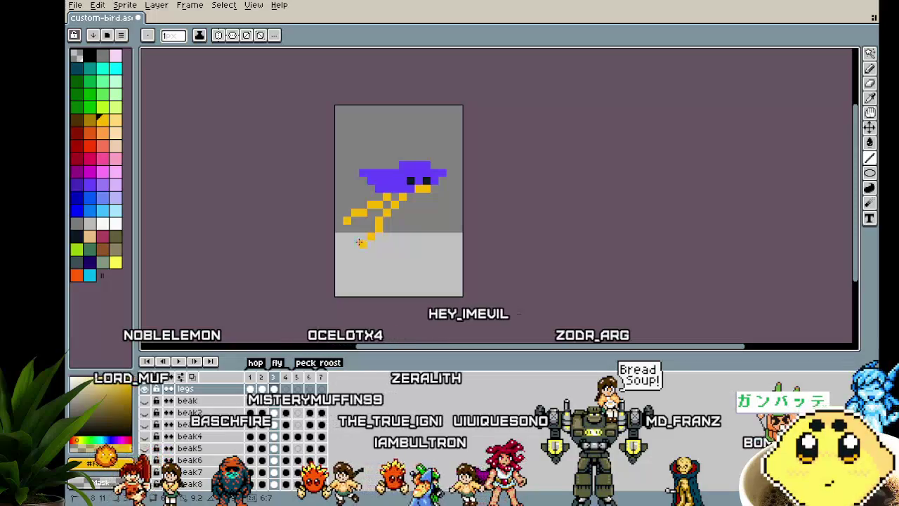
left_click_drag(359, 243, 354, 241)
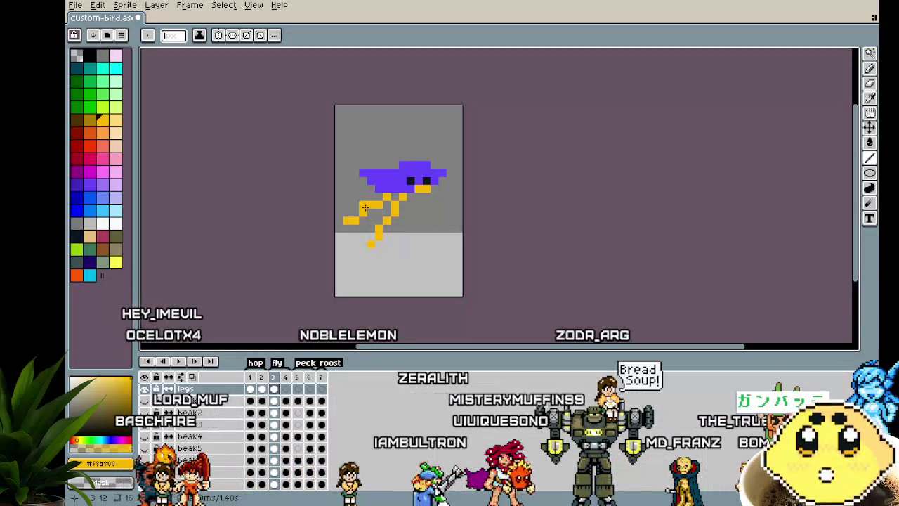
scroll(324, 300, "down", 2)
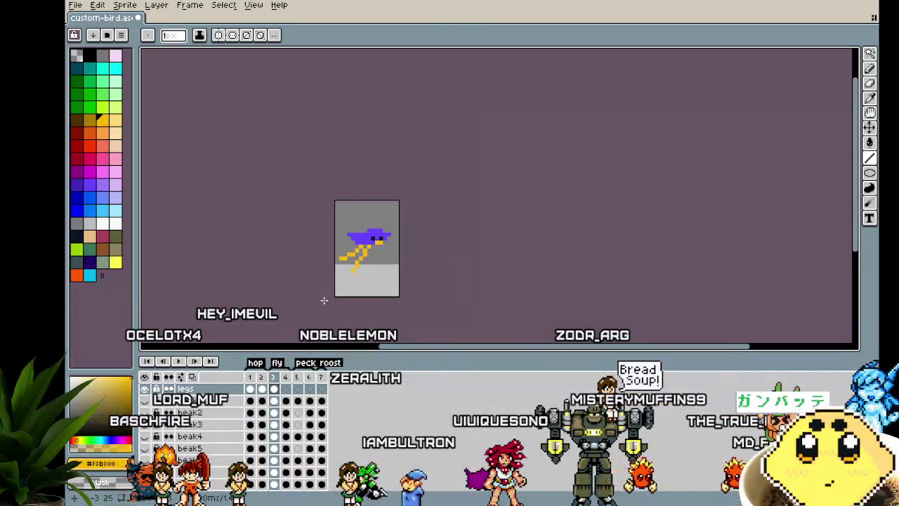
scroll(324, 300, "up", 2)
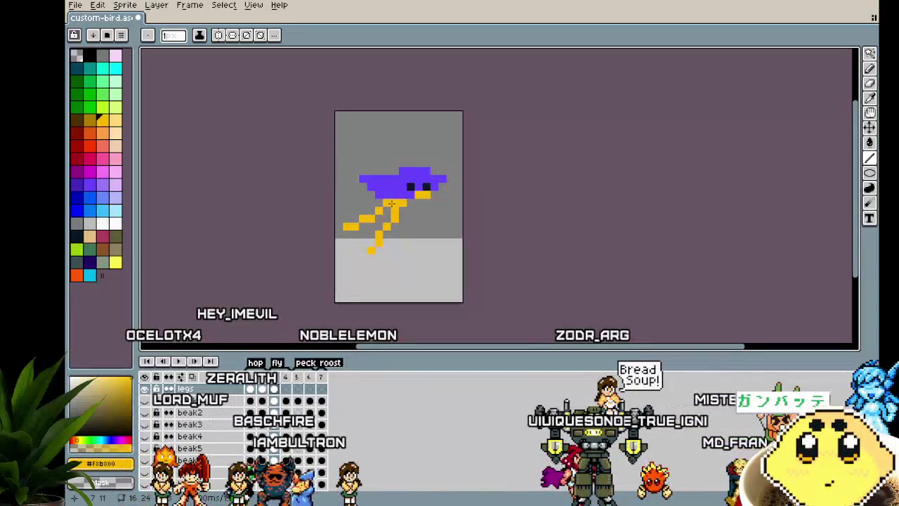
scroll(352, 265, "down", 2)
key("Right")
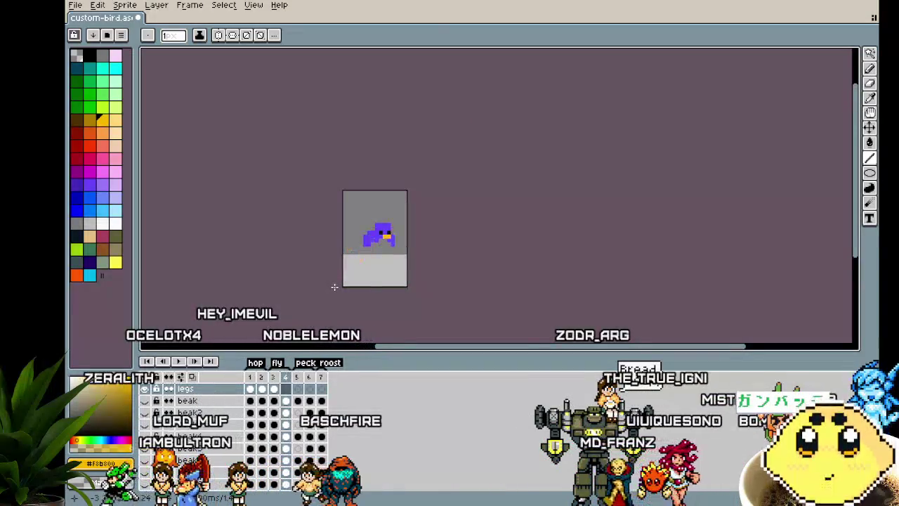
scroll(348, 271, "up", 1)
scroll(348, 271, "up", 1)
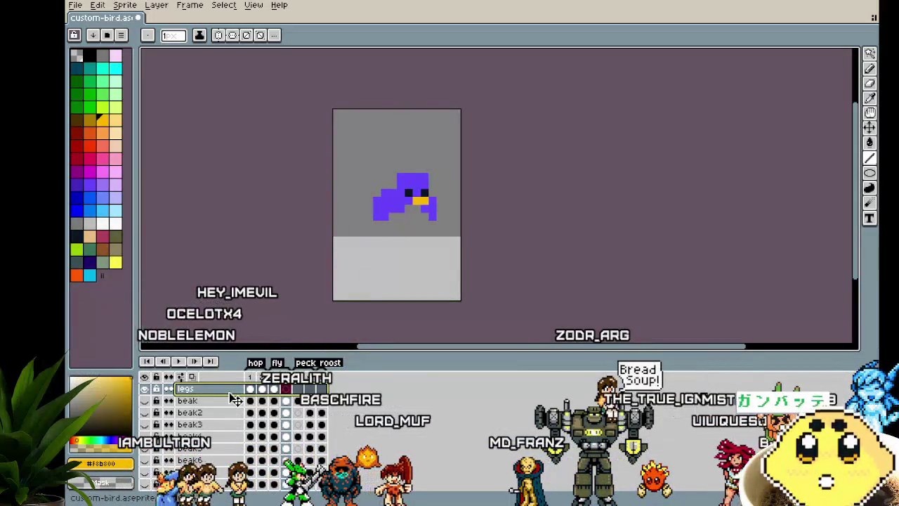
Step: Move the legs layer lower, extend frame 4's yellow trailing row further left, then return to frame 3
mouse_move(234, 398)
left_mouse_down()
mouse_move(226, 498)
mouse_move(214, 496)
left_mouse_up()
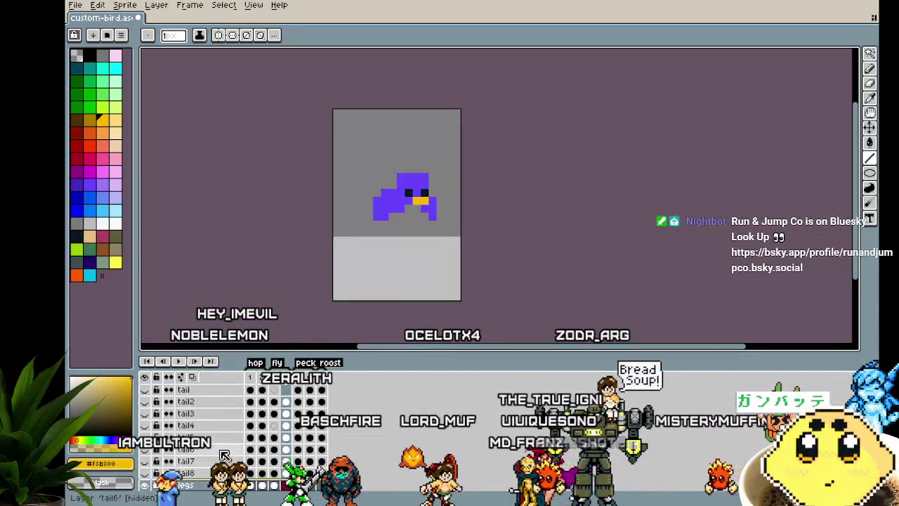
scroll(224, 455, "down", 1)
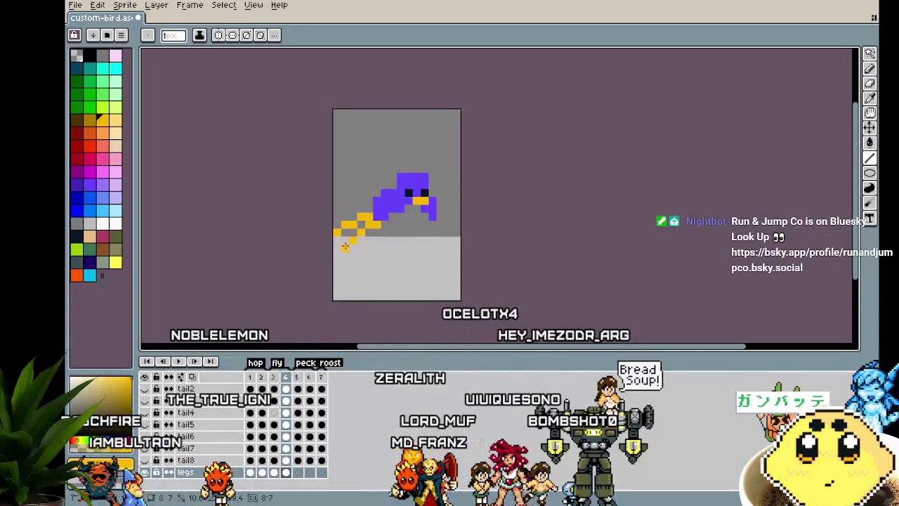
left_click_drag(359, 204, 340, 206)
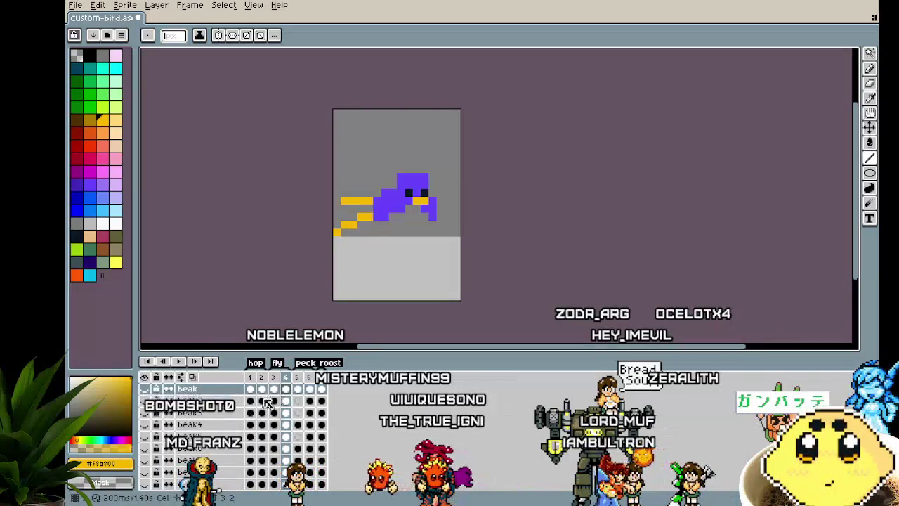
scroll(253, 442, "down", 3)
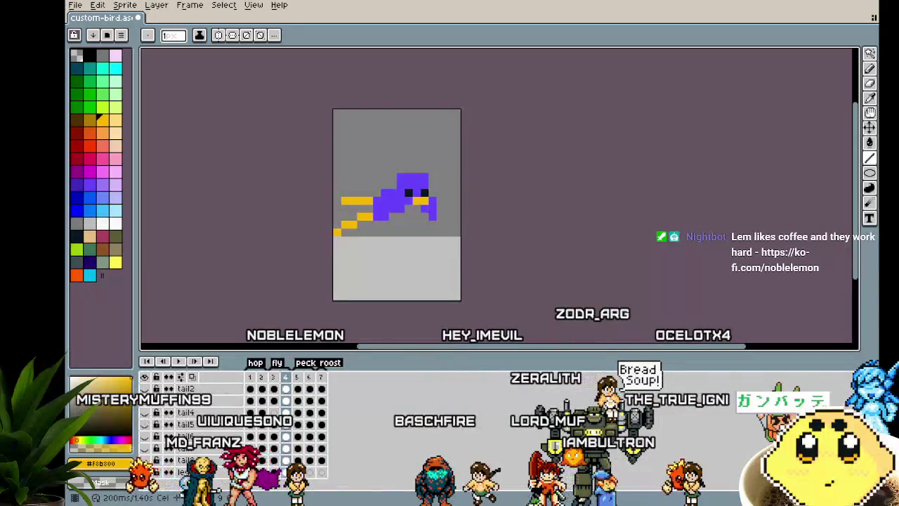
key("Left")
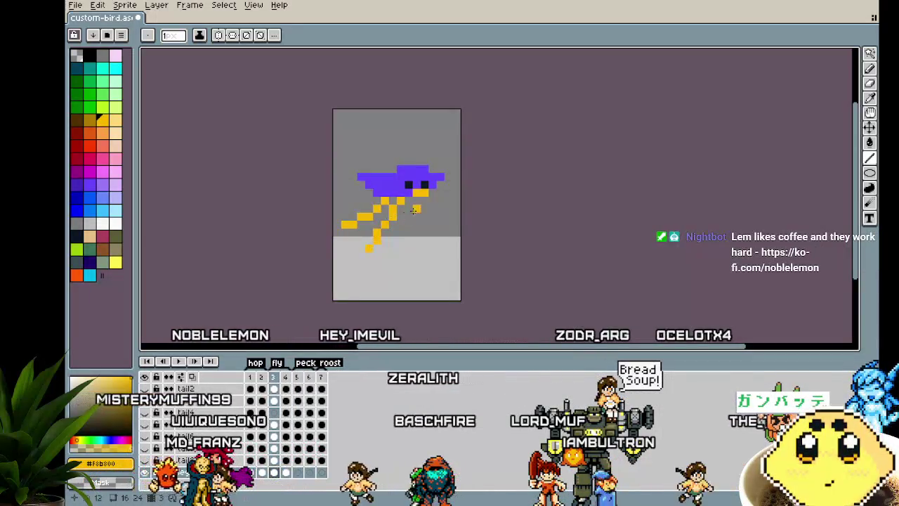
Step: Erase frame 3's diagonal legs, redraw them as flat yellow rows trailing back, and preview the animation
key("e")
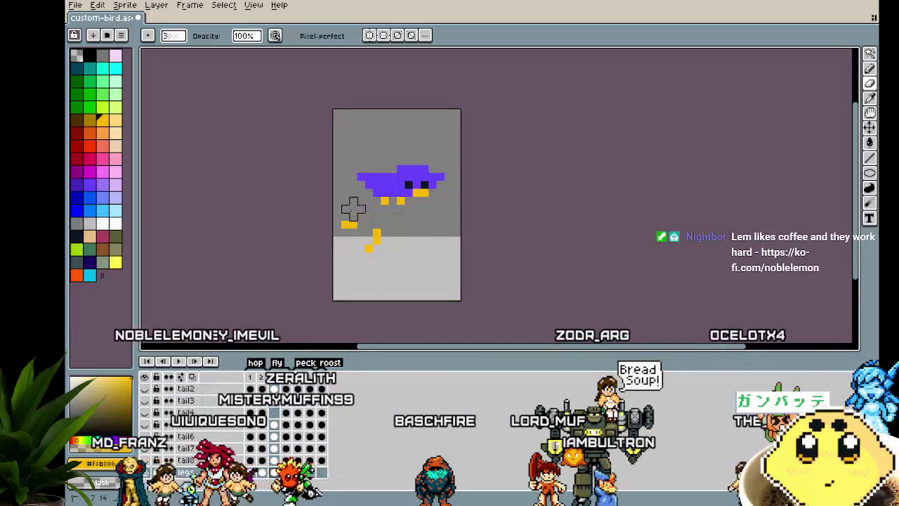
key("Left")
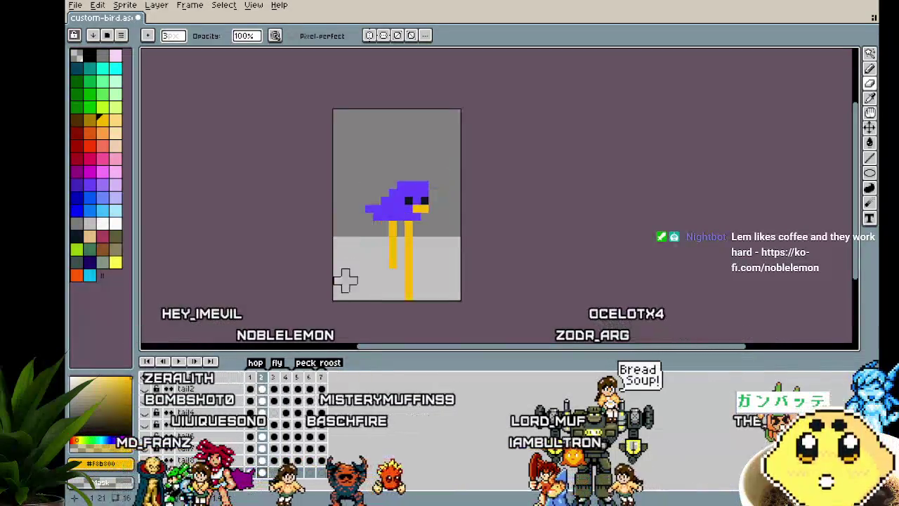
key("Right")
key("Right")
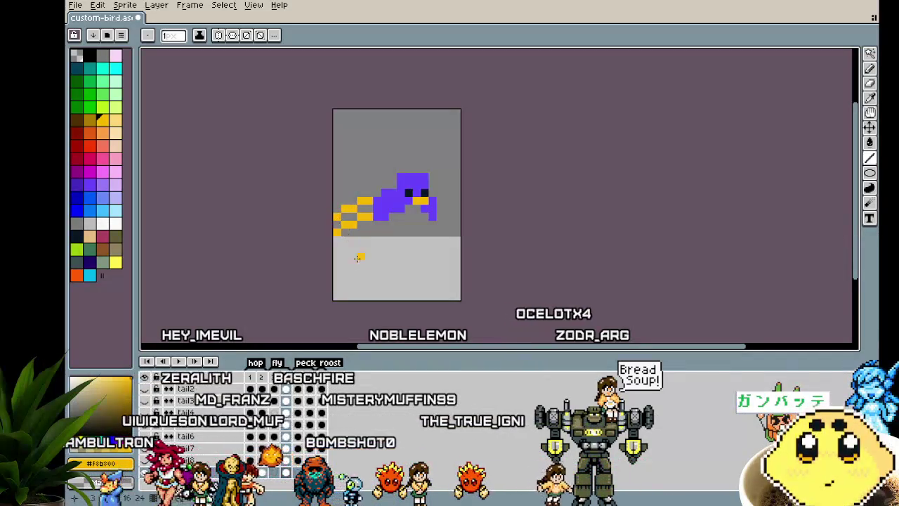
key("Right")
key("Right")
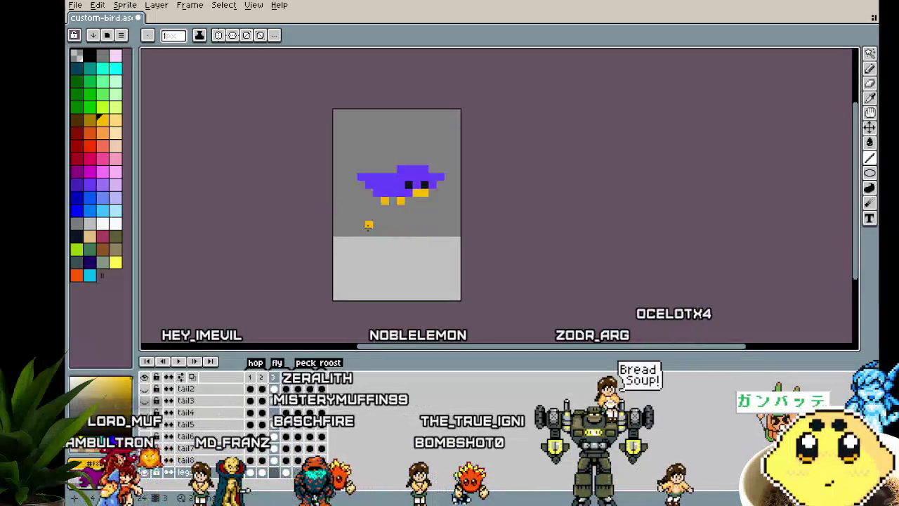
mouse_move(353, 208)
left_mouse_down()
mouse_move(400, 201)
mouse_move(368, 231)
left_mouse_up()
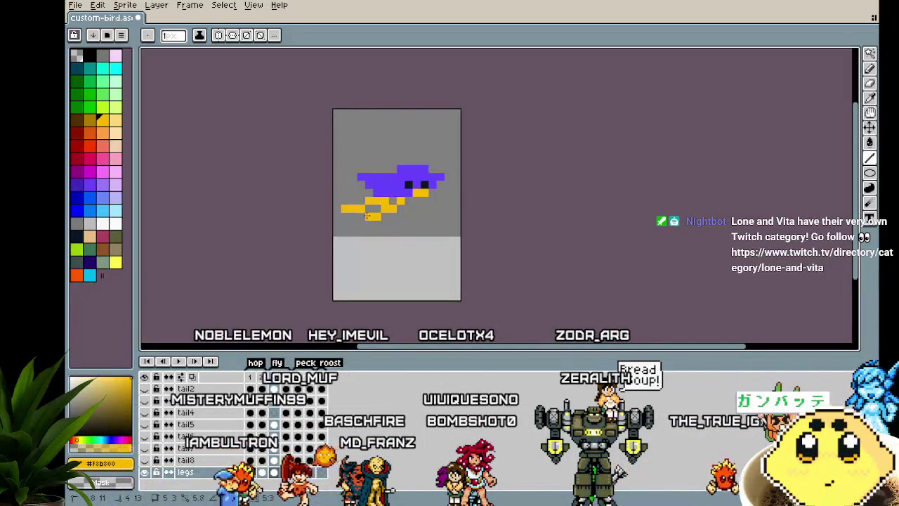
key("Return")
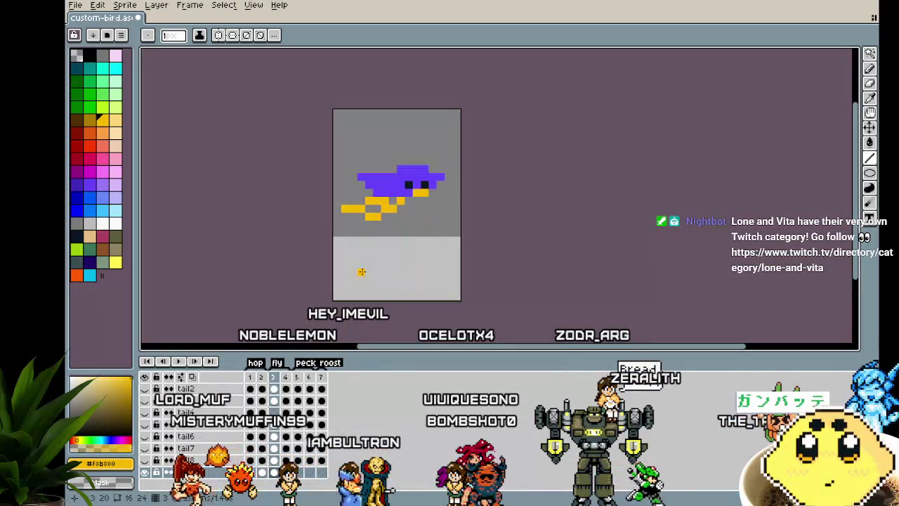
key("Return")
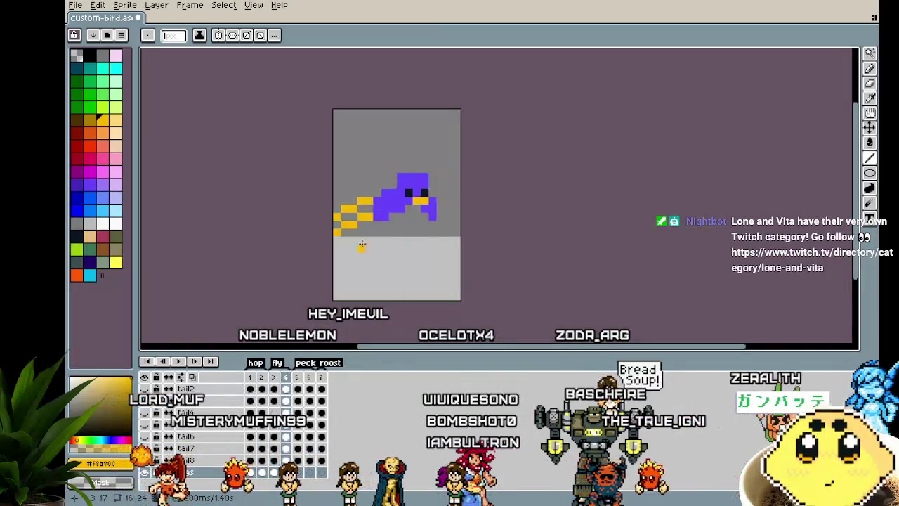
Step: In frame 3, swap a trial horizontal yellow line for a Line-tool leg angling down and back
key("r")
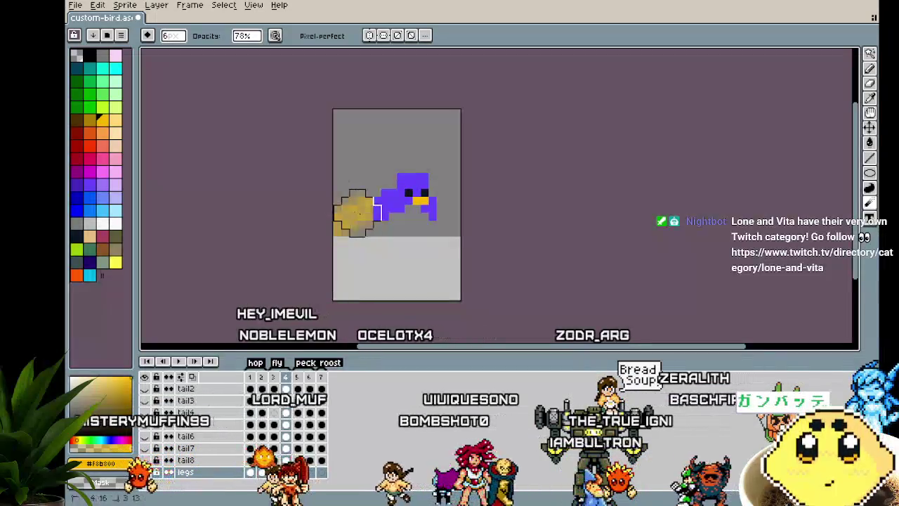
key("b")
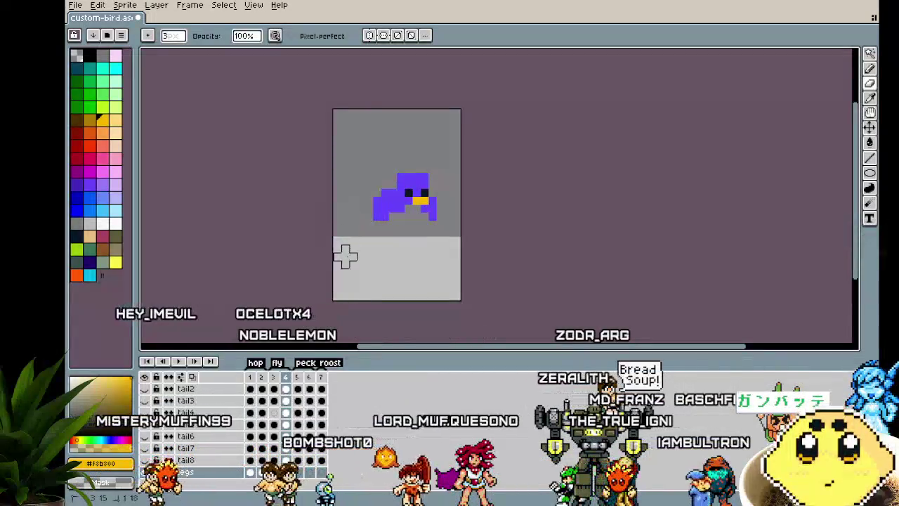
key("Left")
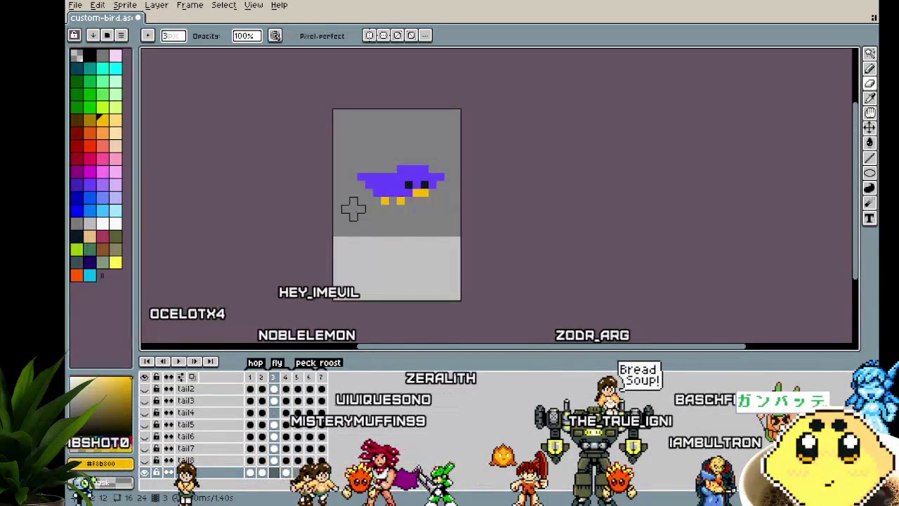
key("l")
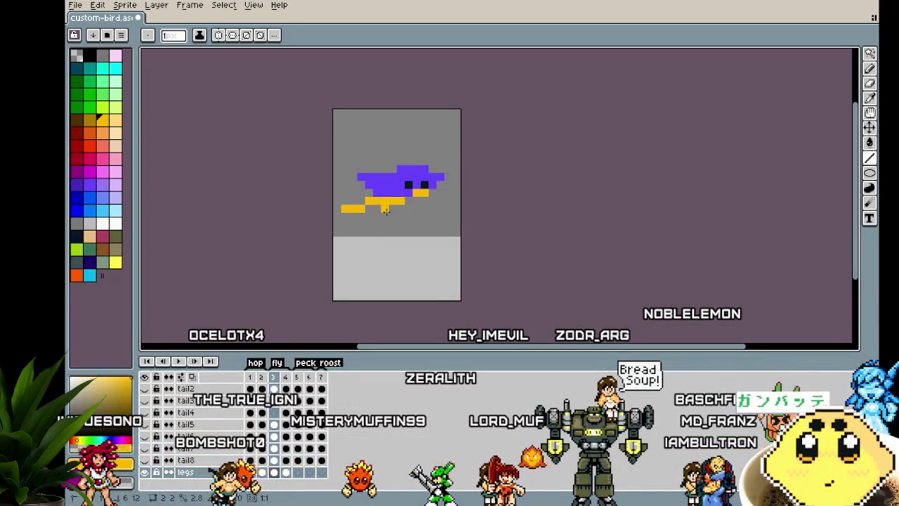
left_click_drag(360, 184, 337, 185)
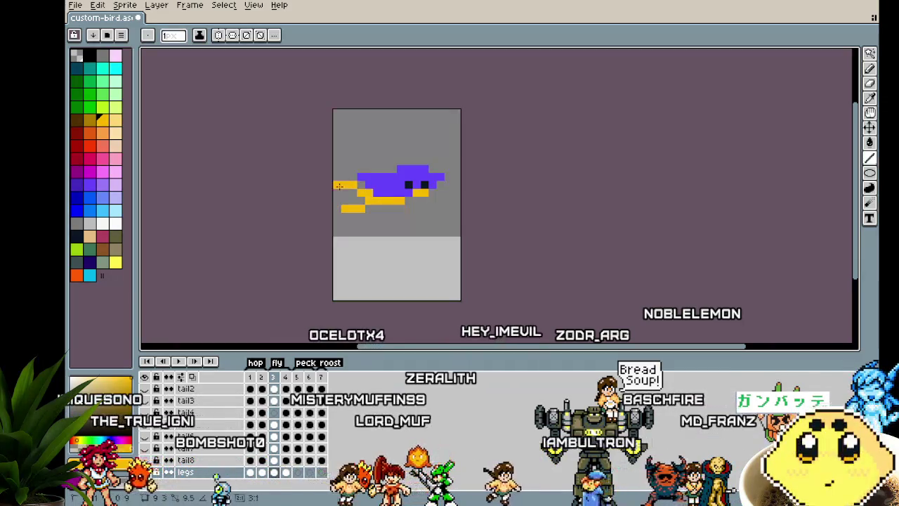
key("ctrl+z")
left_click_drag(401, 201, 368, 225)
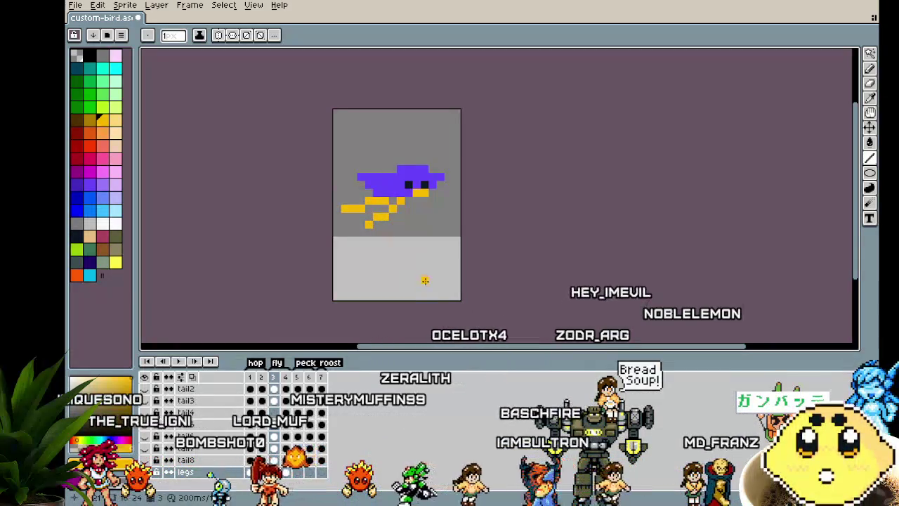
key("Return")
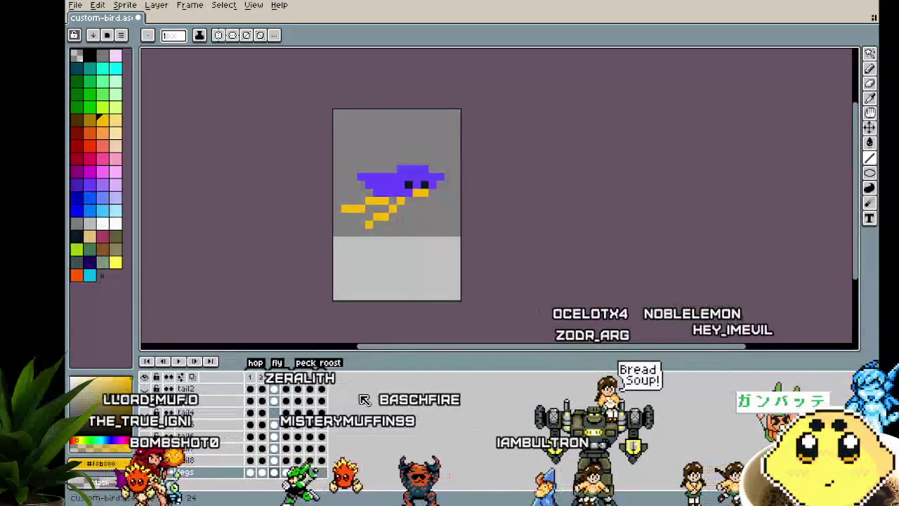
left_click(291, 474)
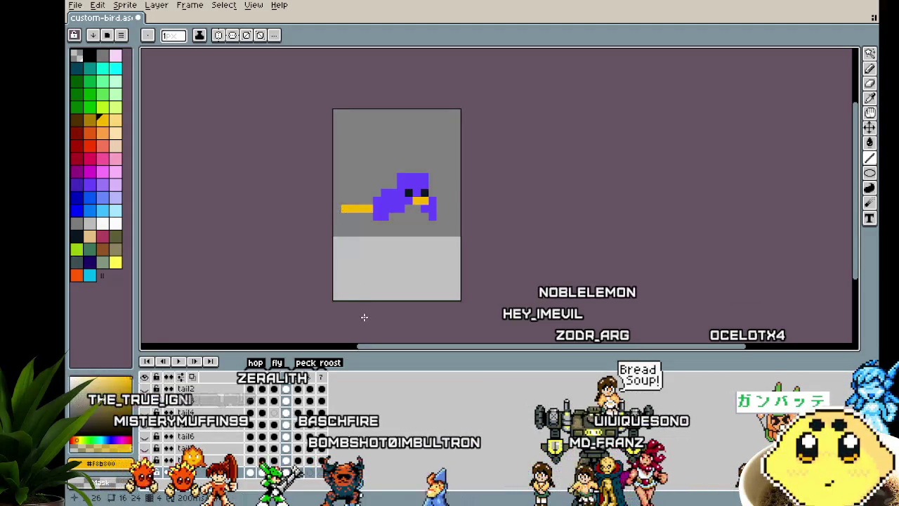
Step: Undo the accidental blur smudge and the angled leg stroke back to the bare leg stubs
key("Left")
key("Right")
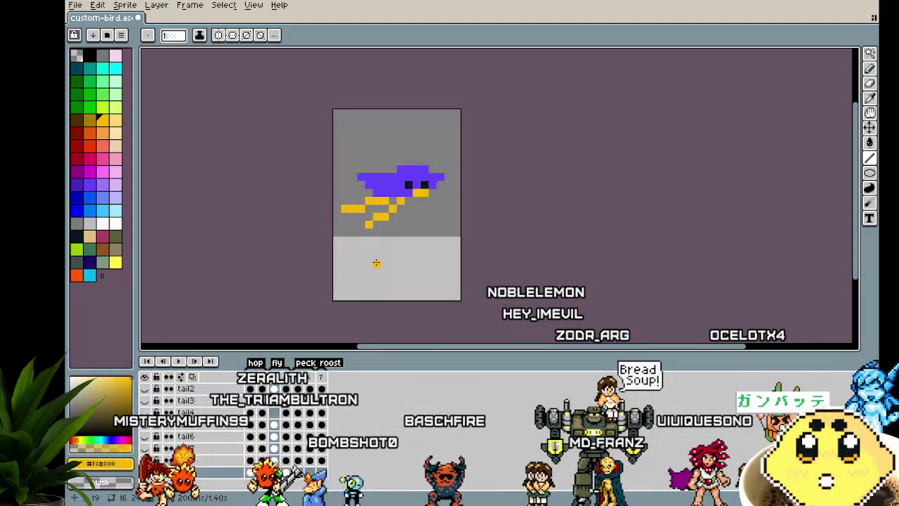
key("r")
key("ctrl+z")
key("b")
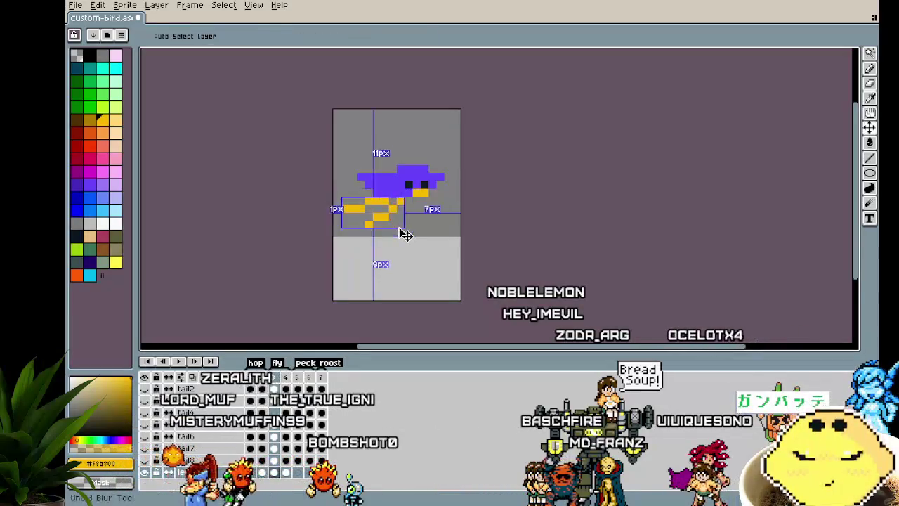
key("ctrl+z")
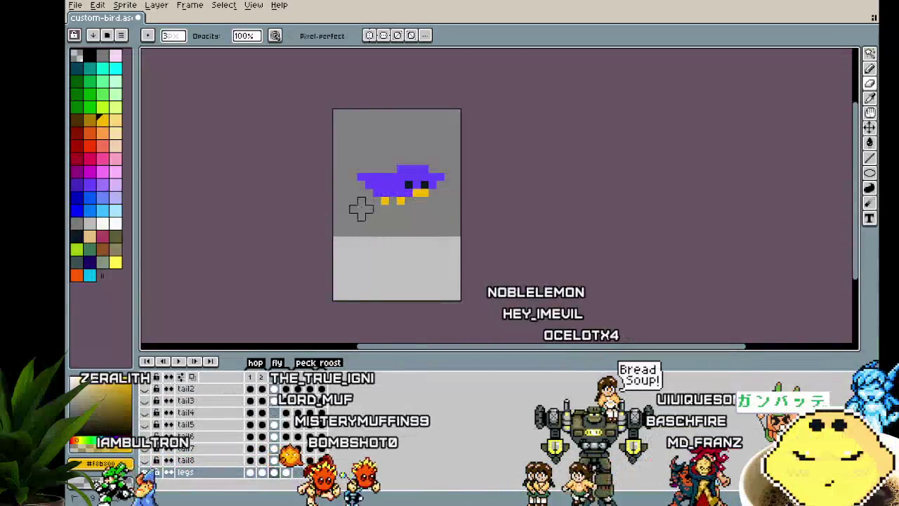
Step: Draw one flat horizontal yellow leg line on frame 3 with the Pencil, then move to frame 4
key("b")
mouse_move(386, 200)
left_mouse_down()
mouse_move(343, 201)
mouse_move(391, 199)
left_mouse_up()
key("ctrl+z")
key("ctrl+y")
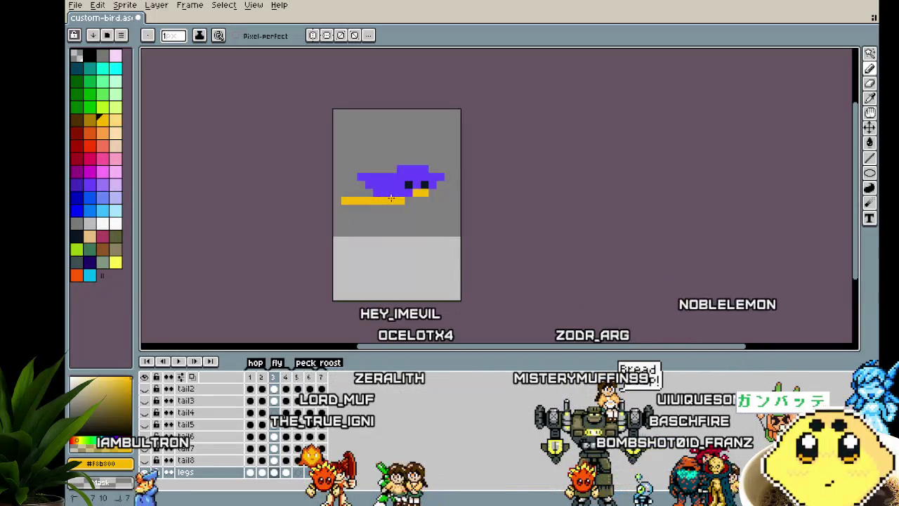
key("period")
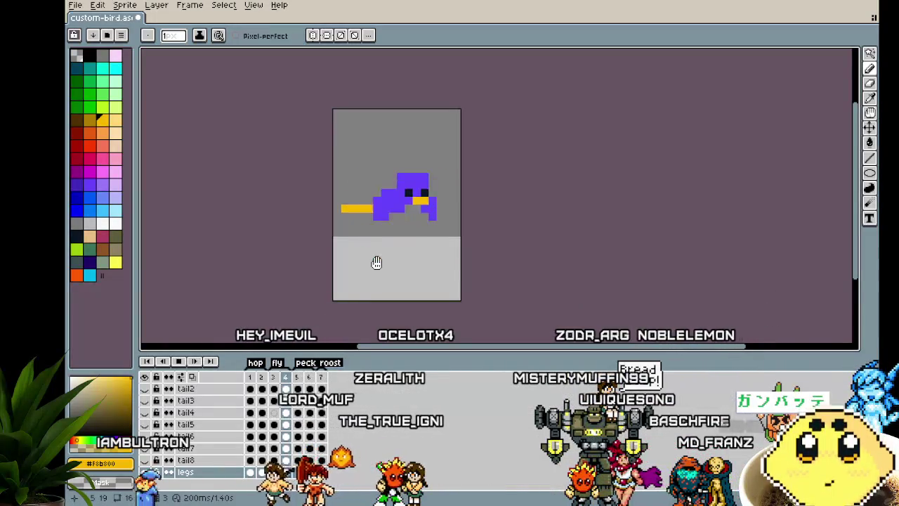
scroll(377, 264, "down", 2)
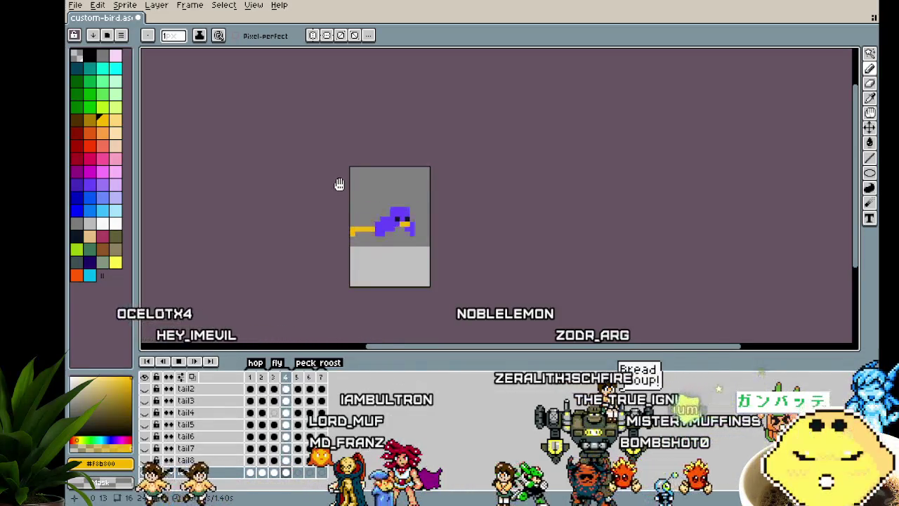
Step: Review the standing, flying and sitting poses in frames 2, 3 and 5, then step through frames 6–7
left_click(261, 378)
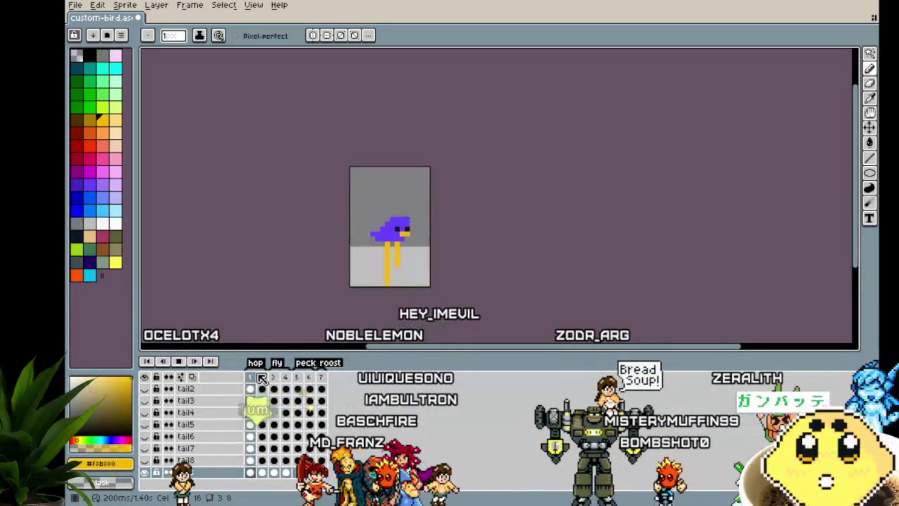
left_click(274, 378)
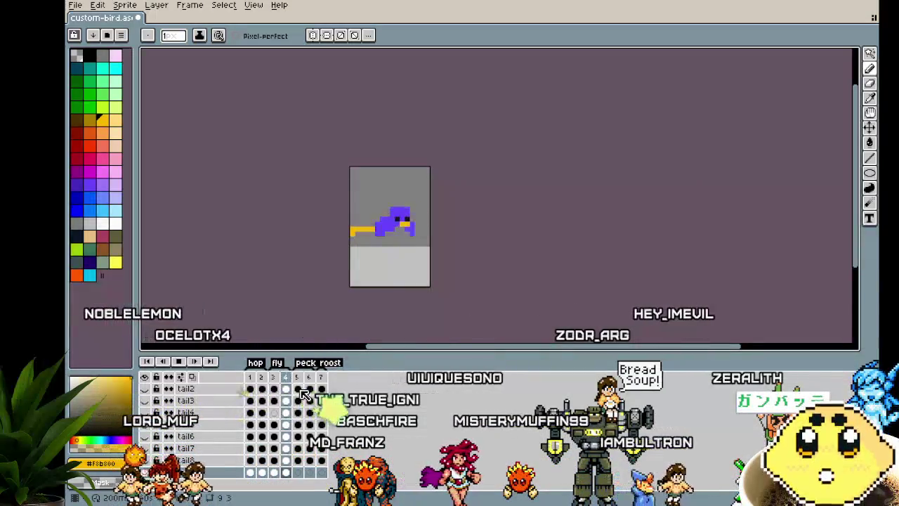
left_click(297, 390)
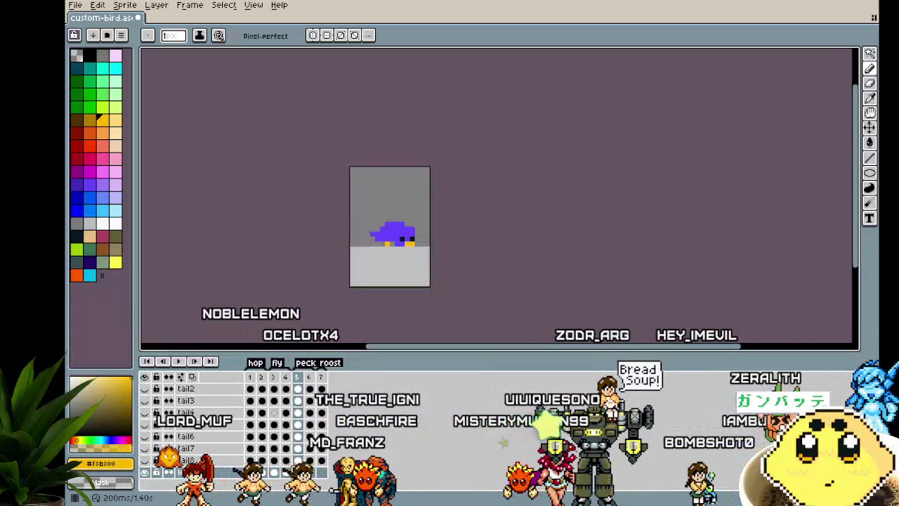
scroll(389, 242, "up", 1)
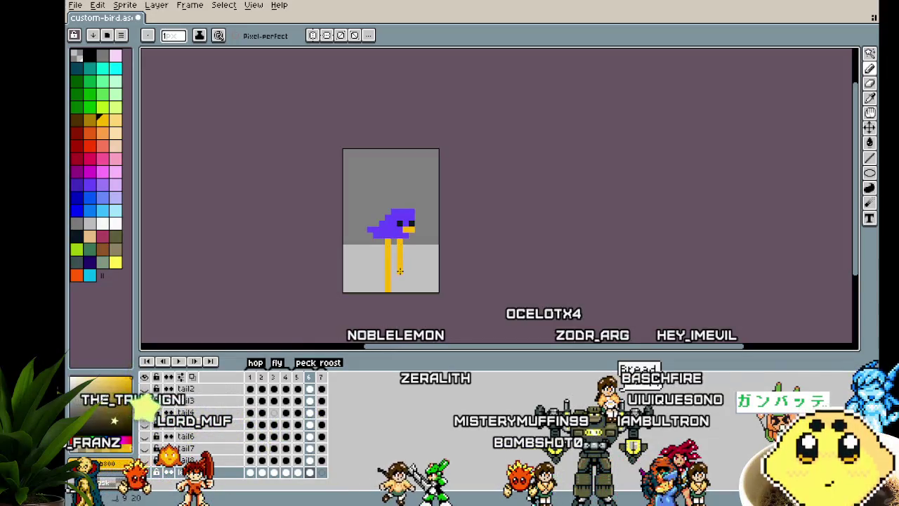
key("Right")
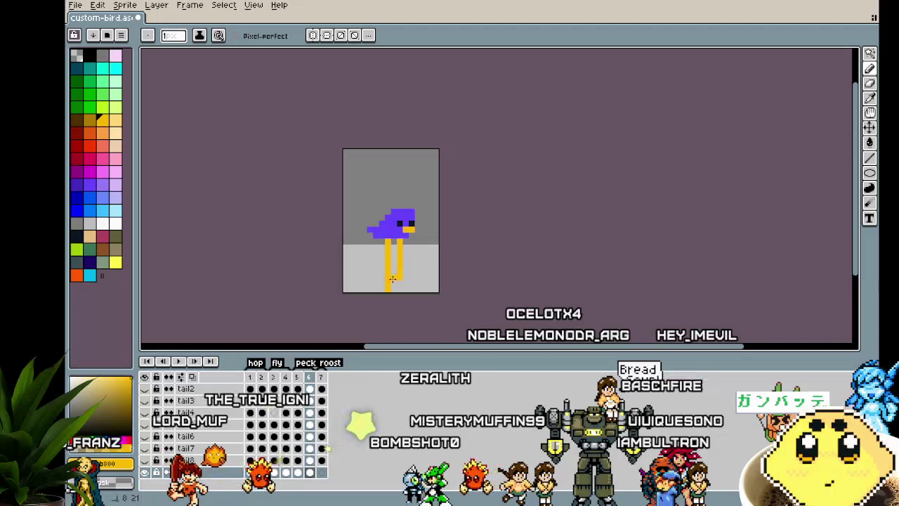
key("Right")
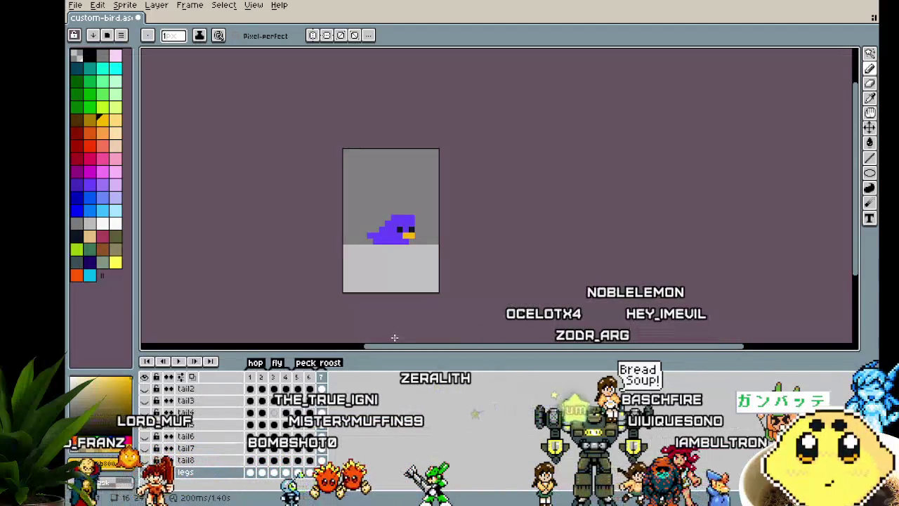
Step: Draw a straight vertical yellow leg under the bird's body in frame 7, undoing stray pixels
left_click_drag(386, 246, 383, 281)
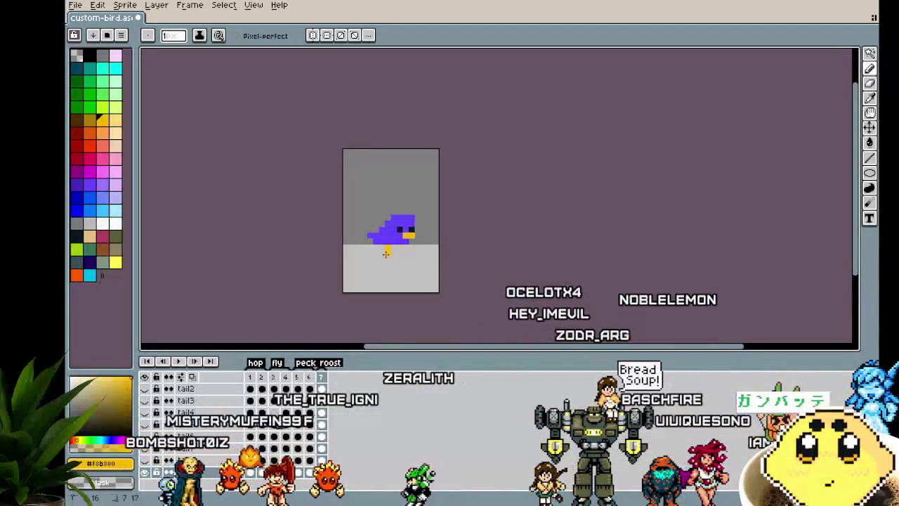
key("ctrl+z")
left_click_drag(386, 244, 386, 289)
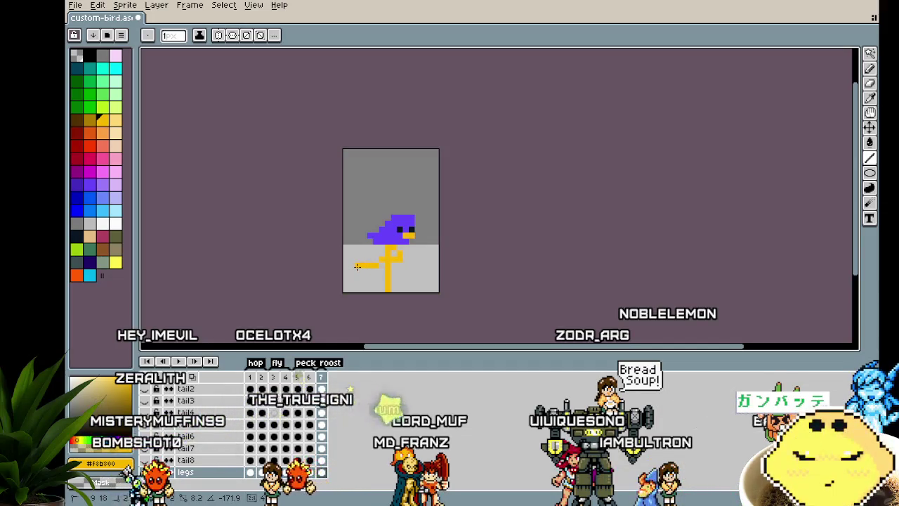
left_click_drag(419, 307, 387, 305)
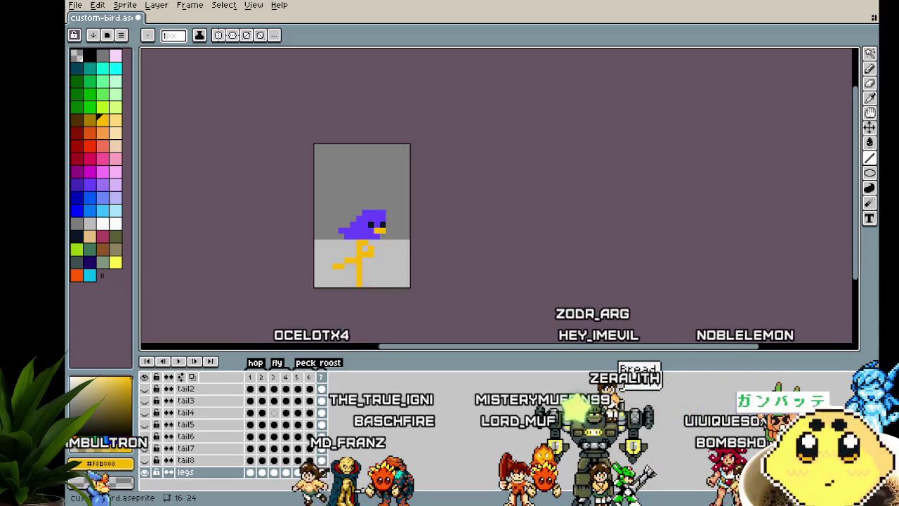
scroll(317, 275, "up", 3)
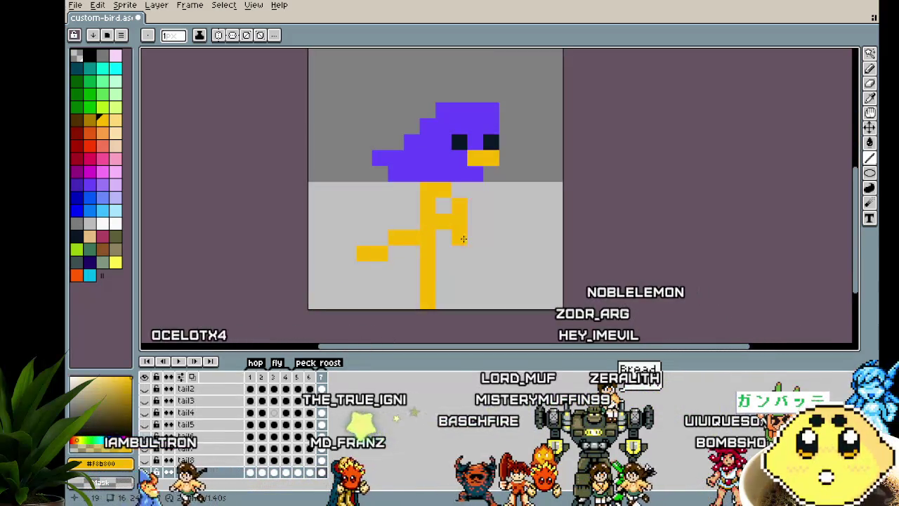
key("ctrl+z")
key("ctrl+z")
key("ctrl+z")
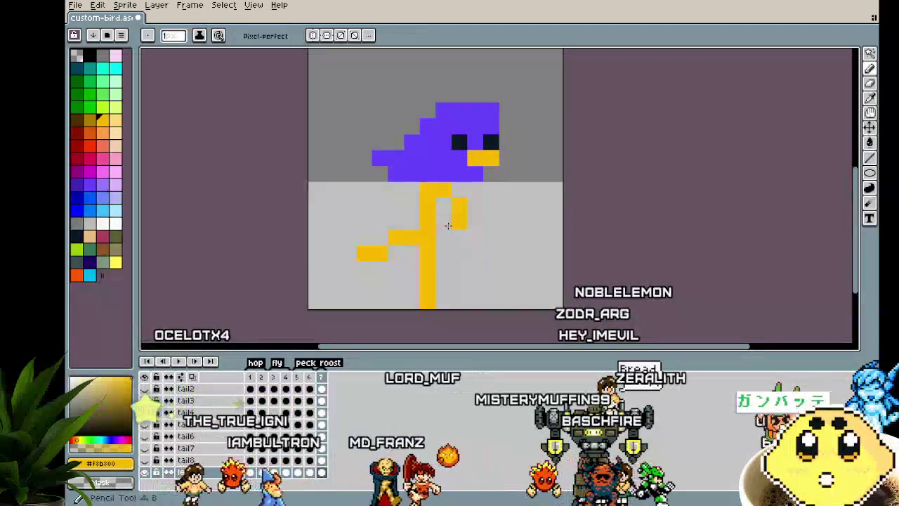
key("ctrl+z")
key("ctrl+z")
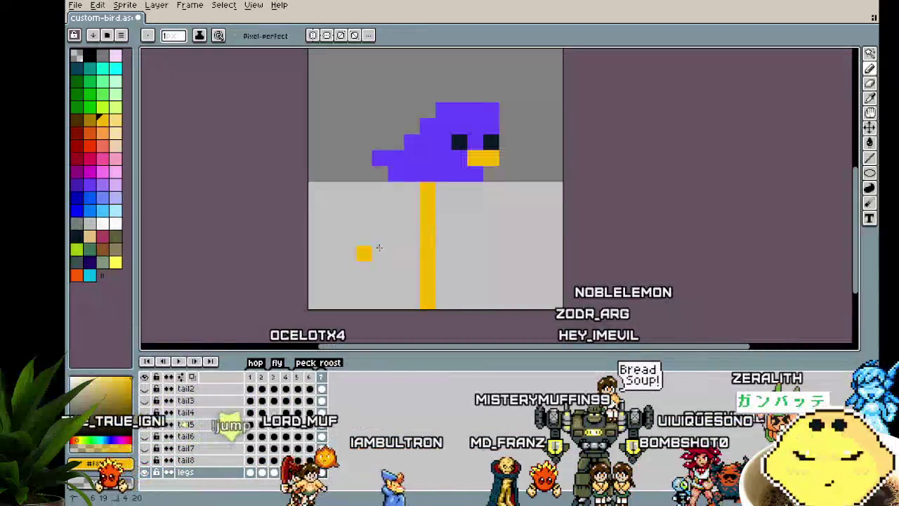
Step: Add yellow toes branching left and right from the perching leg
mouse_move(412, 190)
left_mouse_down()
mouse_move(381, 215)
mouse_move(359, 204)
left_mouse_up()
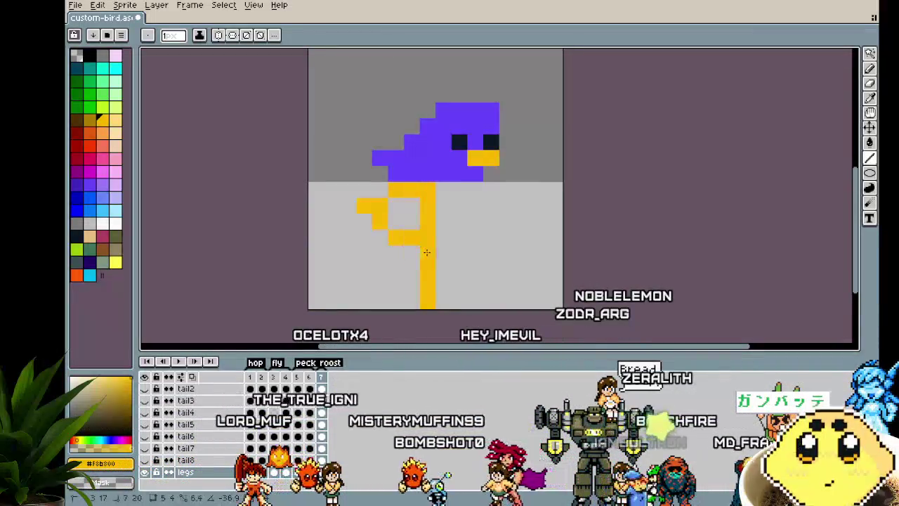
left_click_drag(436, 251, 464, 259)
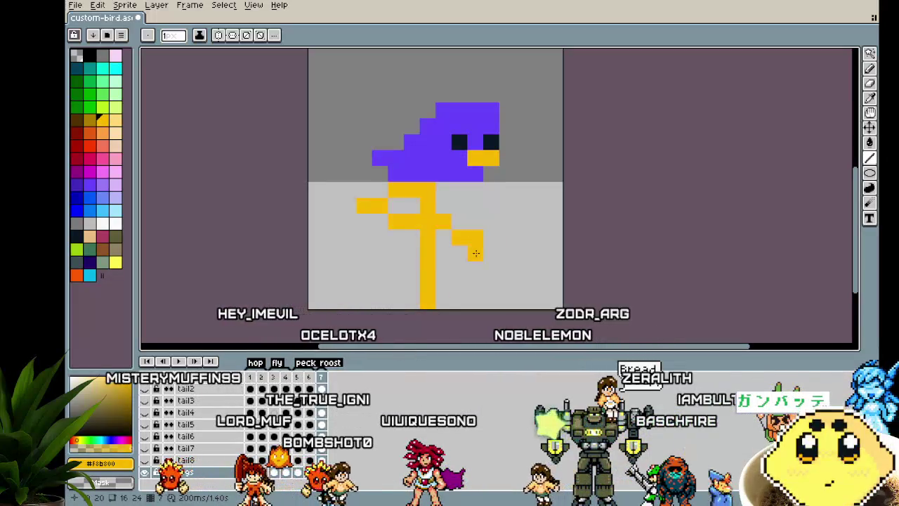
scroll(437, 313, "down", 1)
scroll(437, 316, "down", 2)
left_click_drag(437, 317, 397, 308)
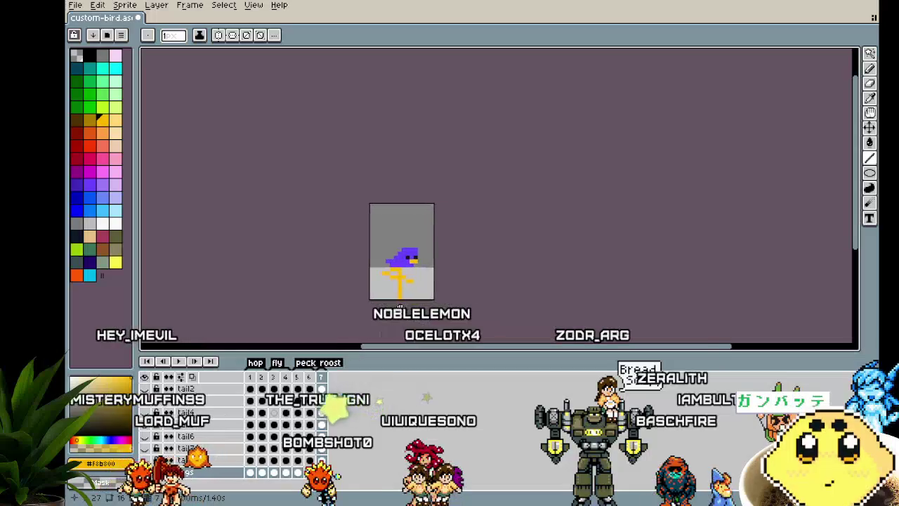
Step: Play the animation from frame 1 and recentre the enlarged bird in view
key("Home")
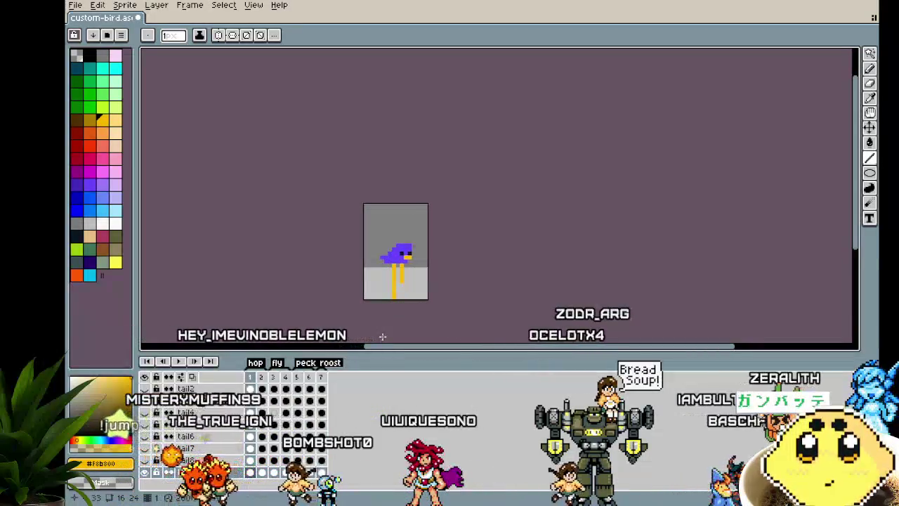
key("Return")
scroll(338, 283, "up", 2)
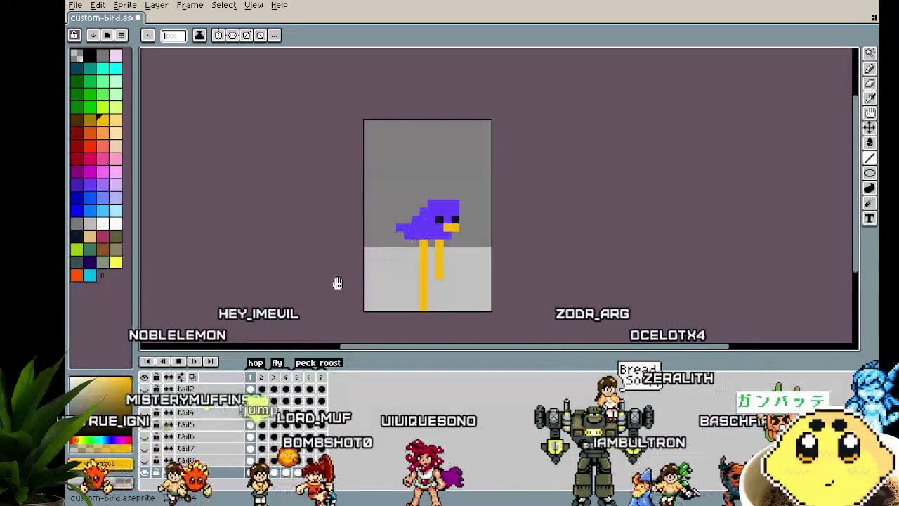
left_click_drag(337, 284, 291, 277)
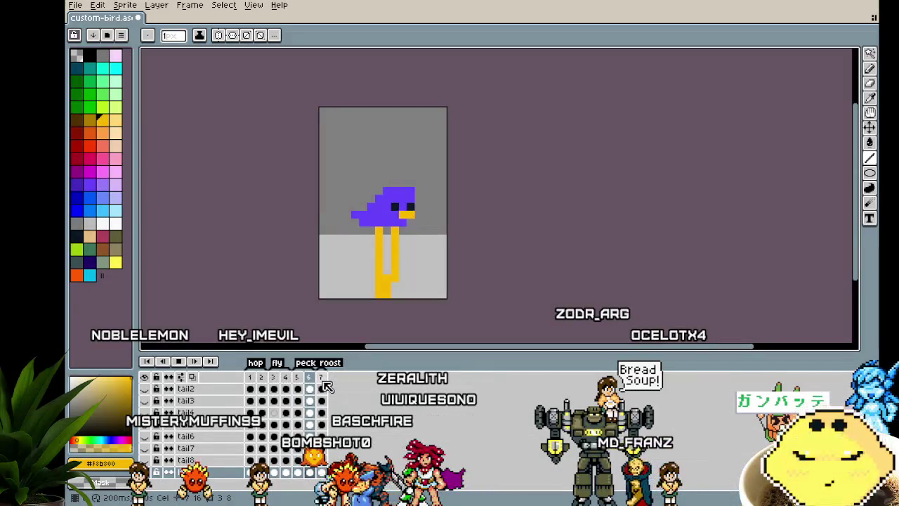
left_click_drag(317, 307, 299, 302)
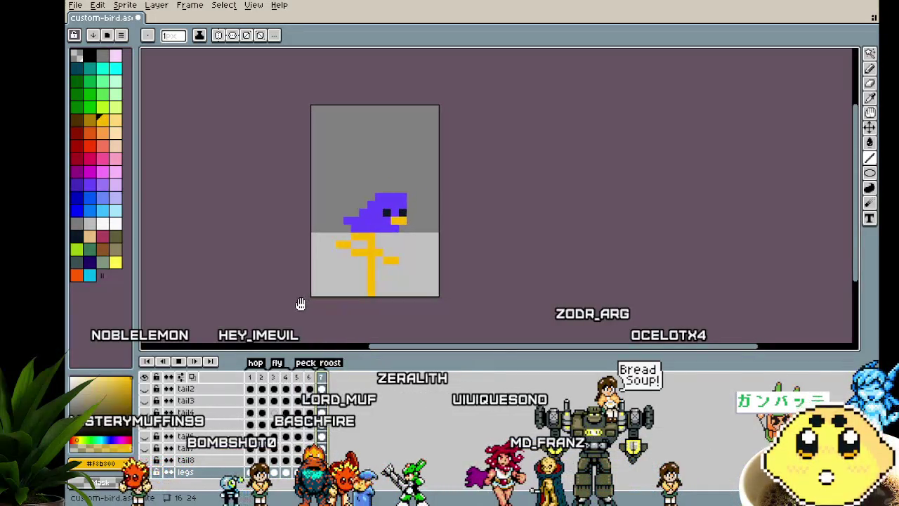
key("v")
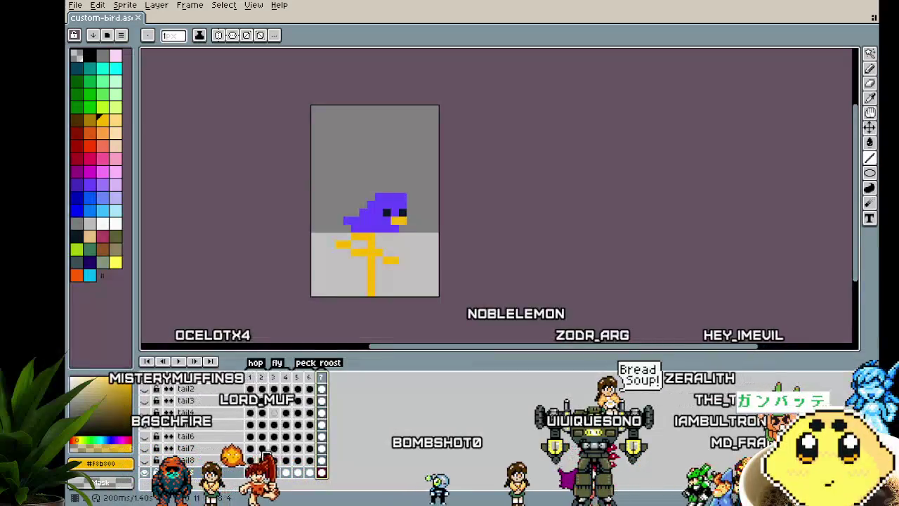
Step: Flick the legs and tail7 layers' visibility, then toggle the crest and beak8 eye icons so beak8 shows
left_click(144, 472)
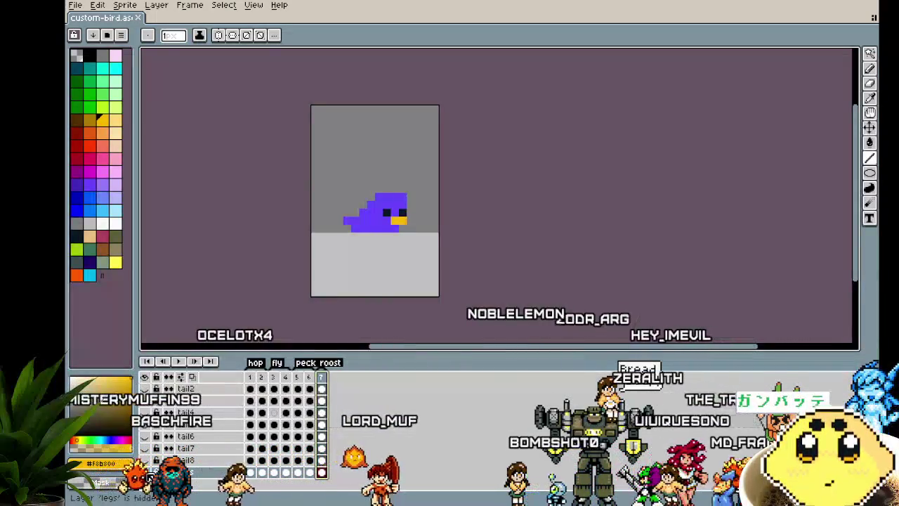
left_click(144, 472)
left_click(144, 449)
left_click(144, 472)
left_click(144, 472)
scroll(161, 437, "up", 5)
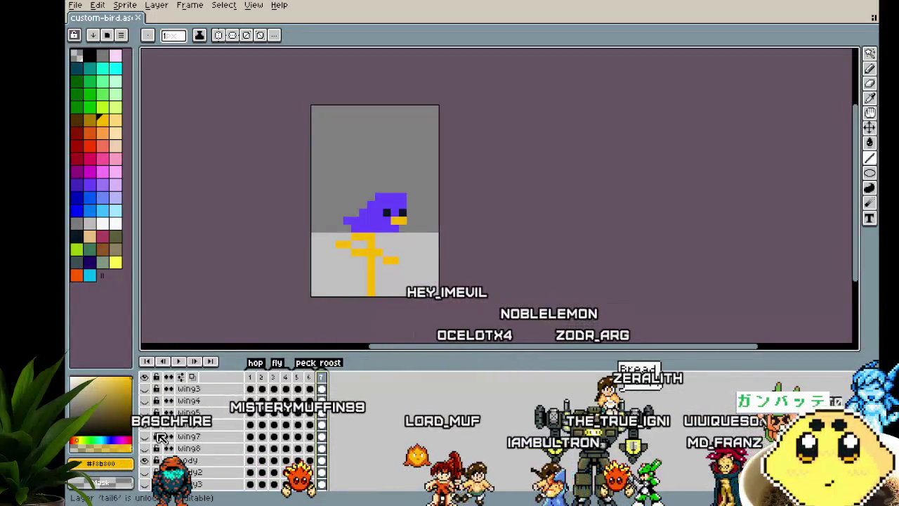
scroll(161, 437, "up", 3)
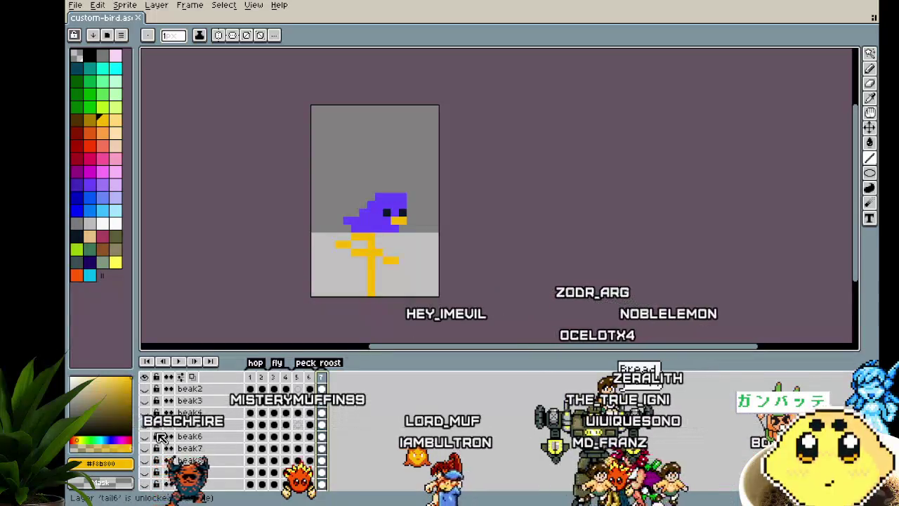
left_click(147, 461)
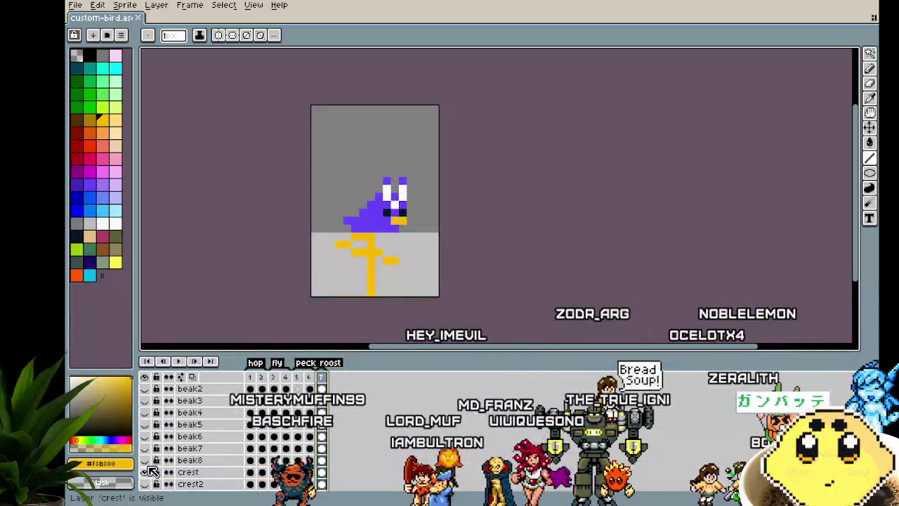
left_click(146, 461)
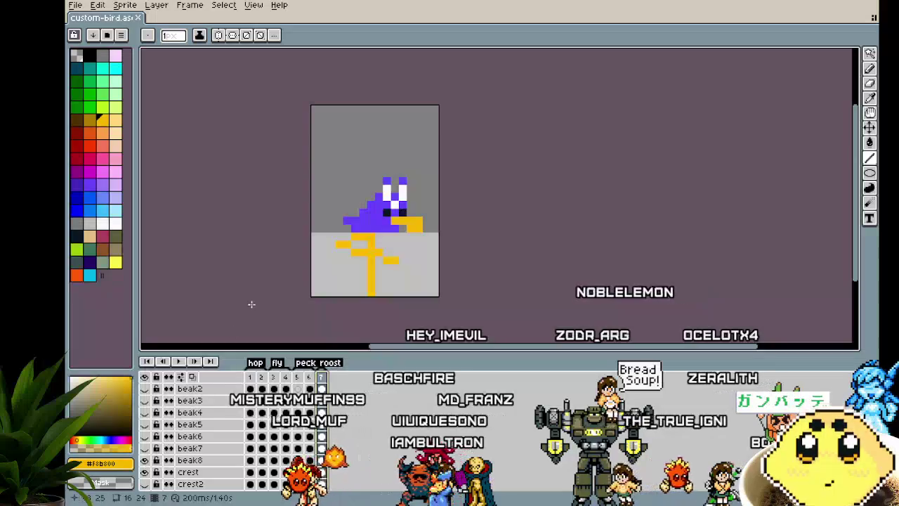
scroll(418, 233, "up", 2)
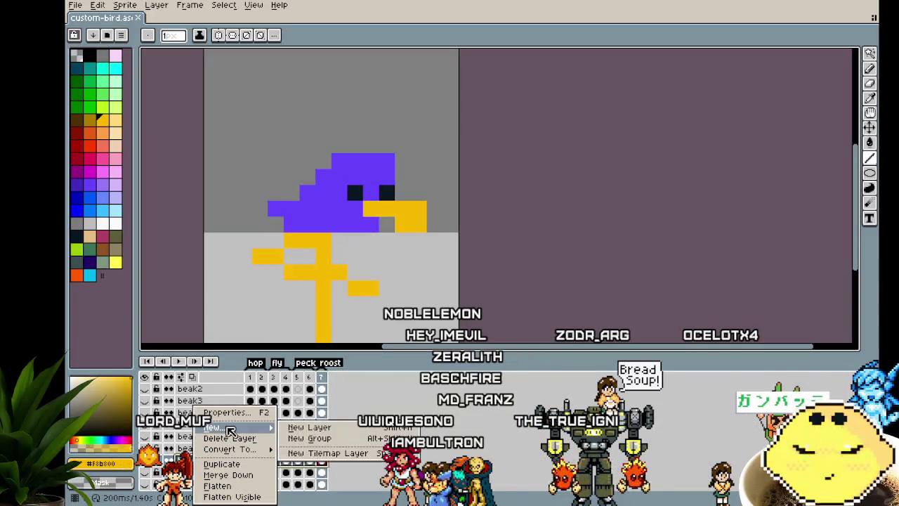
Step: Add a new empty layer and restore the bird's left eye pixel to dark navy
left_click(311, 429)
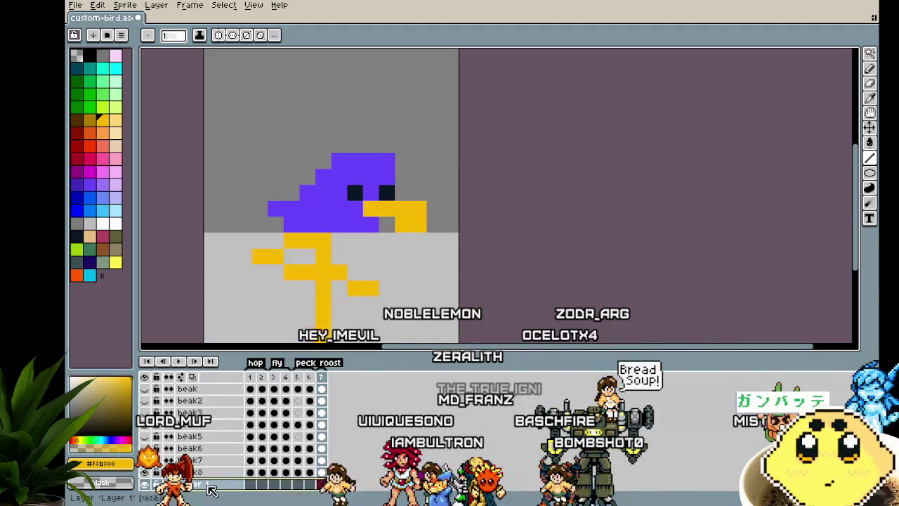
double_click(213, 487)
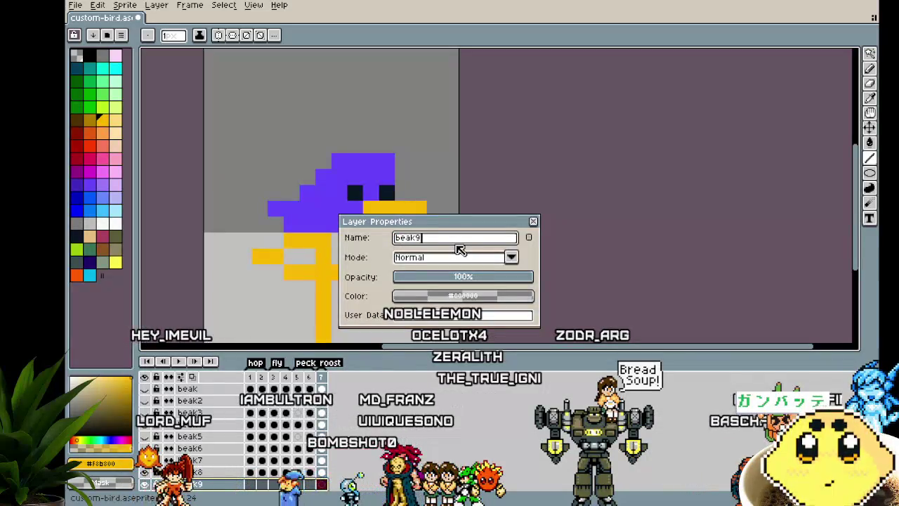
key("Return")
left_click(352, 198)
left_click(386, 193, "alt")
left_click(355, 194)
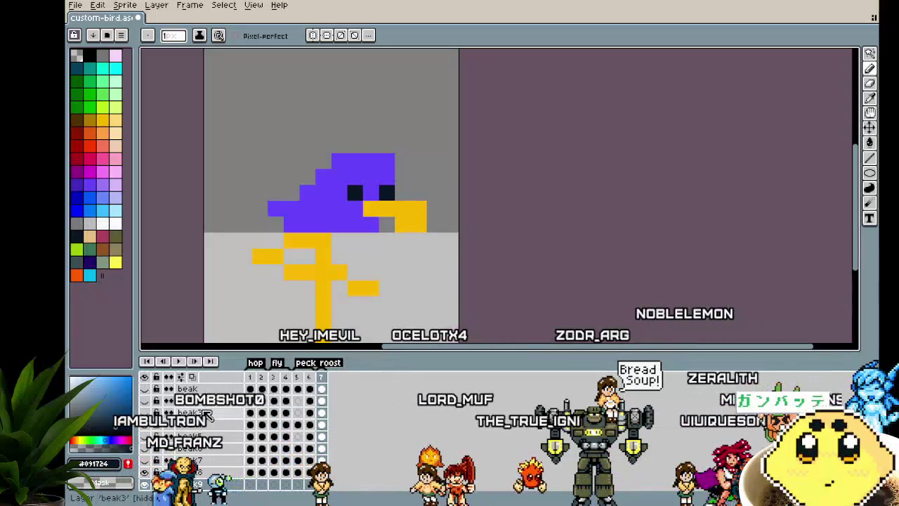
scroll(208, 416, "down", 2)
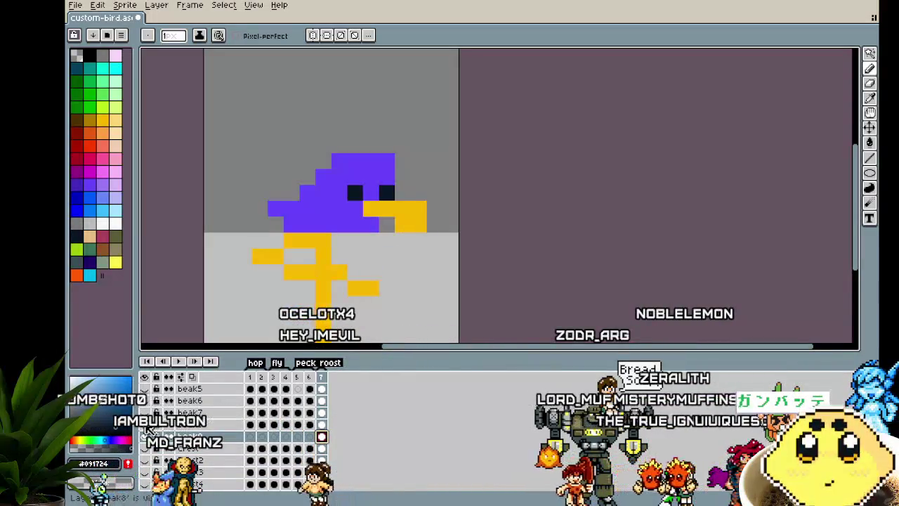
scroll(438, 222, "up", 2)
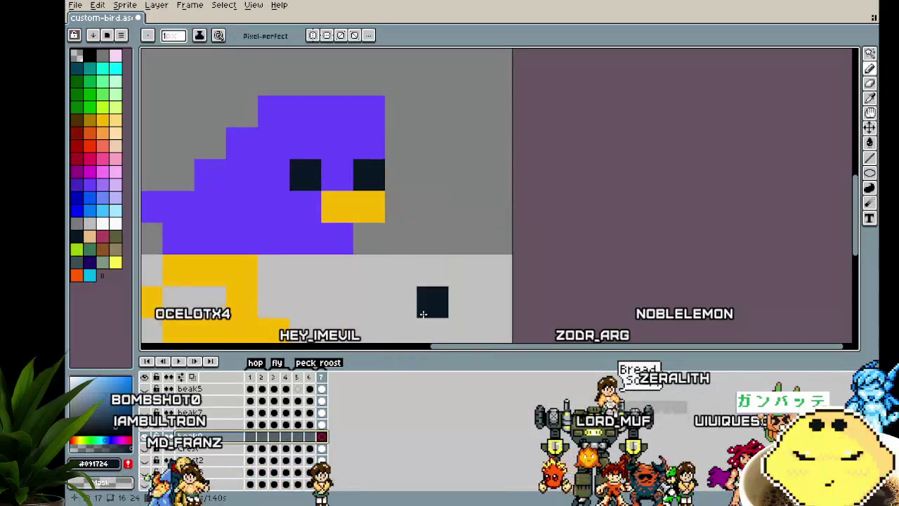
Step: Delete the empty layer, rename the beak8 copy to beak9, and extend its beak right in yellow
left_click(250, 424)
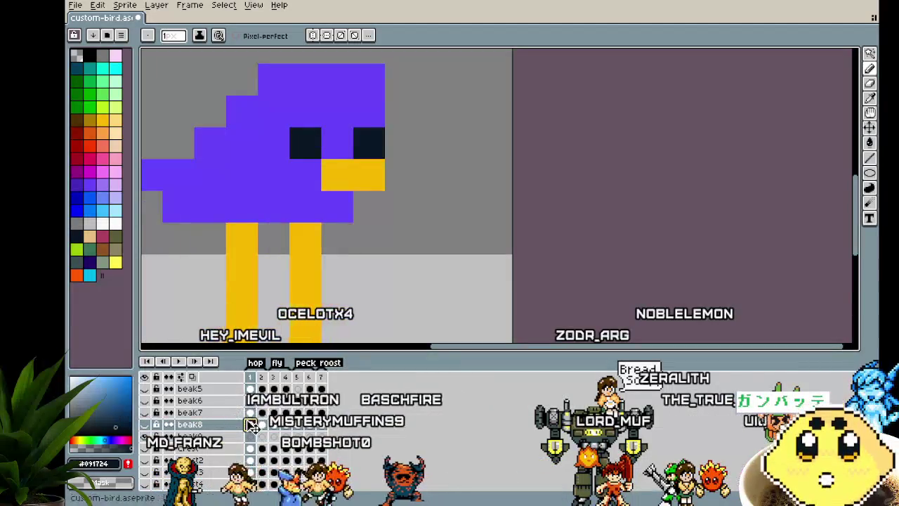
key("Delete")
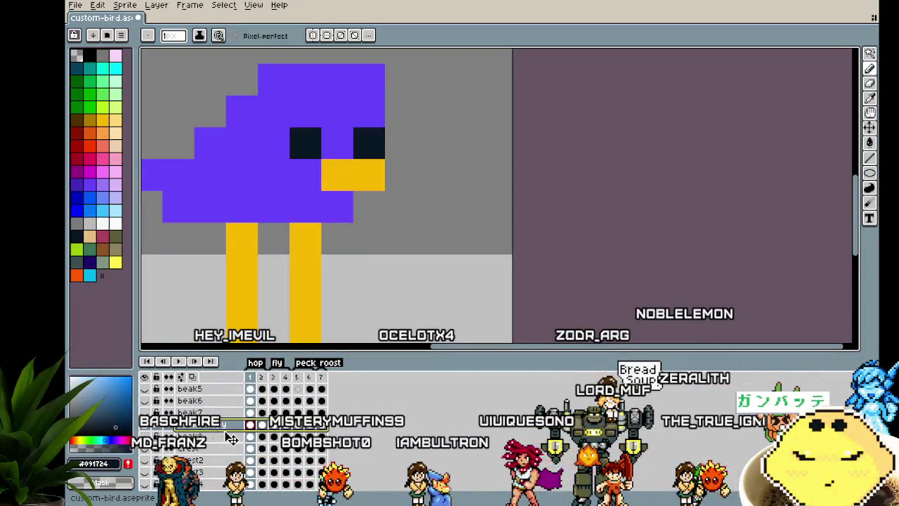
double_click(223, 438)
type("beak9")
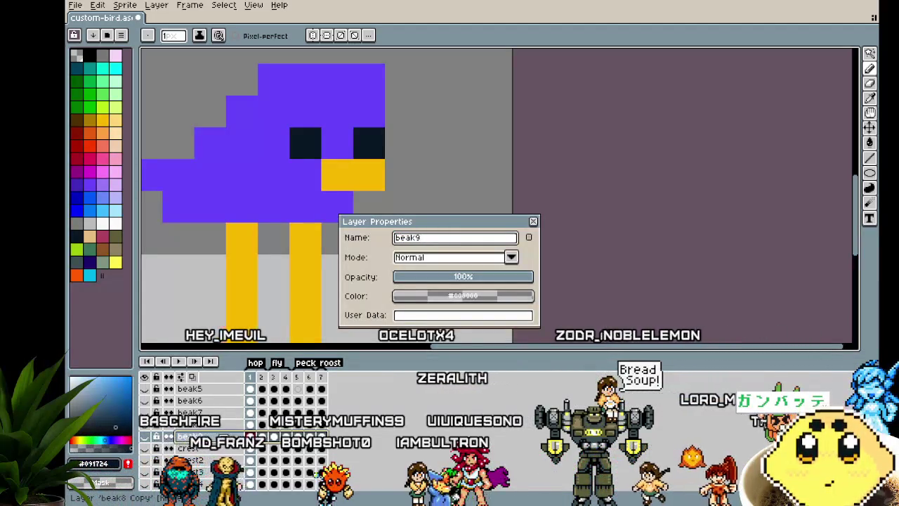
key("Return")
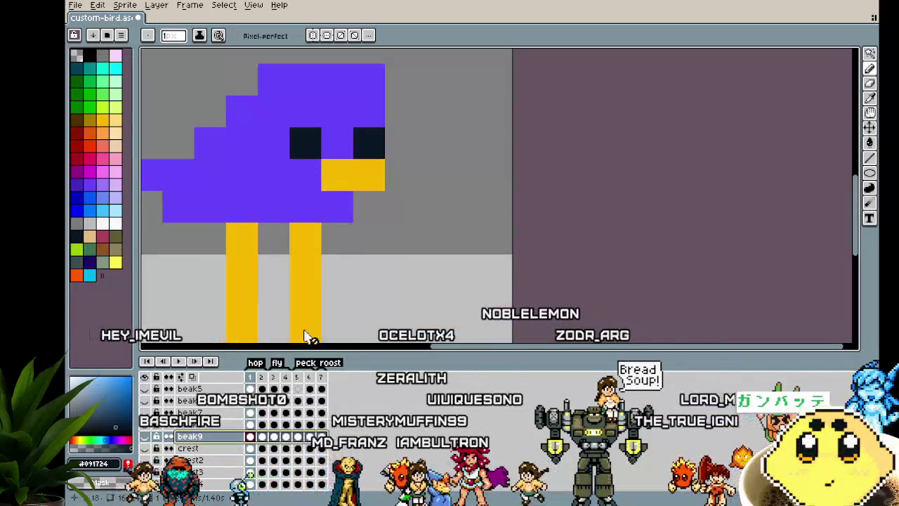
mouse_move(401, 174)
left_mouse_down()
mouse_move(434, 206)
mouse_move(412, 175)
left_mouse_up()
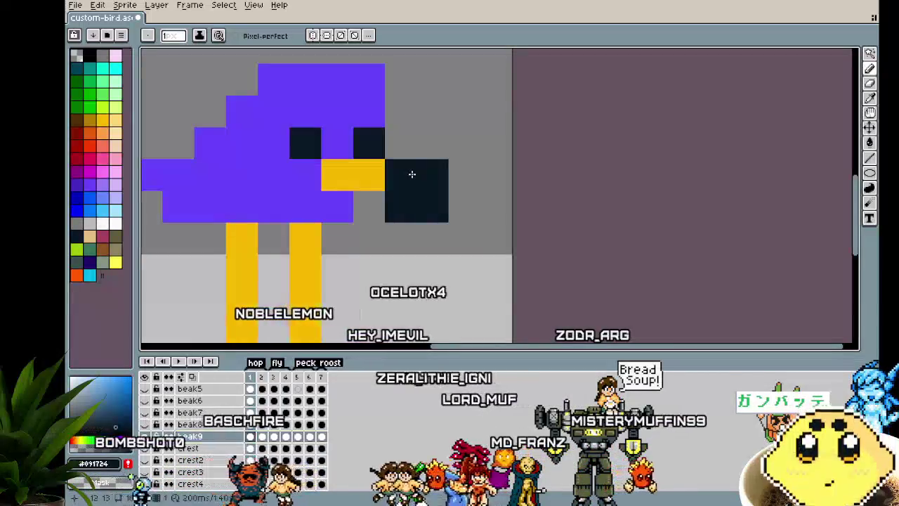
Step: Adjust the beak9 tip in frames 1 and 2, extending the yellow upper beak by a pixel
scroll(383, 296, "down", 3)
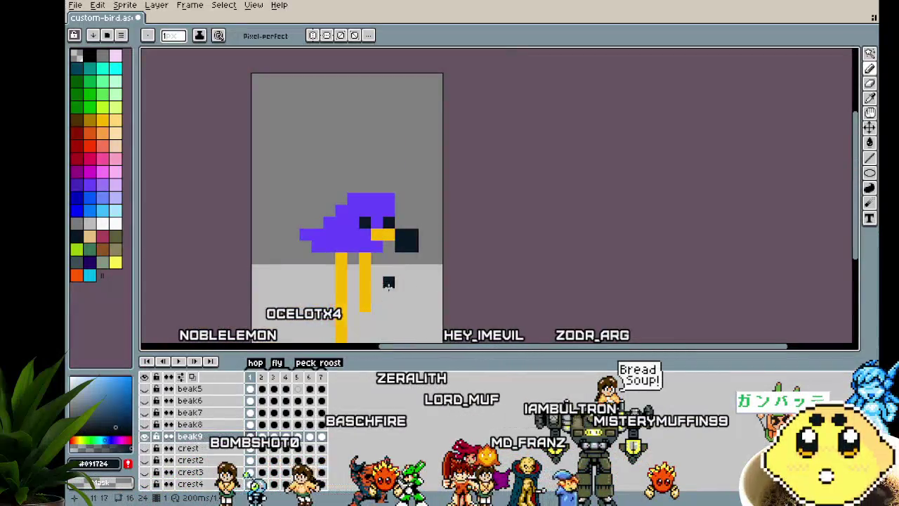
scroll(407, 270, "up", 1)
scroll(406, 241, "up", 1)
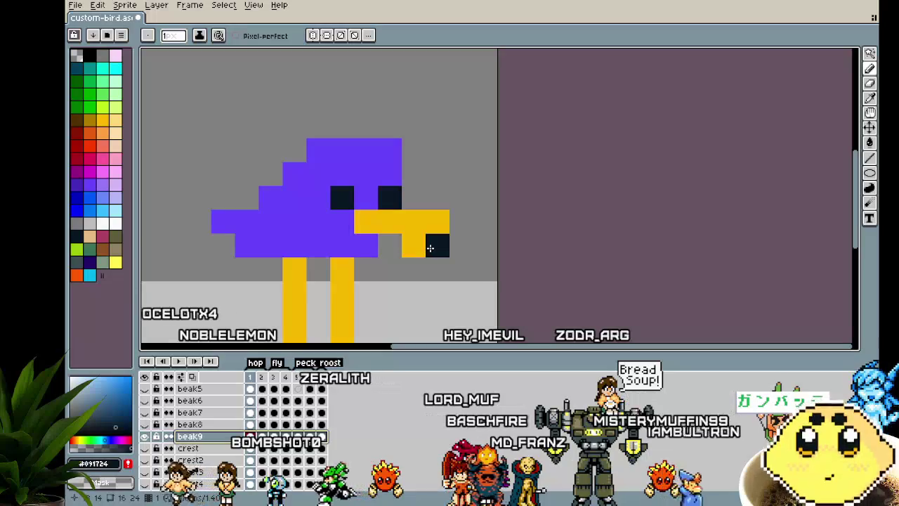
scroll(414, 260, "down", 3)
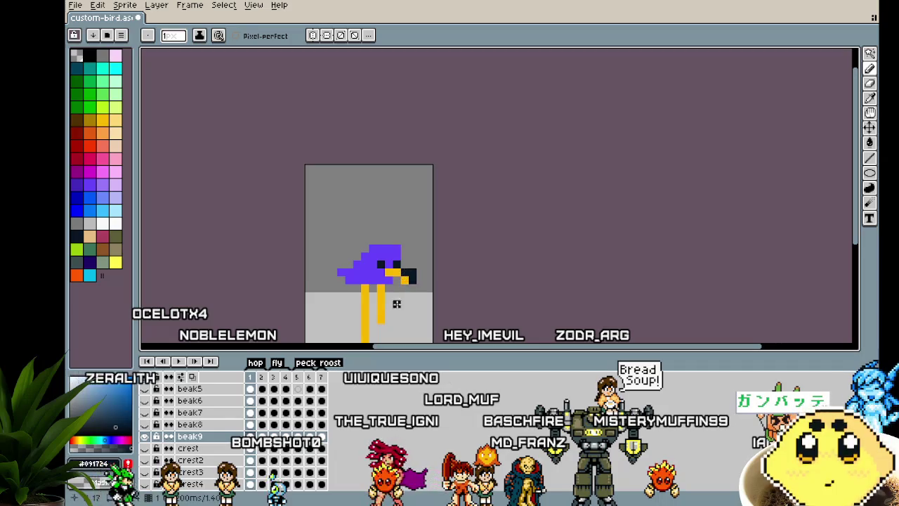
scroll(397, 312, "down", 3)
scroll(393, 323, "up", 1)
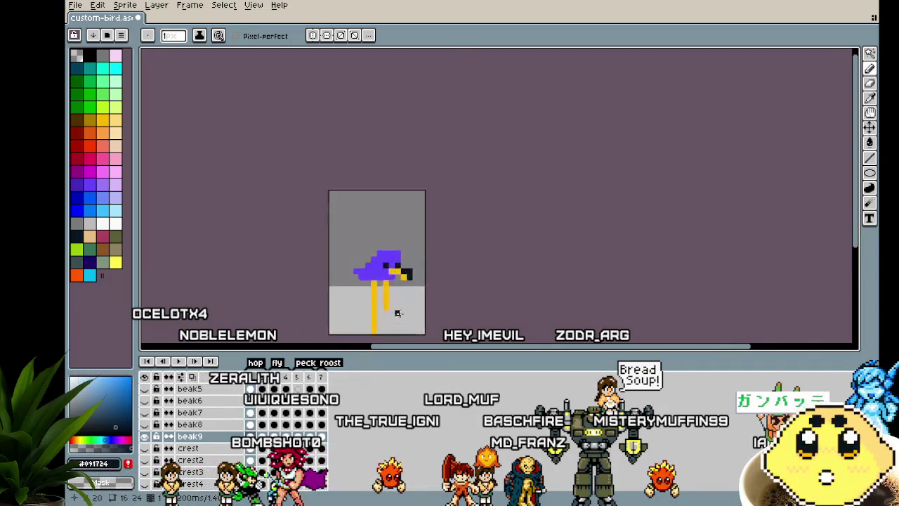
scroll(395, 311, "up", 2)
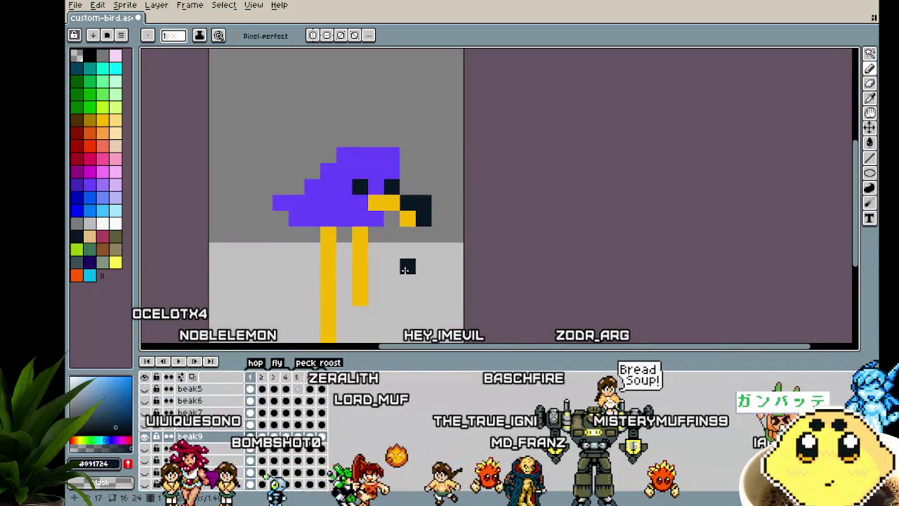
key("ctrl+z")
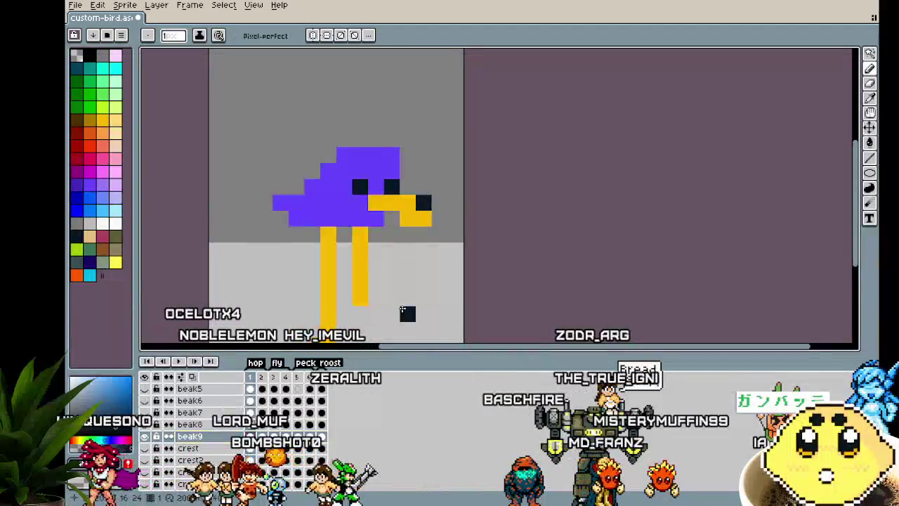
scroll(392, 280, "down", 3)
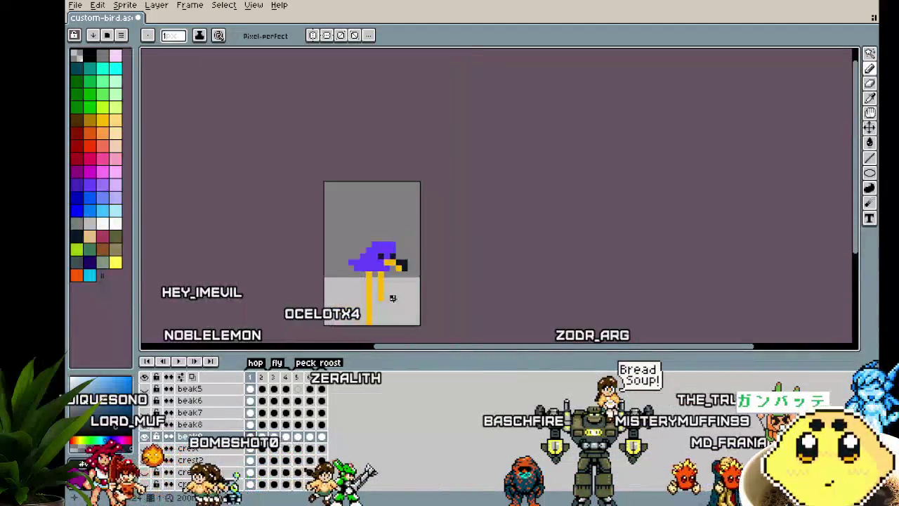
scroll(400, 265, "up", 2)
scroll(401, 281, "up", 2)
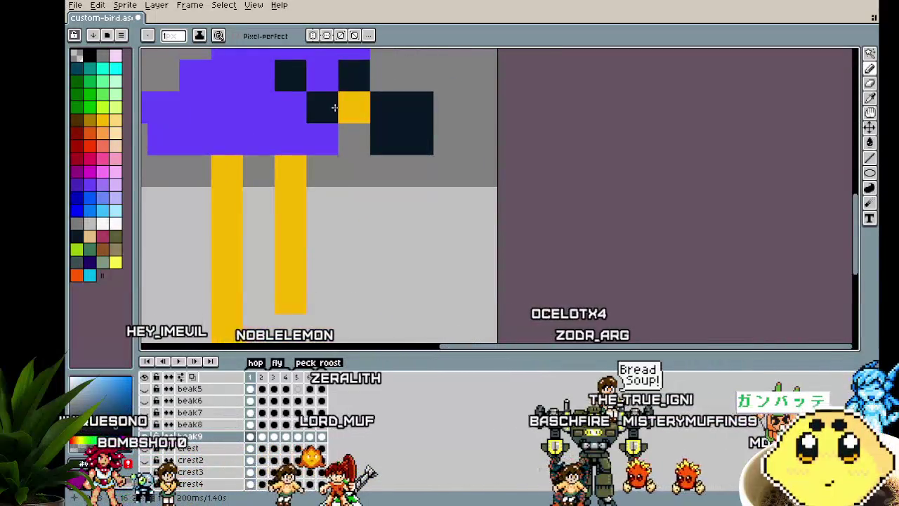
scroll(323, 258, "down", 3)
key("ctrl+z")
scroll(372, 239, "up", 1)
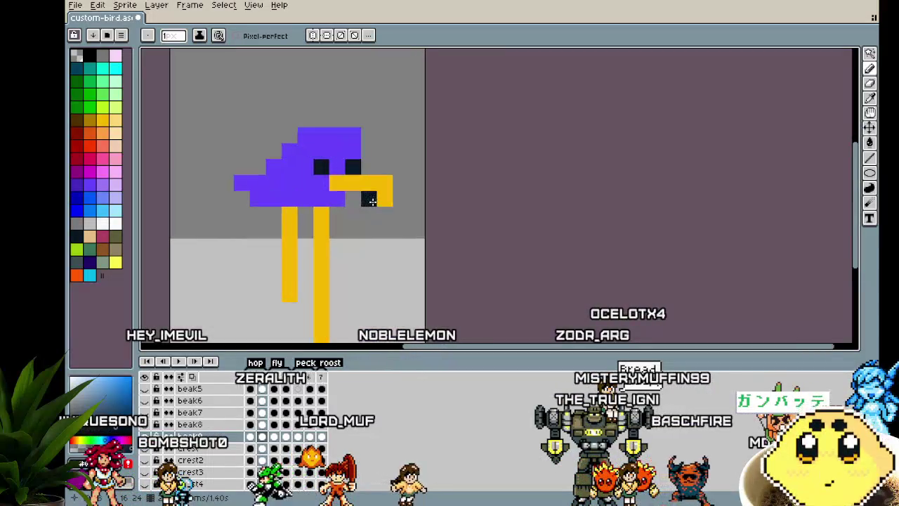
scroll(382, 201, "down", 3)
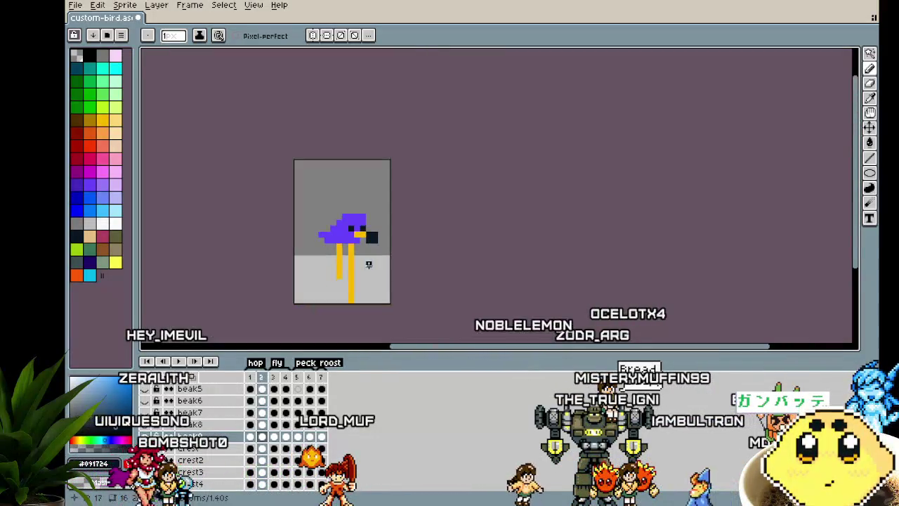
Step: Paint a dark block on the beak tip in frame 3, undoing a stray block in frame 5
key("Right")
scroll(368, 222, "up", 1)
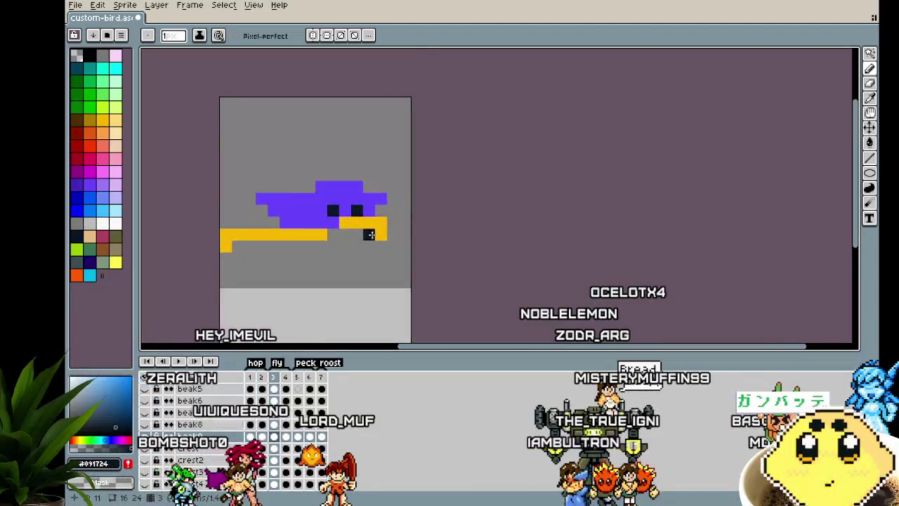
left_click(373, 227)
key("Right")
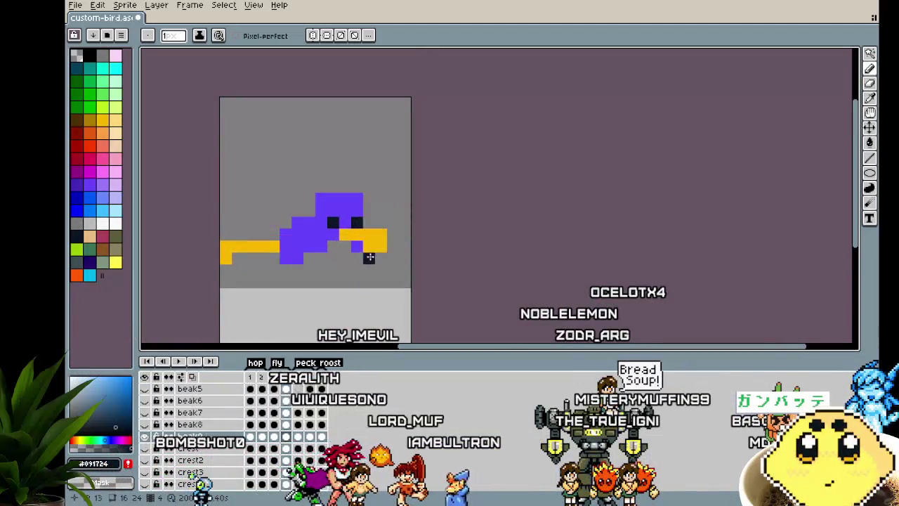
key("Right")
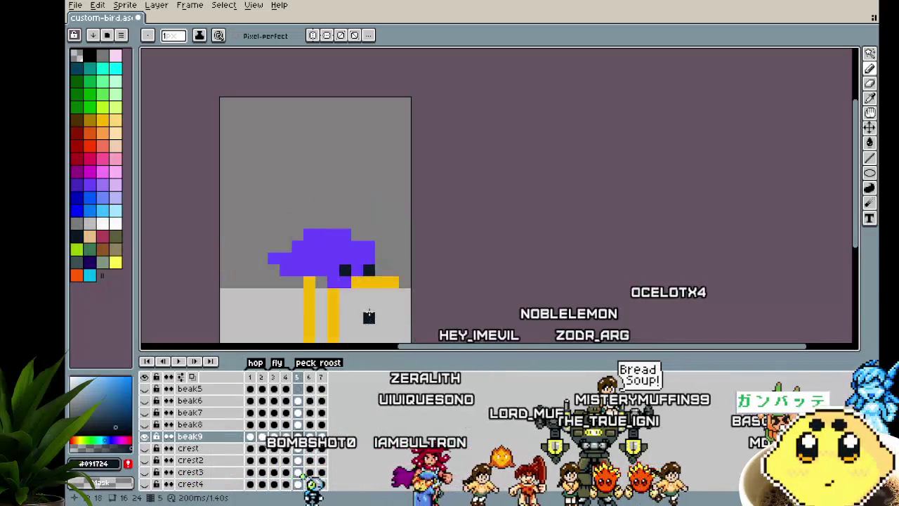
left_click_drag(390, 282, 378, 292)
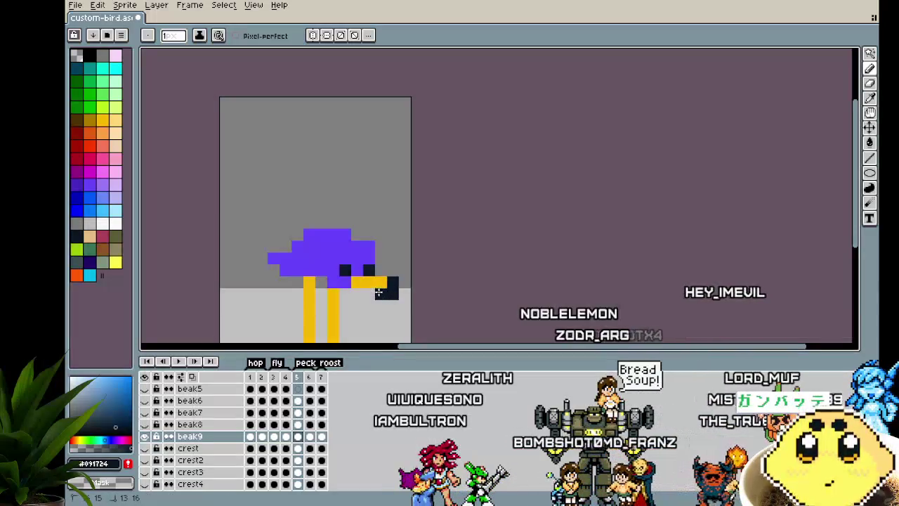
scroll(379, 327, "up", 1)
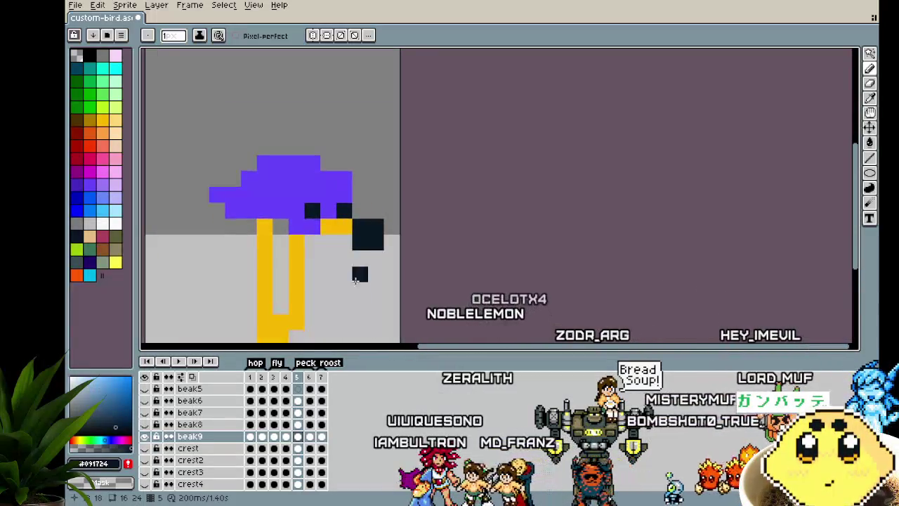
key("ctrl+z")
key("ctrl+z")
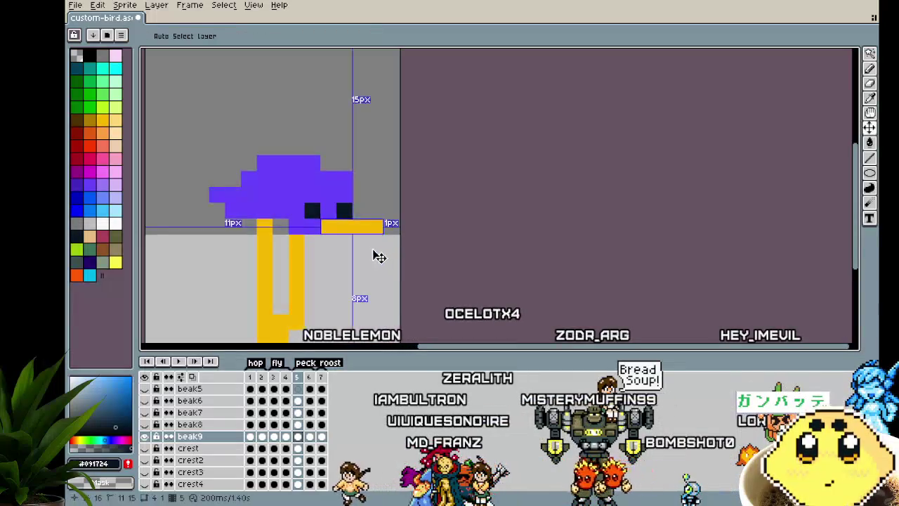
scroll(367, 321, "down", 3)
scroll(368, 320, "up", 2)
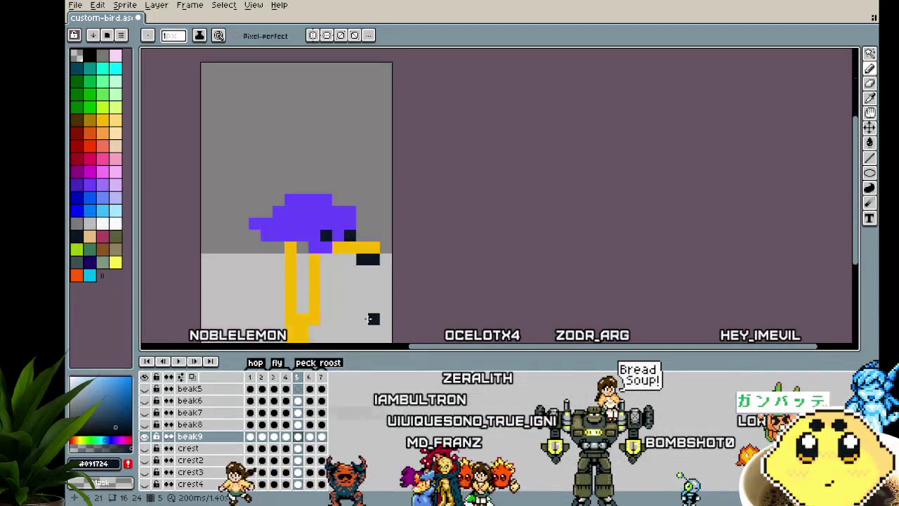
Step: Step through frames 2–6 to review the beak in each pose, recentring the sprite
key("Left")
scroll(354, 232, "up", 2)
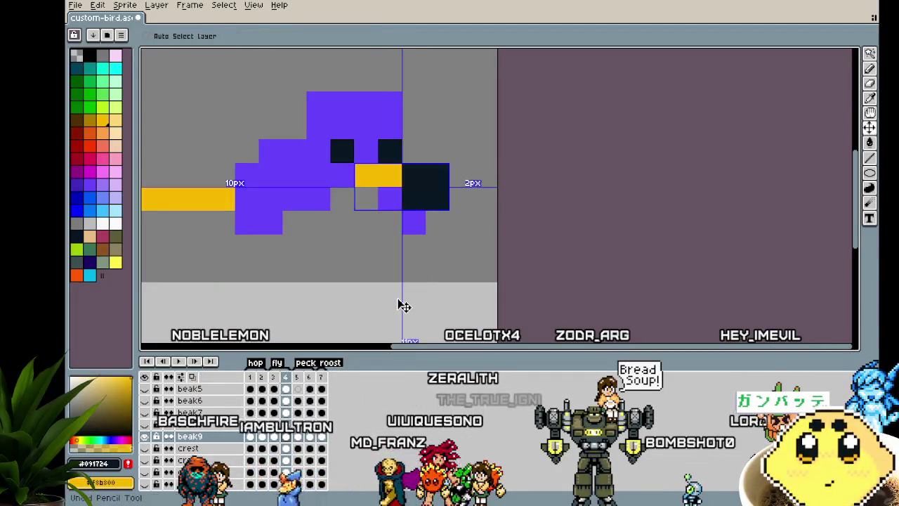
key("Right")
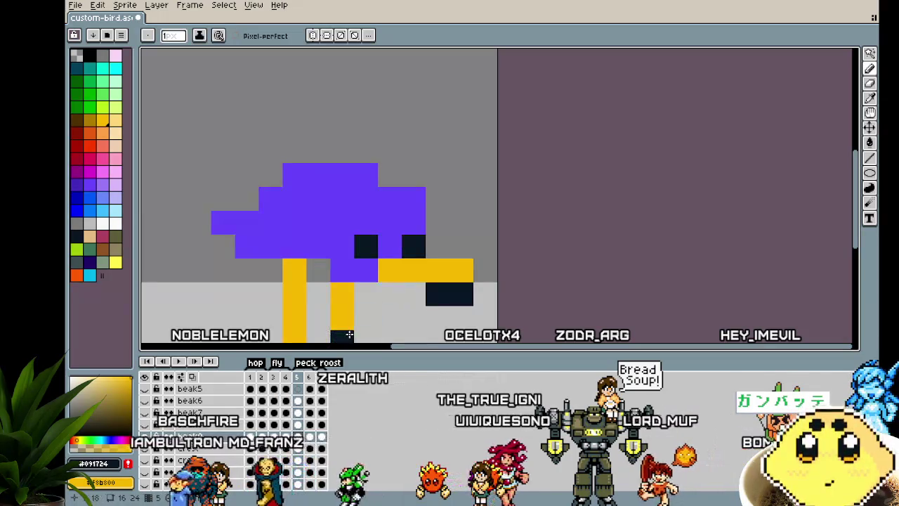
scroll(351, 295, "down", 3)
scroll(310, 292, "down", 1)
key("Right")
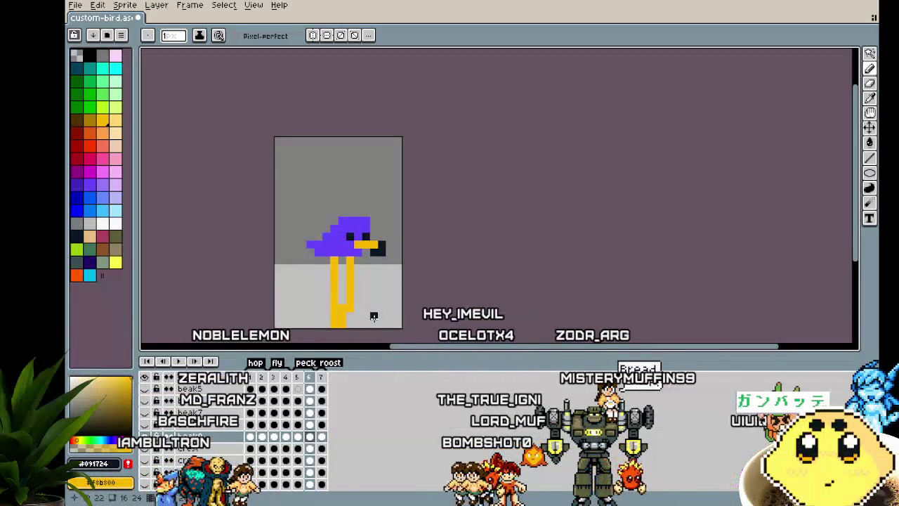
key("Left")
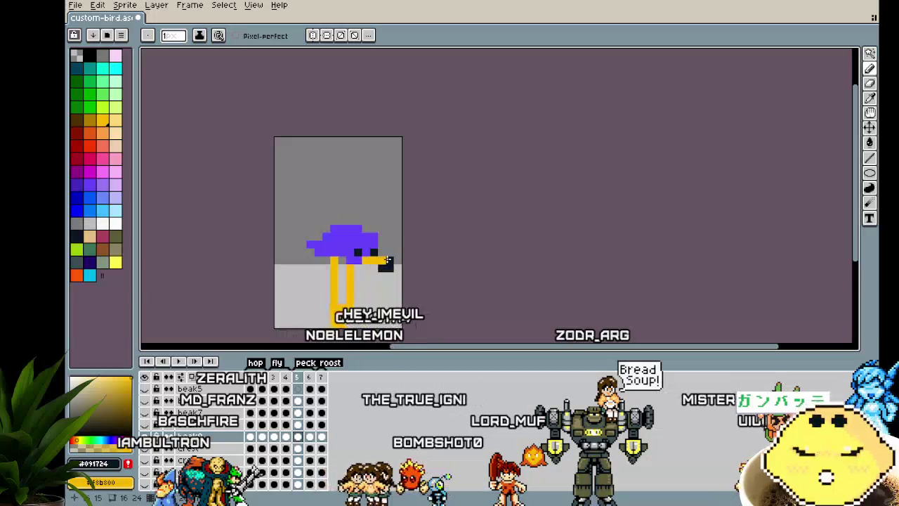
key("Left")
key("Left")
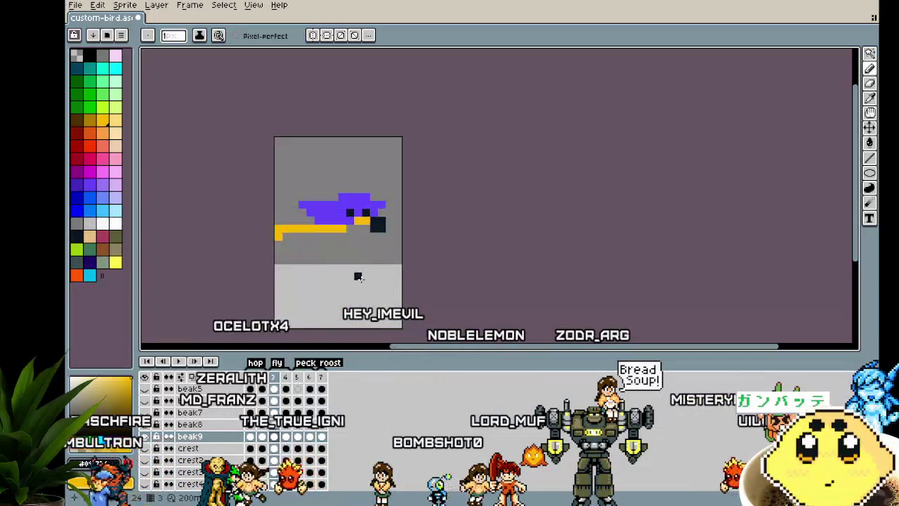
key("Left")
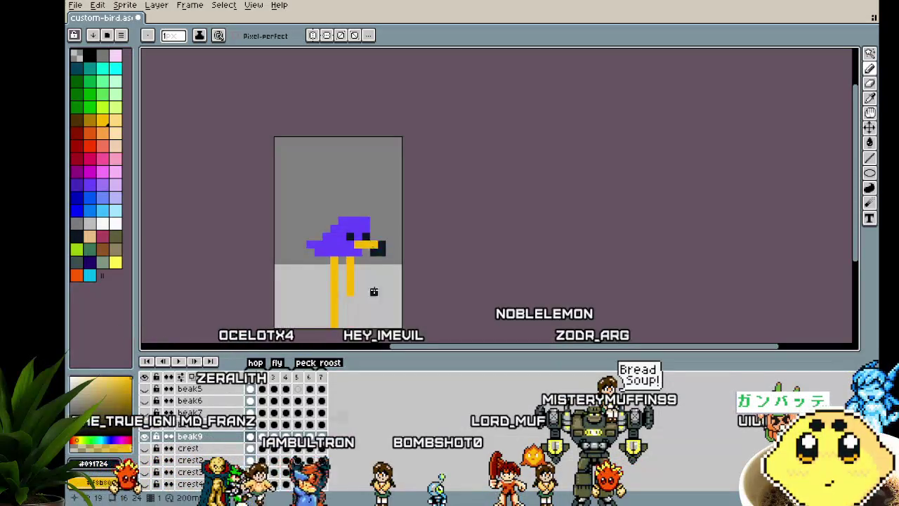
key("Left")
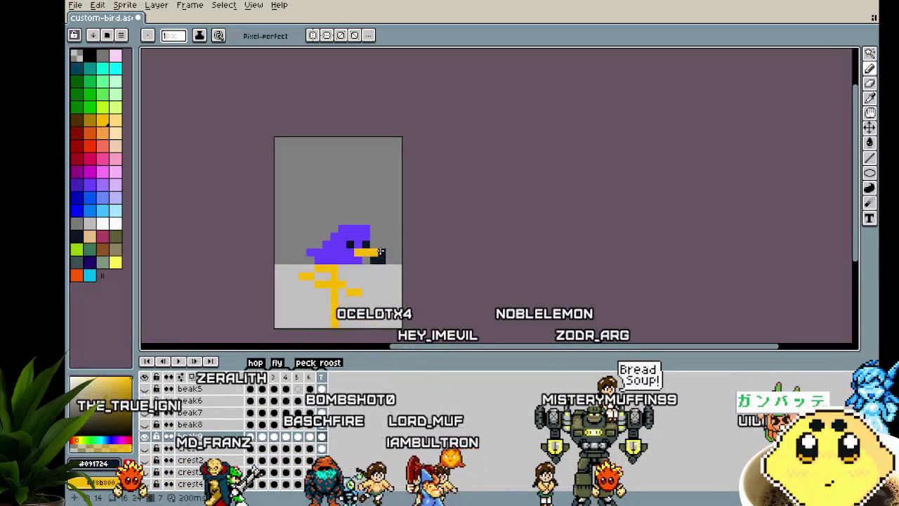
scroll(387, 326, "down", 2)
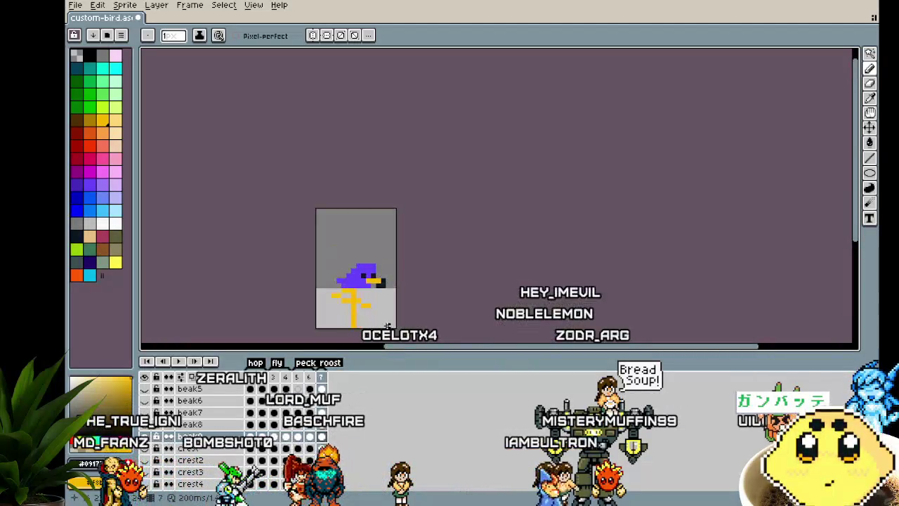
left_click_drag(401, 315, 414, 278)
key("Return")
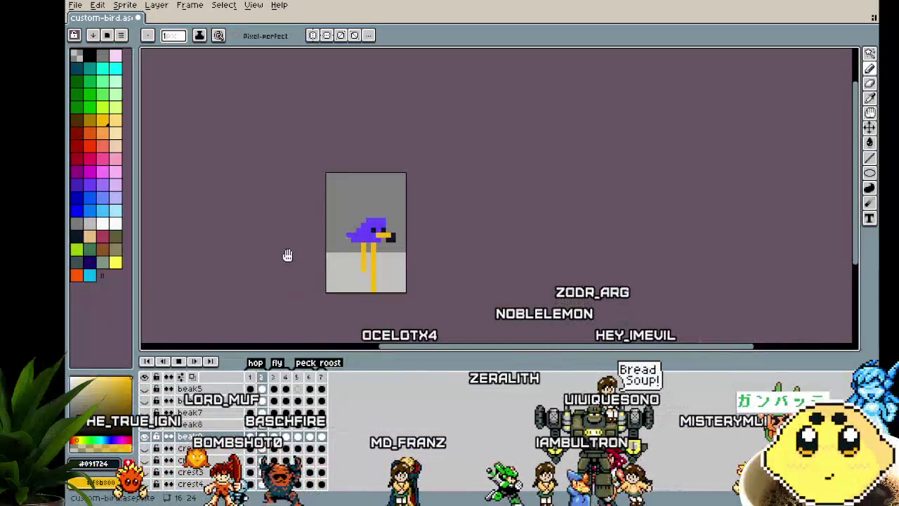
left_click_drag(288, 257, 261, 248)
scroll(287, 259, "up", 1)
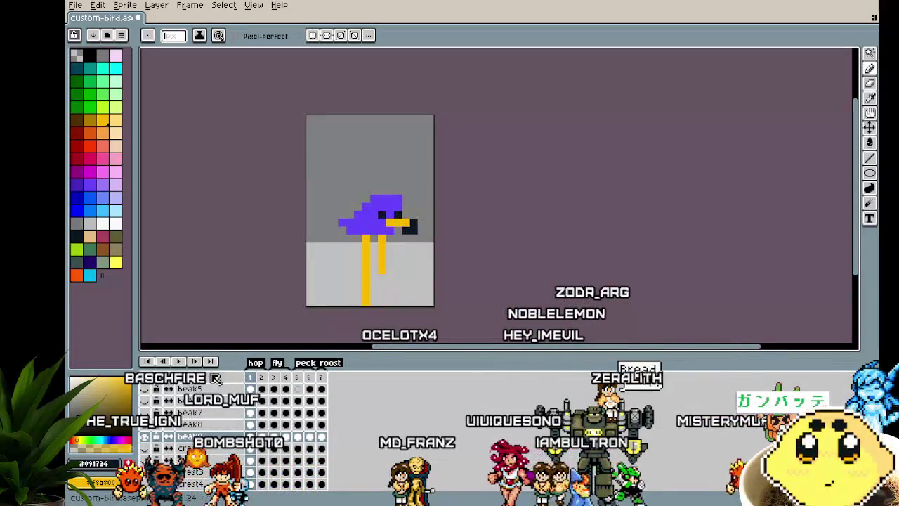
left_click(145, 378)
mouse_move(194, 263)
left_mouse_down()
mouse_move(173, 273)
mouse_move(210, 299)
left_mouse_up()
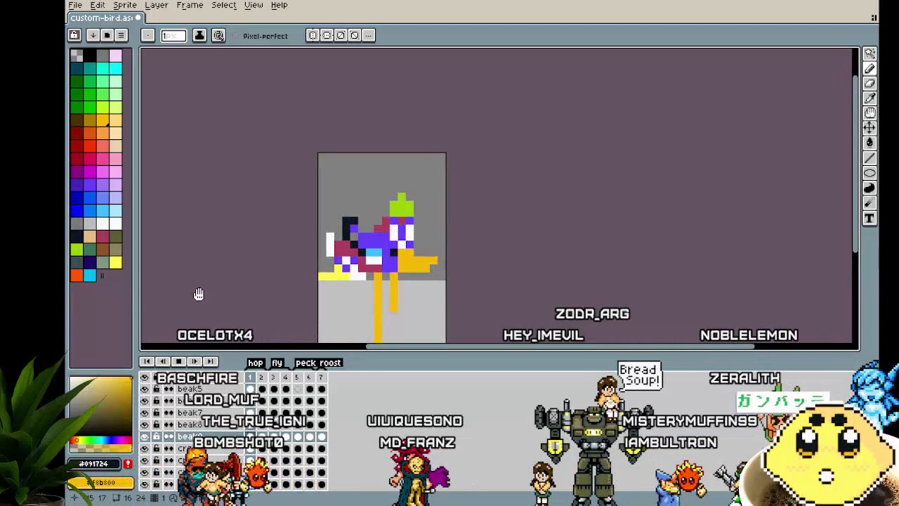
left_click(282, 380)
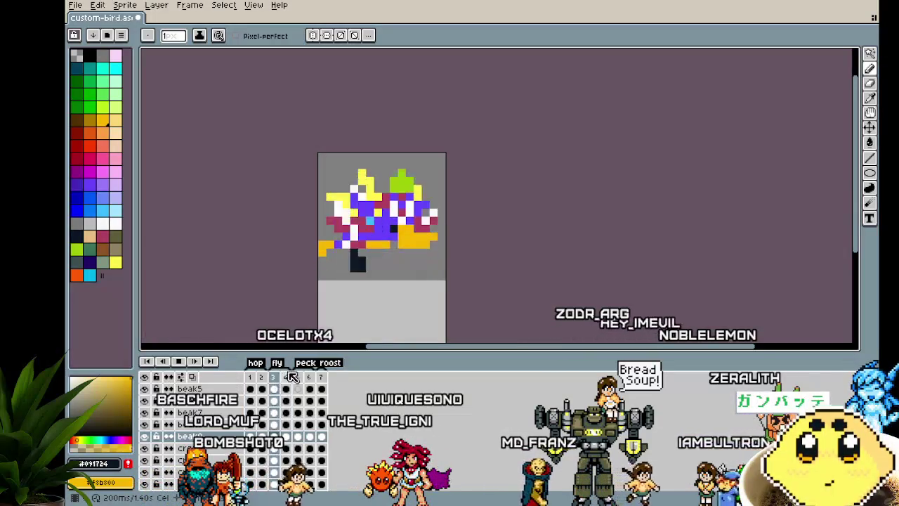
left_click(304, 379)
key("Return")
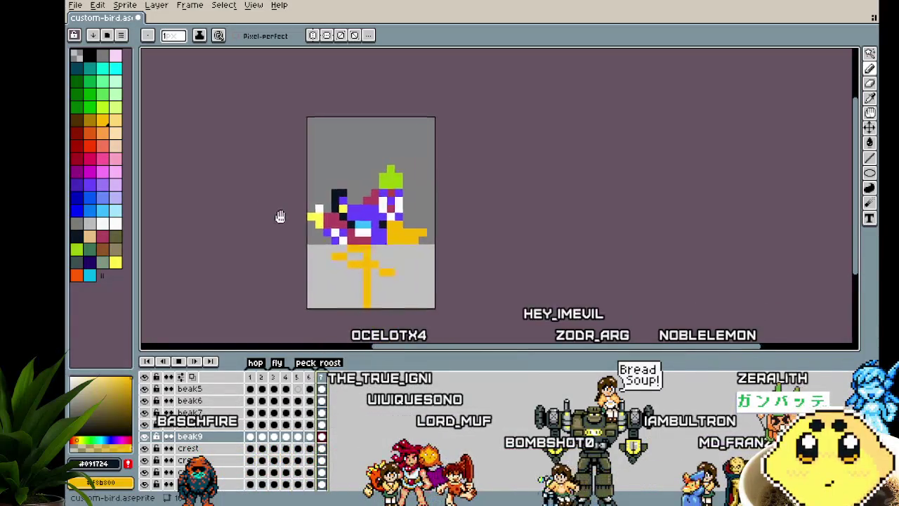
scroll(283, 217, "up", 2)
left_click_drag(257, 182, 244, 173)
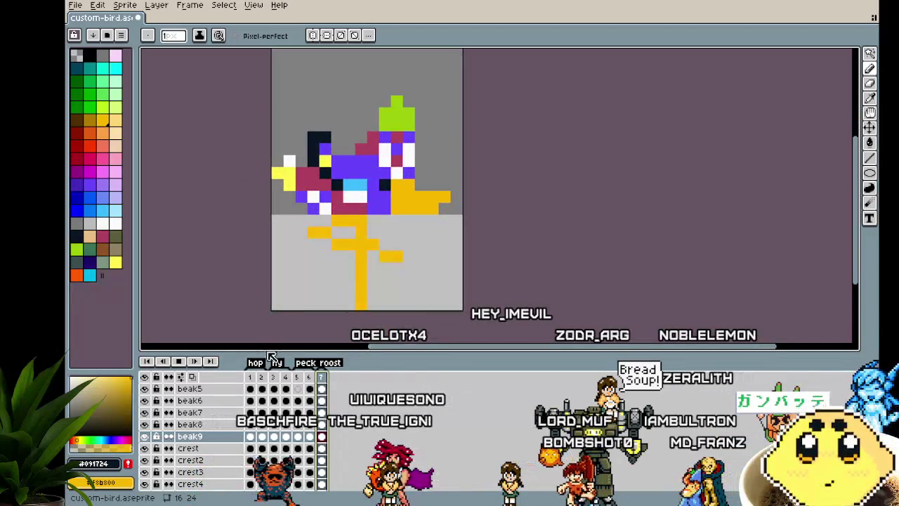
scroll(245, 281, "down", 2)
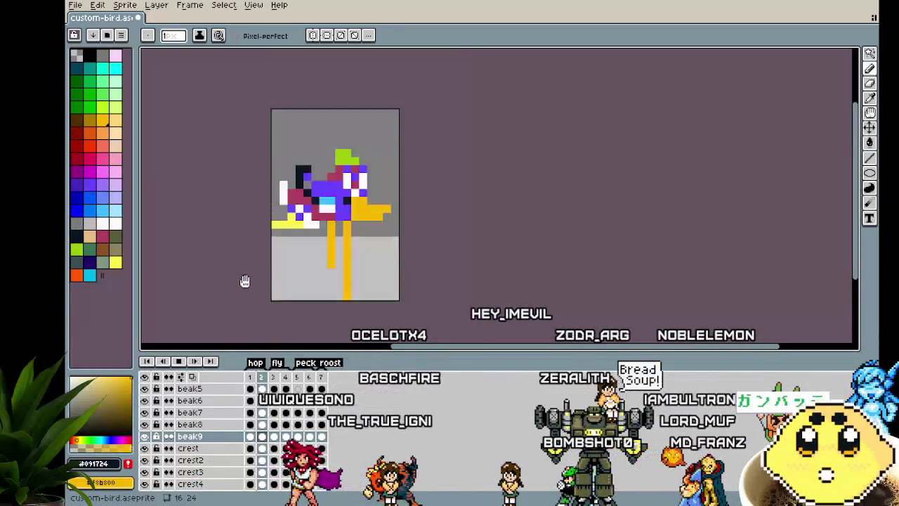
scroll(245, 281, "down", 1)
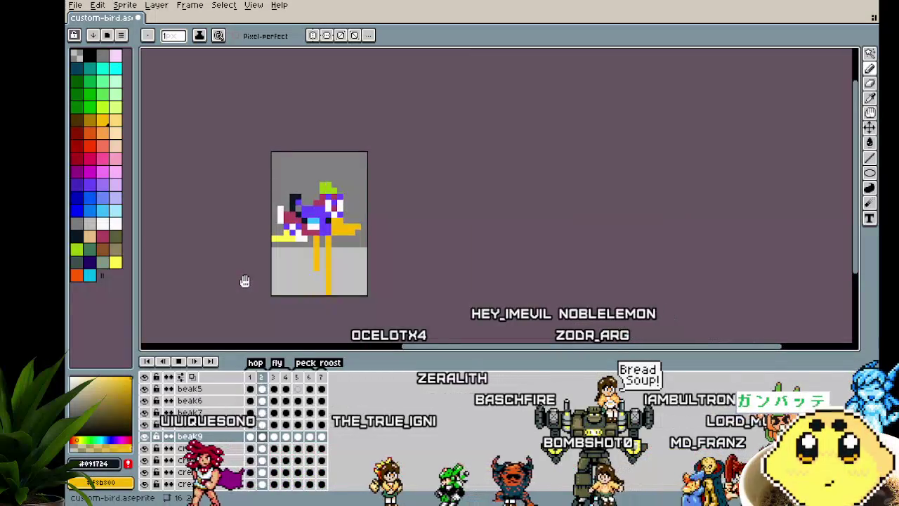
Step: Hide every layer, then toggle the beak layers to find the small yellow beak piece
left_click(145, 377)
scroll(153, 394, "up", 2)
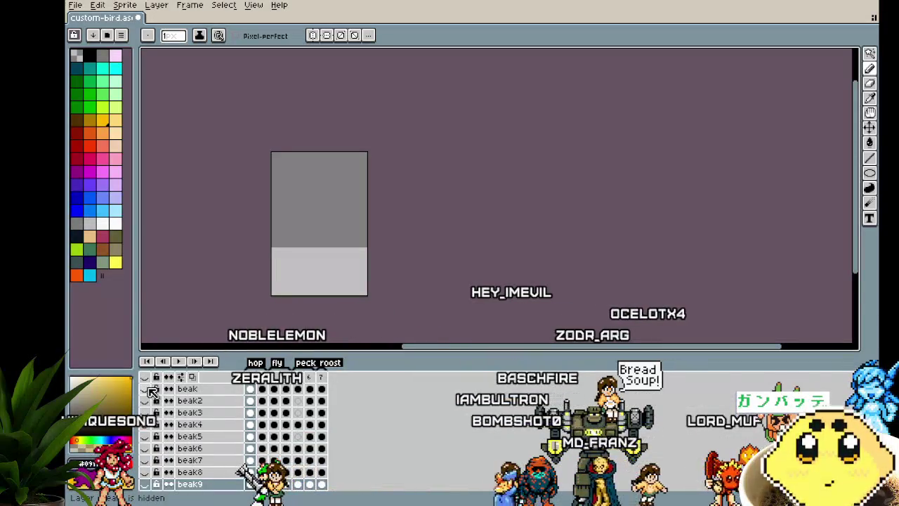
left_click(146, 388)
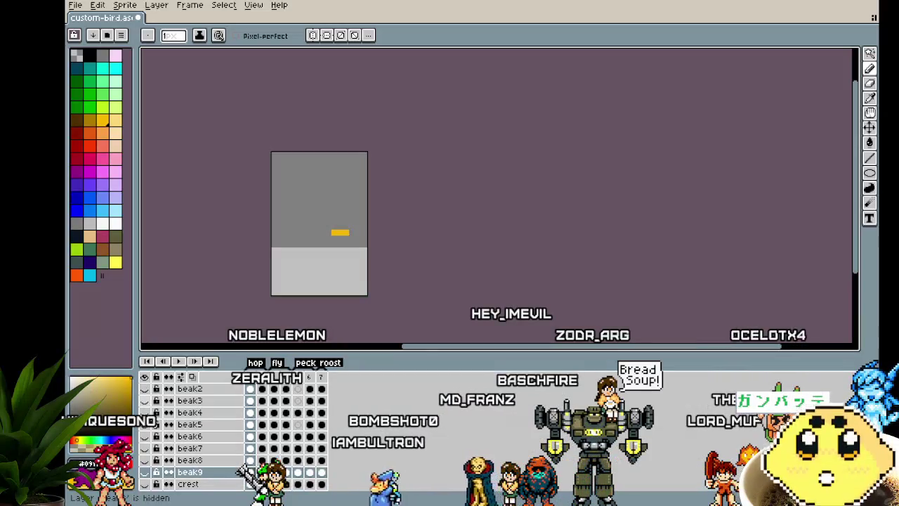
left_click(145, 388)
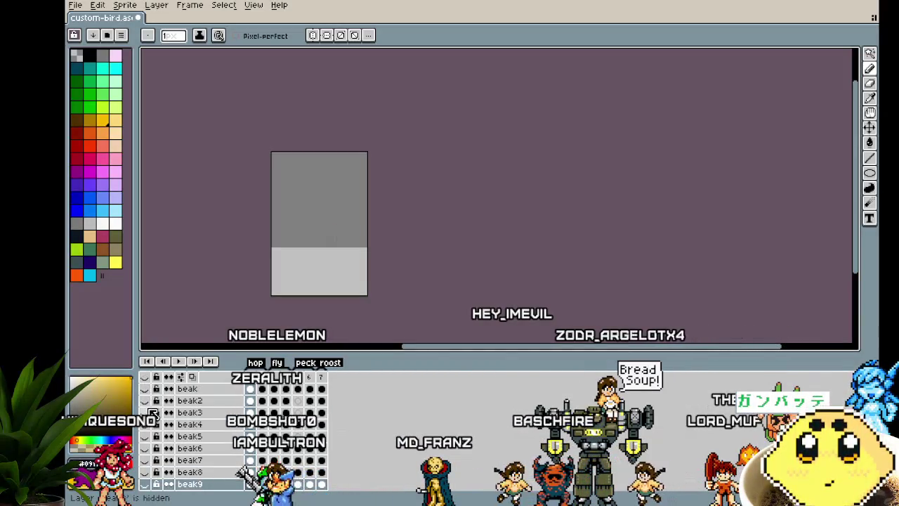
left_click(146, 412)
left_click(146, 413)
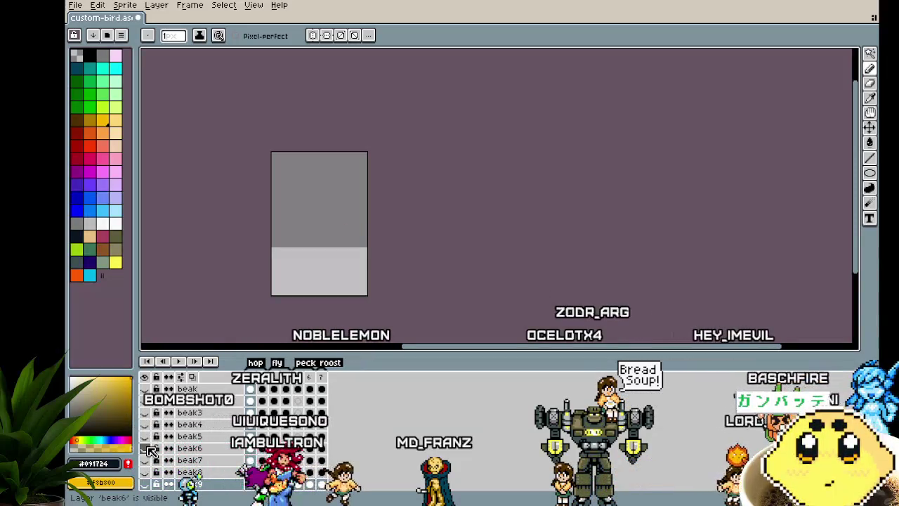
Step: Hide the crest and crest6 layers and show the green crest from crest8
scroll(157, 436, "down", 3)
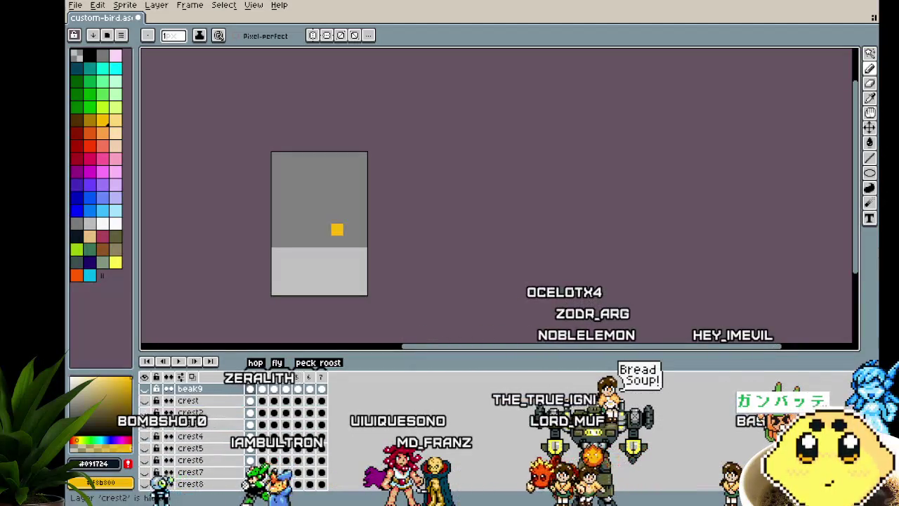
left_click(145, 401)
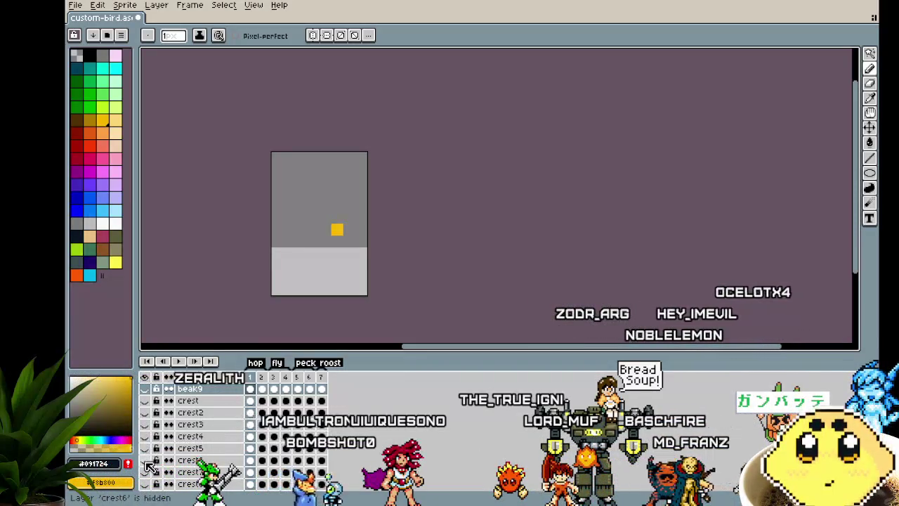
left_click(145, 461)
left_click(145, 484)
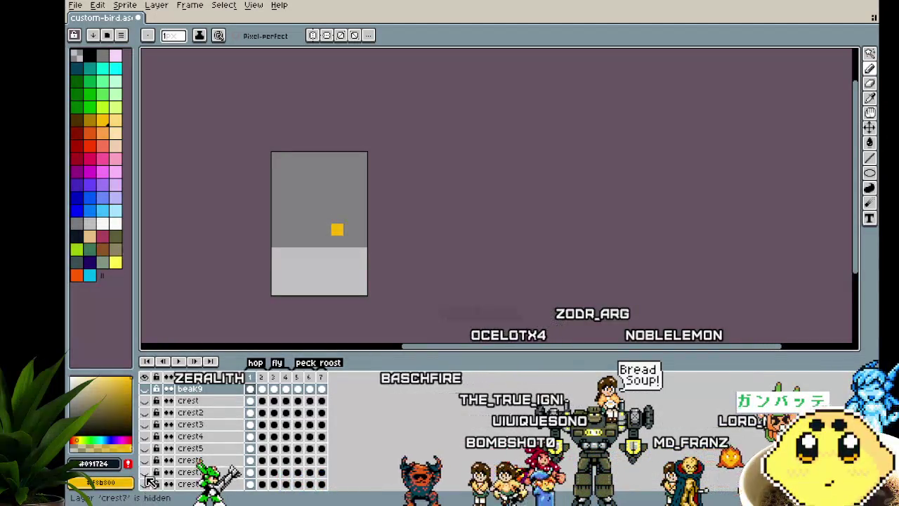
scroll(150, 477, "down", 1)
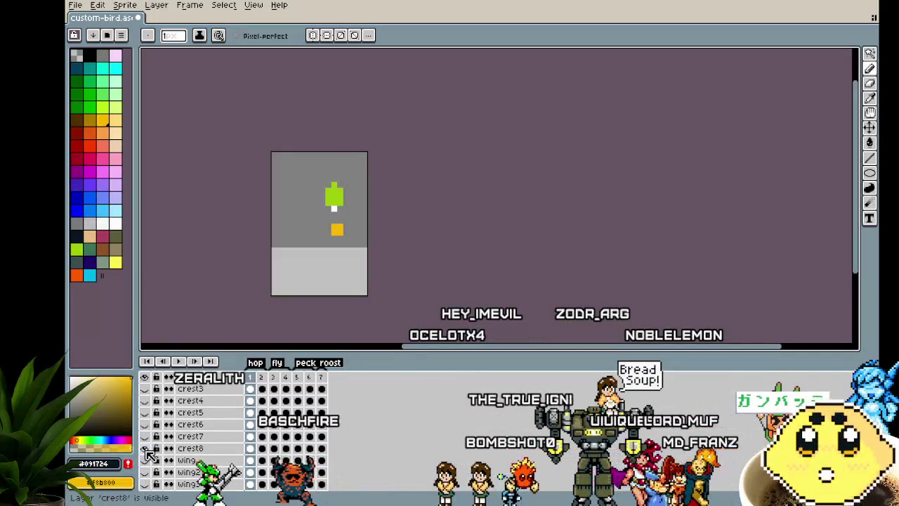
left_click(144, 448)
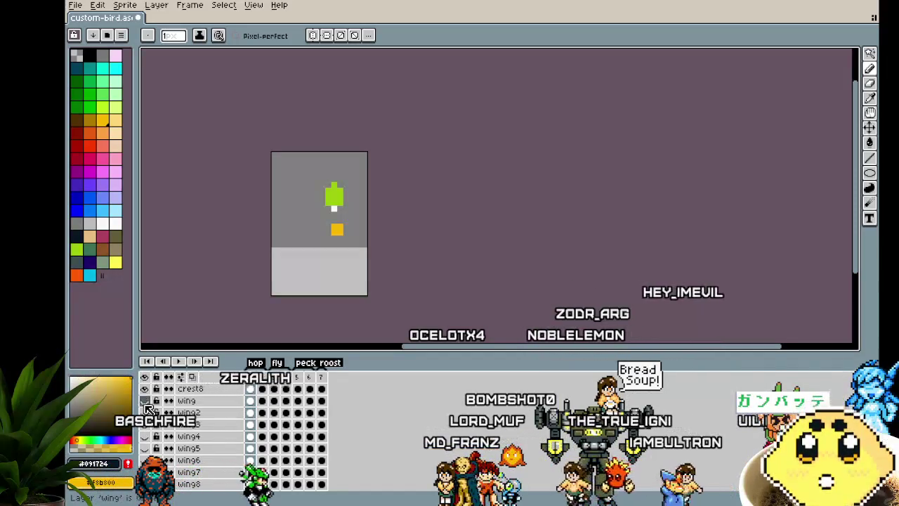
Step: Toggle the wing layers' visibility to check them, hiding wing7
left_click(144, 413)
left_click(144, 412)
left_click(144, 436)
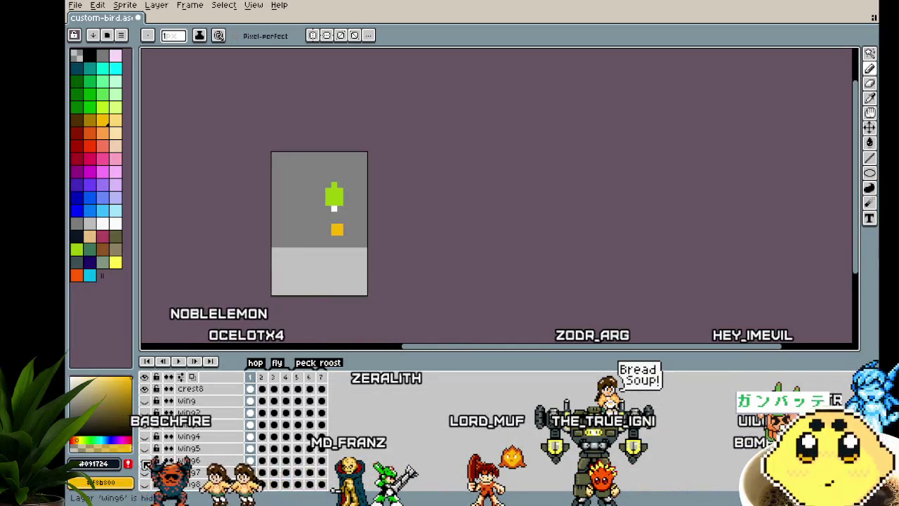
left_click(146, 472)
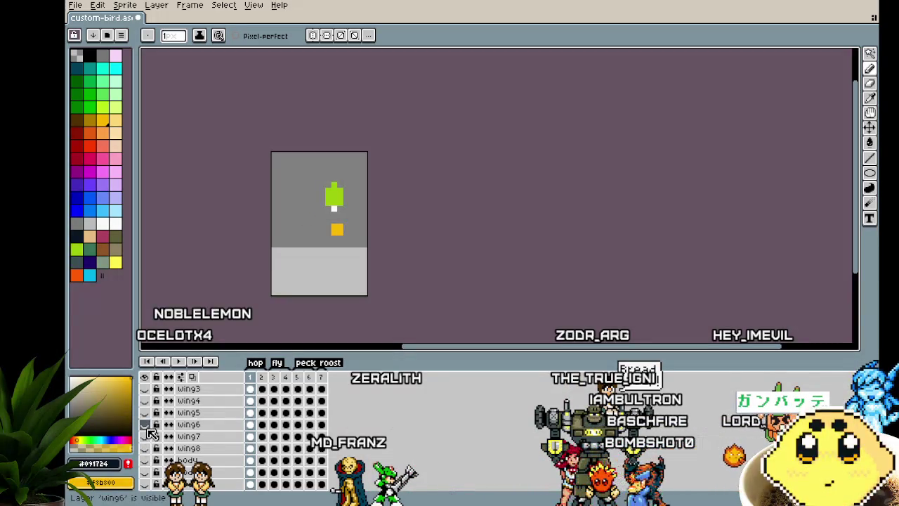
Step: Toggle the body layers, swapping body for body2 and hiding body6, to restore the crimson body
scroll(150, 418, "down", 1)
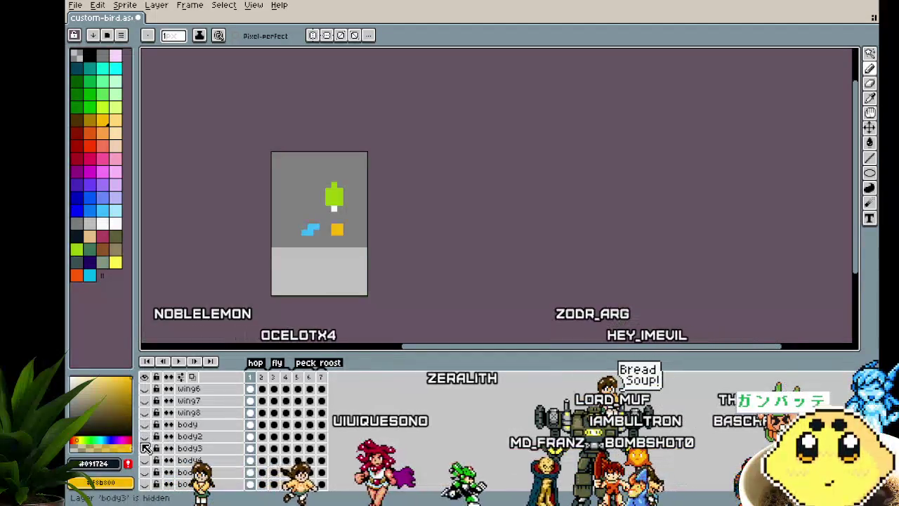
left_click(145, 426)
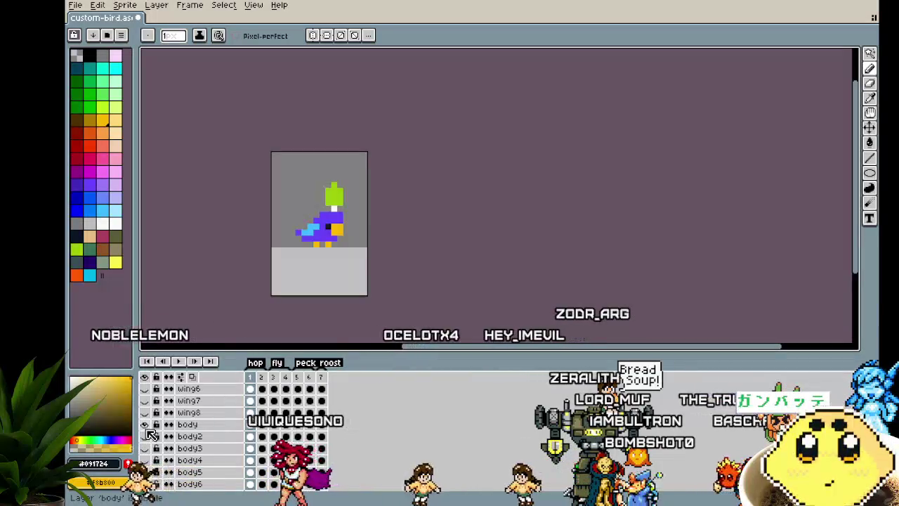
left_click(147, 426)
left_click(147, 437)
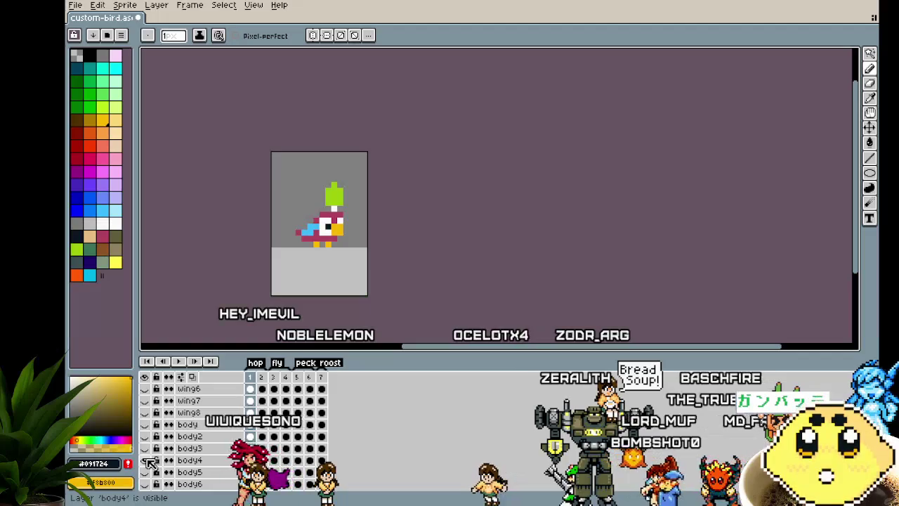
left_click(145, 460)
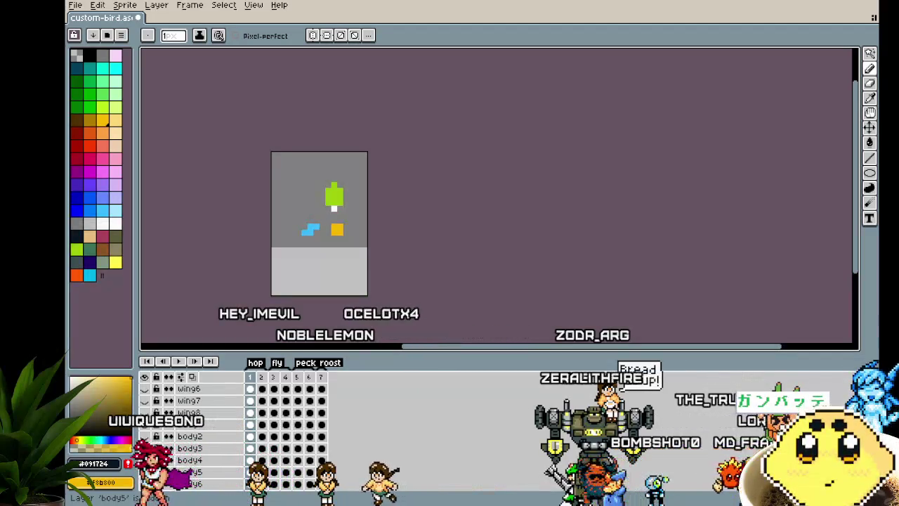
scroll(190, 436, "down", 1)
left_click(145, 472)
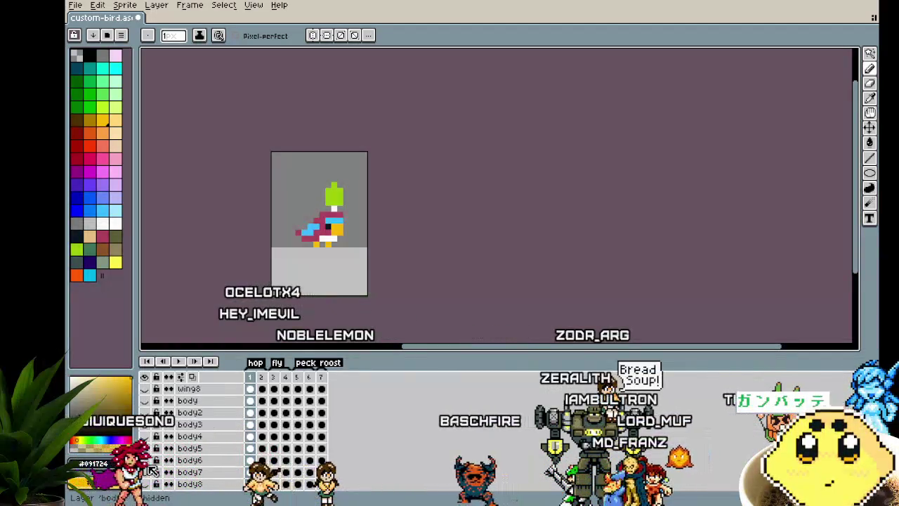
left_click(146, 461)
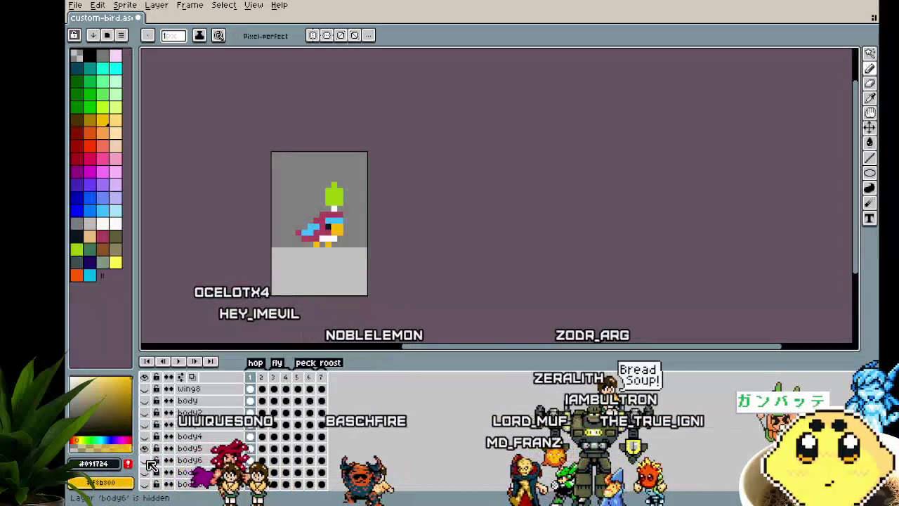
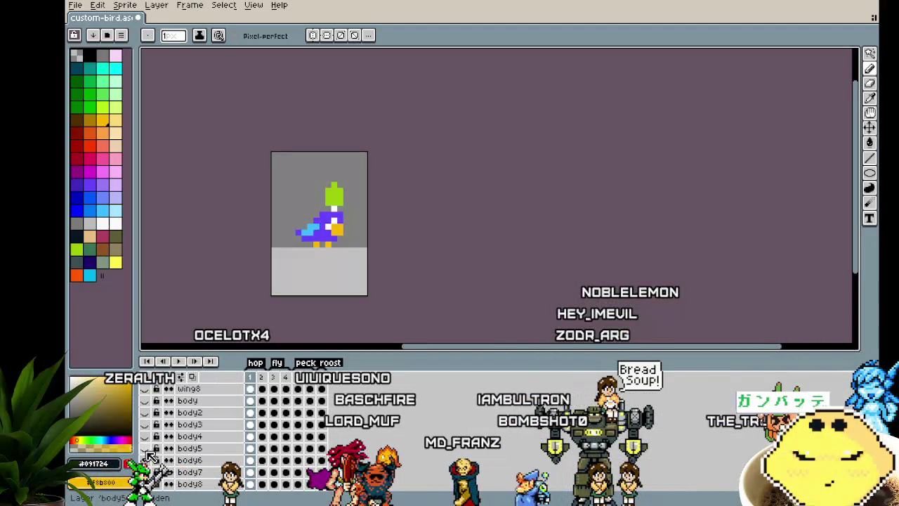
Step: Hide the purple body and other body layers, leaving the magenta body with blue wing visible
left_click(146, 450)
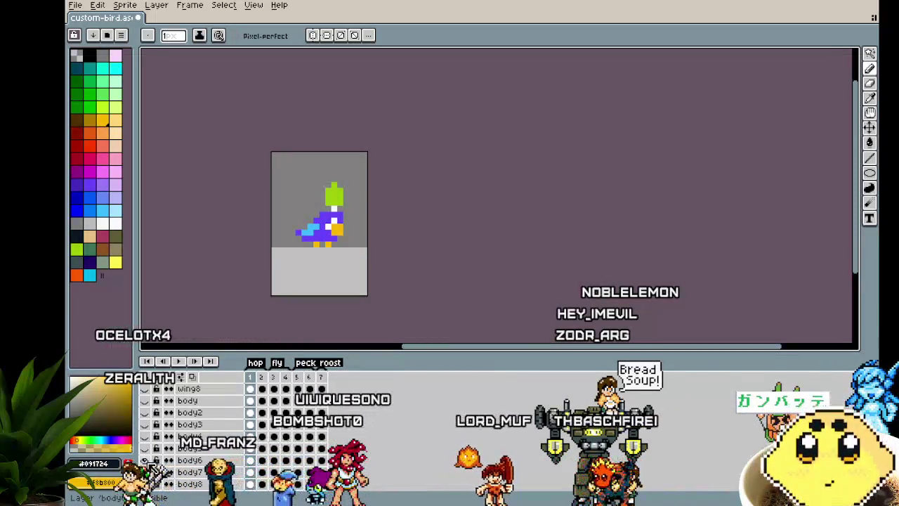
left_click_drag(145, 460, 146, 471)
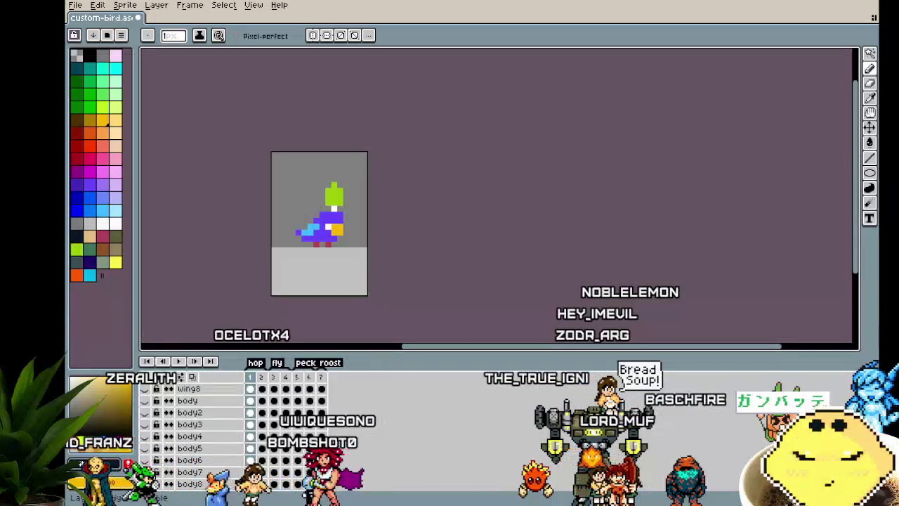
left_click(146, 471)
left_click(145, 483)
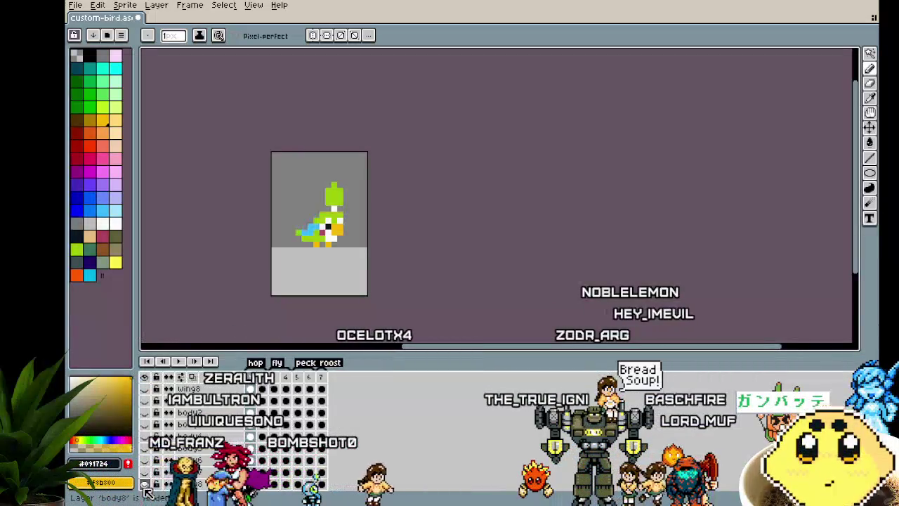
scroll(147, 484, "down", 2)
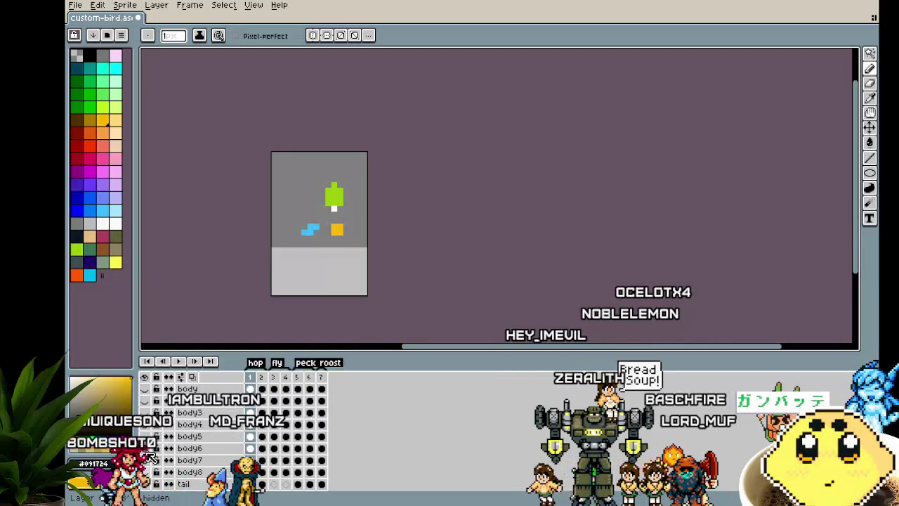
left_click(146, 454)
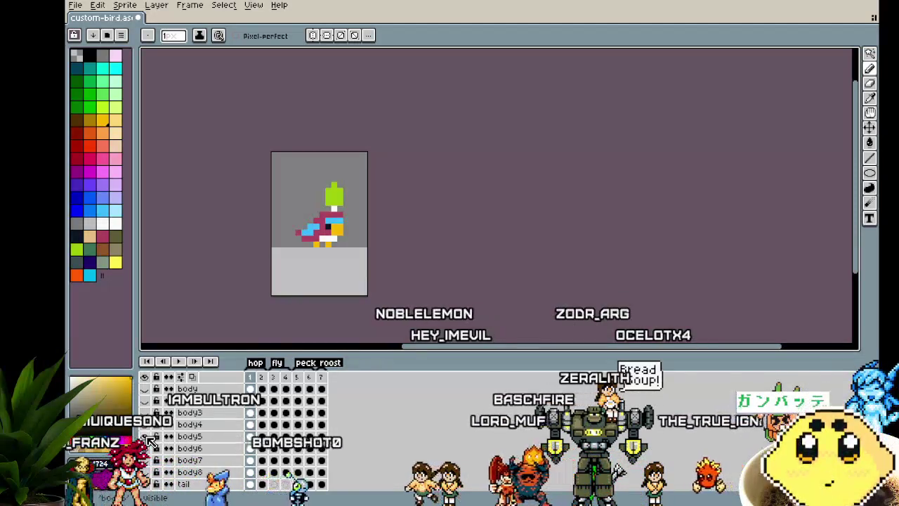
scroll(178, 426, "down", 2)
scroll(178, 425, "down", 2)
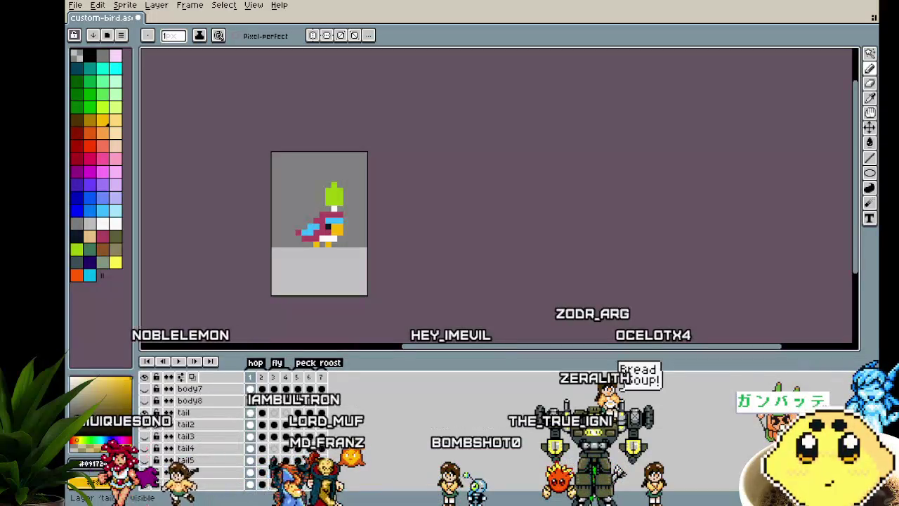
Step: Preview tail variants tail2 through tail7, settle on the white tail, and recentre the bird
left_click(146, 426)
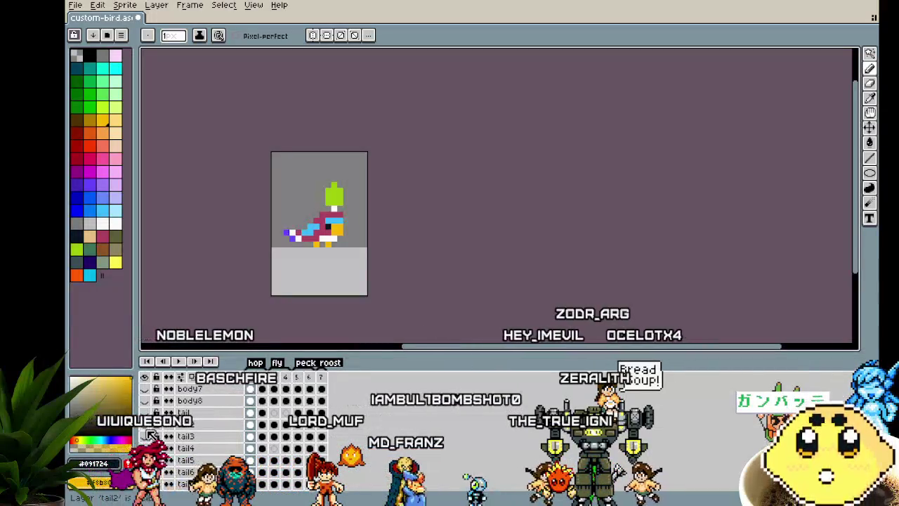
left_click(145, 436)
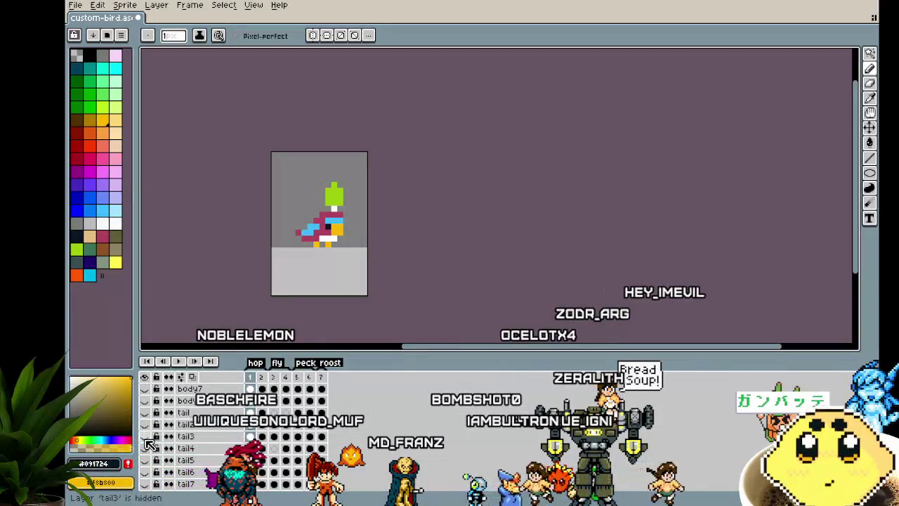
left_click(146, 448)
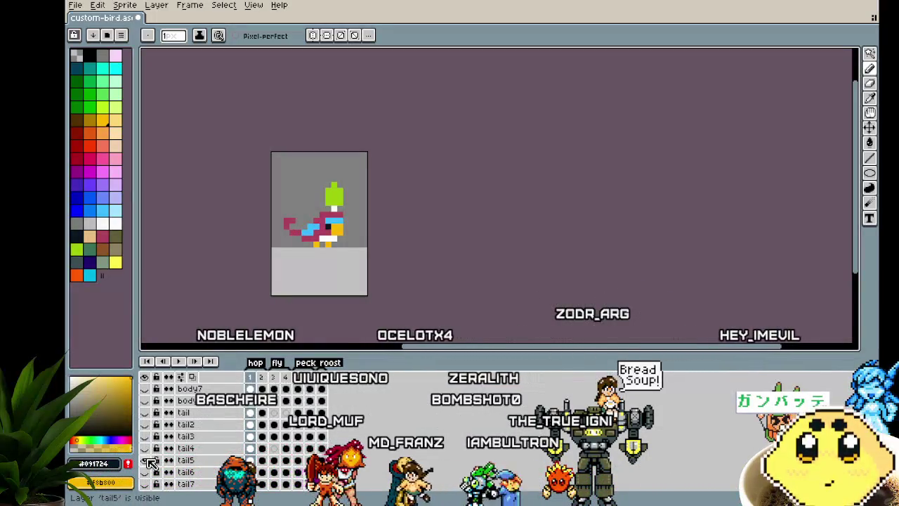
left_click(146, 472)
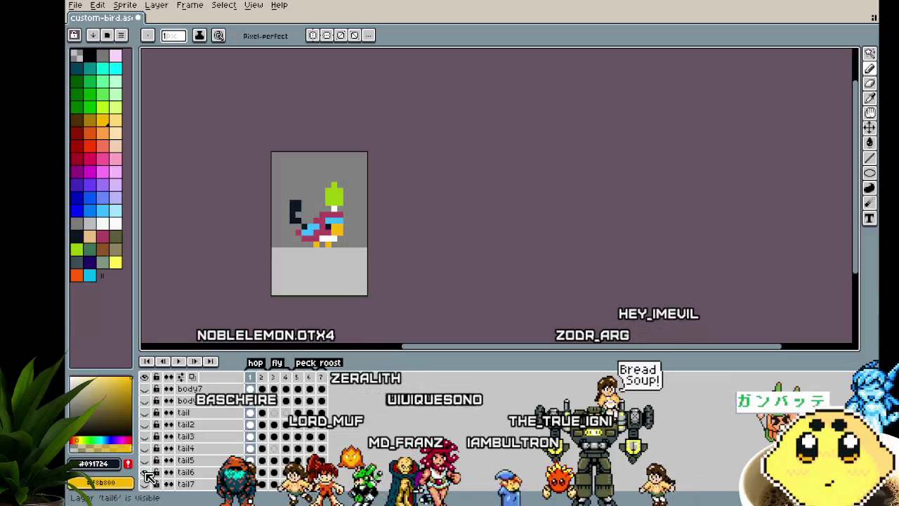
left_click(146, 484)
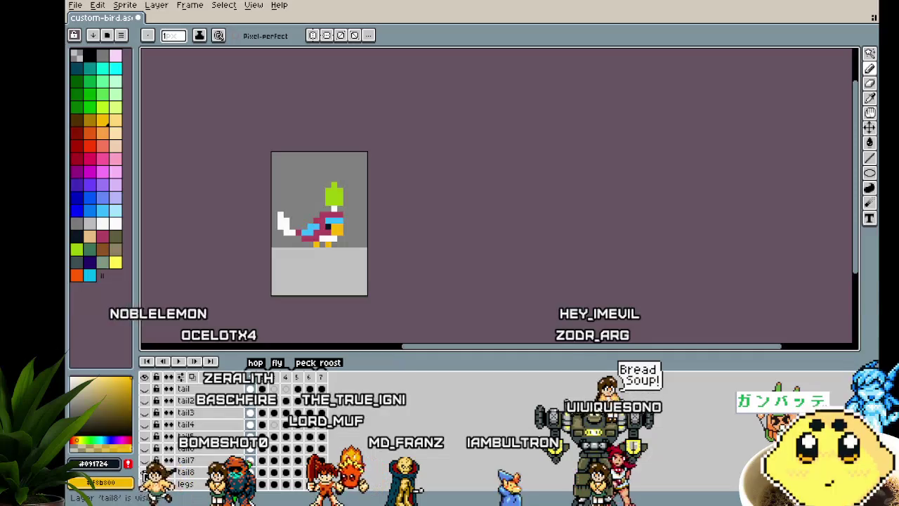
scroll(271, 295, "up", 1)
left_click_drag(263, 267, 257, 306)
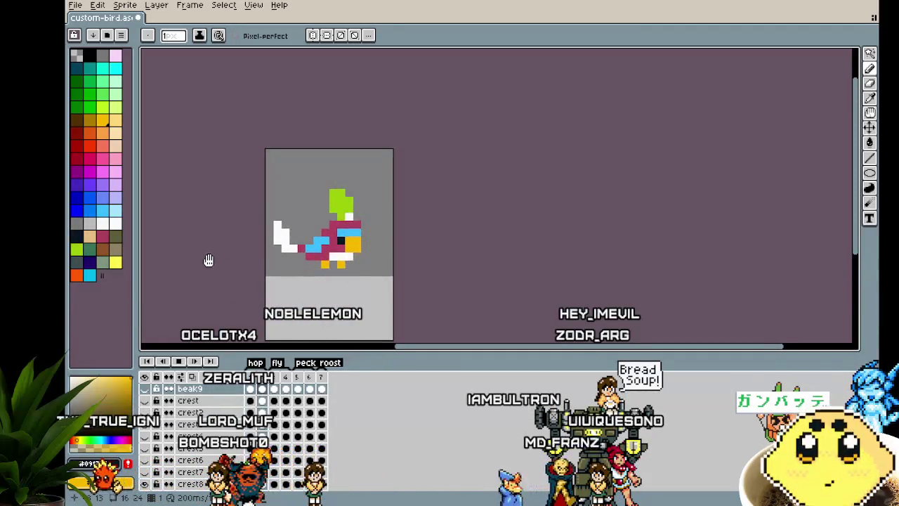
Step: Jump to the fly, peck and roost frames (3, 5, 7), then back to hop frame 2
scroll(280, 377, "up", 3)
left_click(280, 378)
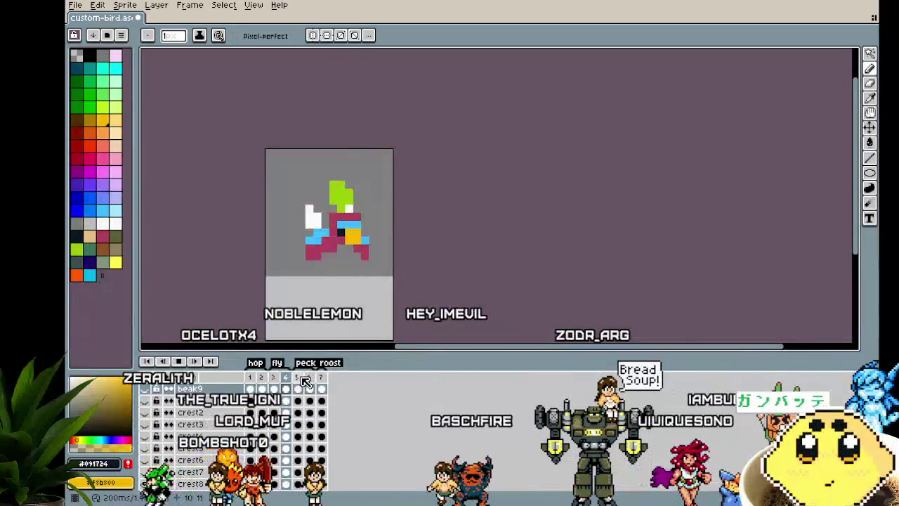
left_click(296, 378)
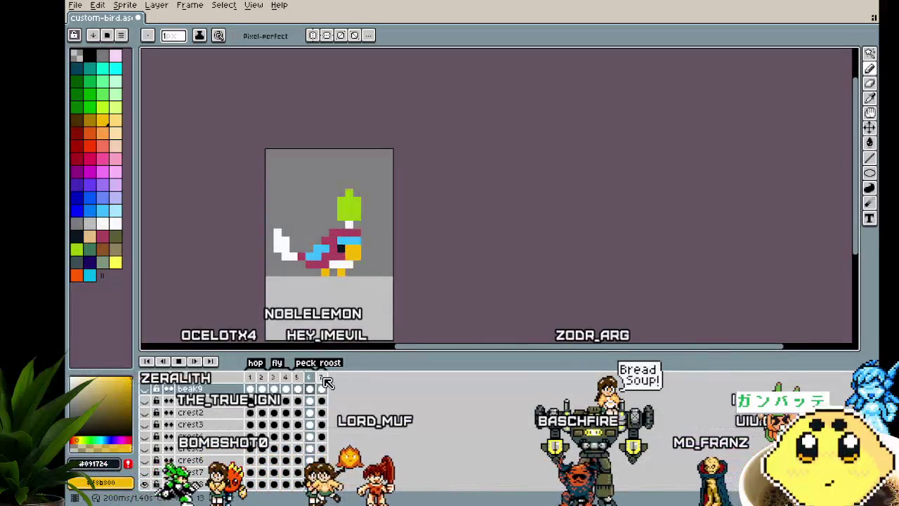
left_click(321, 378)
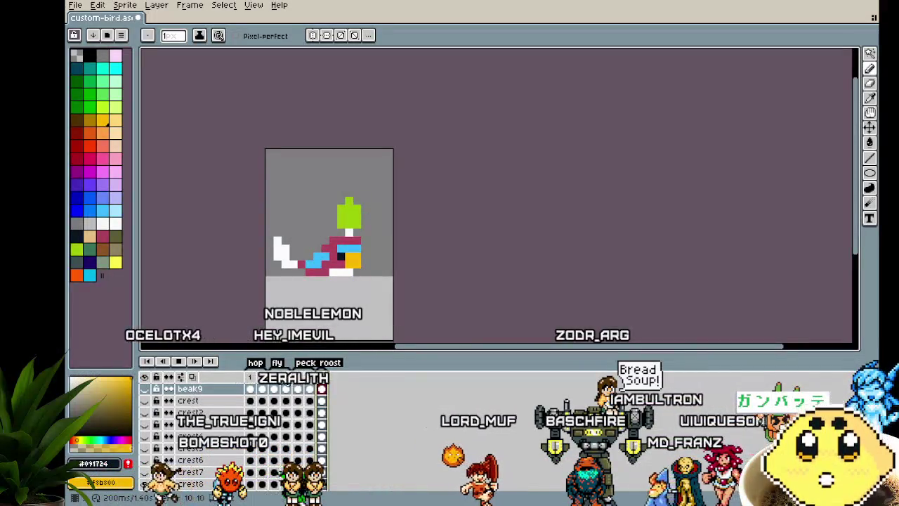
left_click(261, 377)
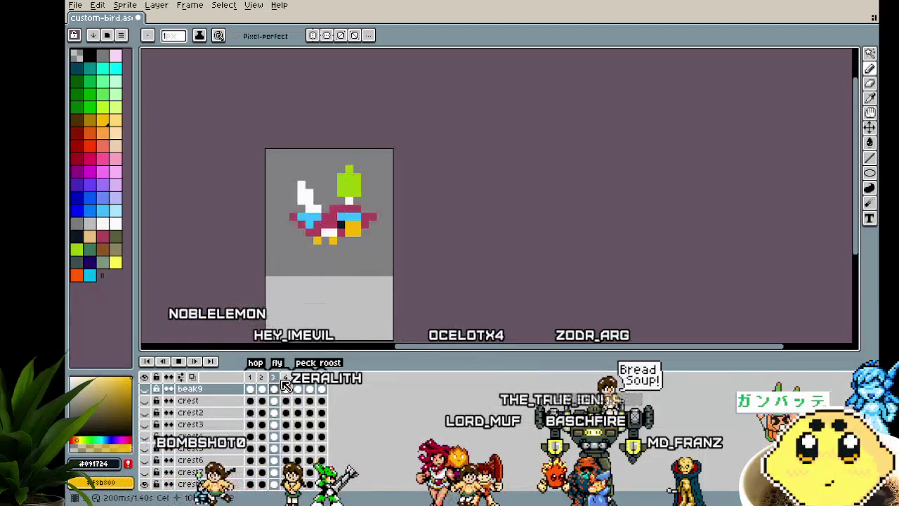
Step: Play the animation, then select the crest cel on frame 5
key("Return")
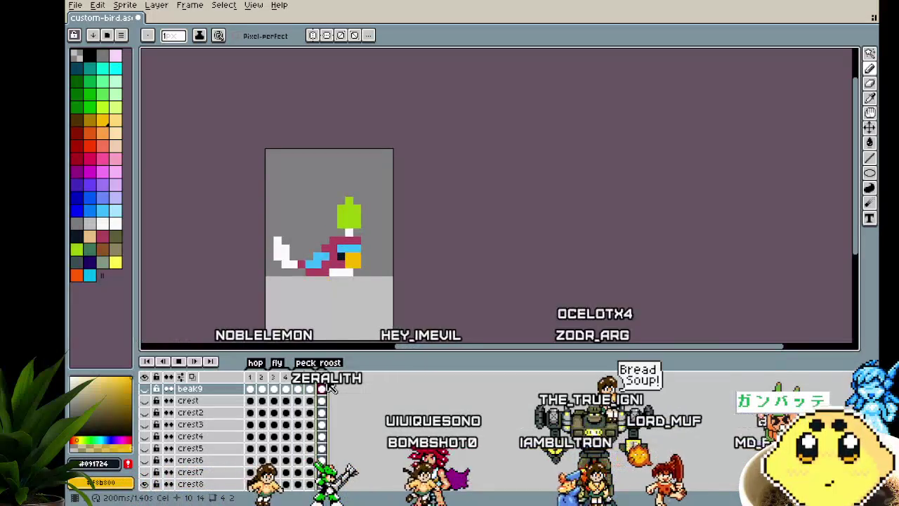
scroll(295, 327, "up", 2)
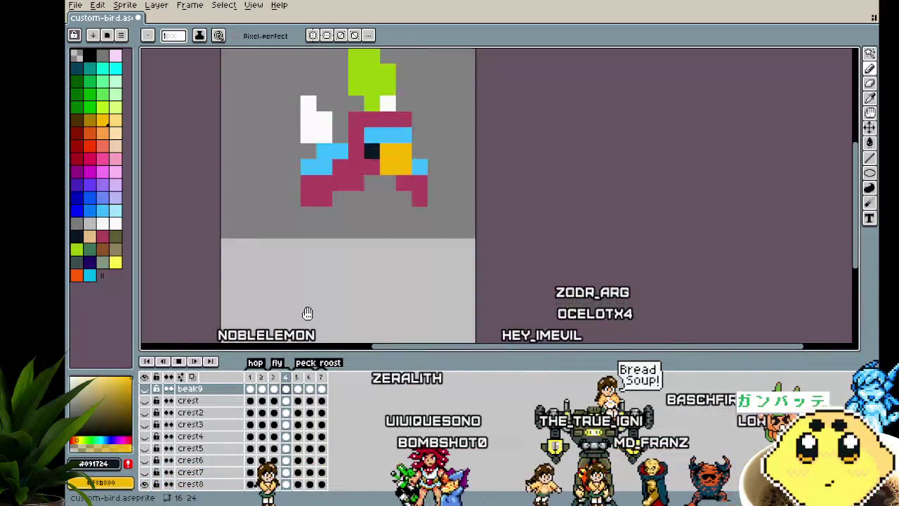
scroll(295, 328, "down", 1)
left_click(299, 402)
scroll(449, 316, "down", 2)
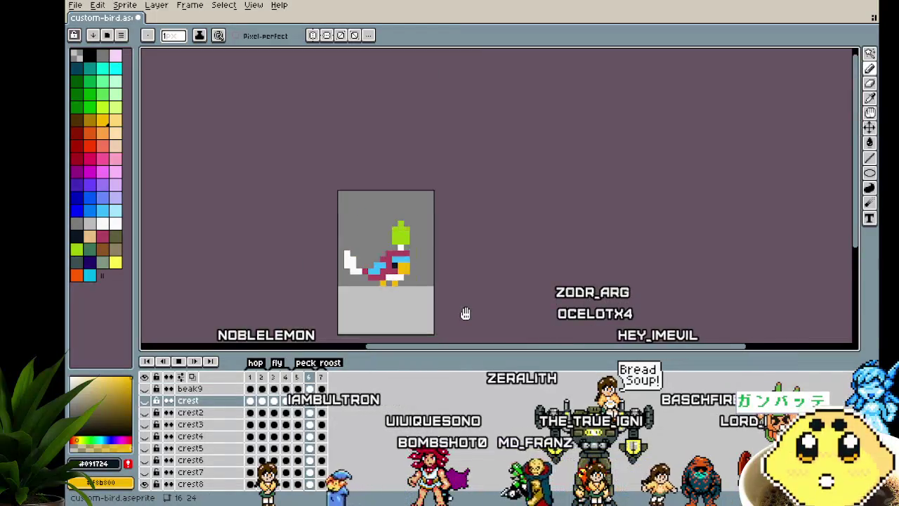
Step: Step between peck frames 5 and 6 to compare crests, ending on frame 5
left_click_drag(464, 316, 423, 326)
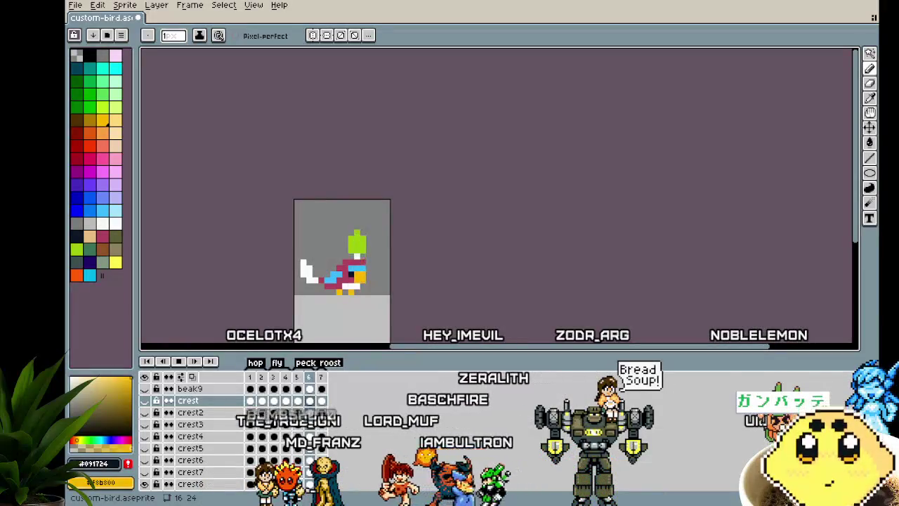
key("Return")
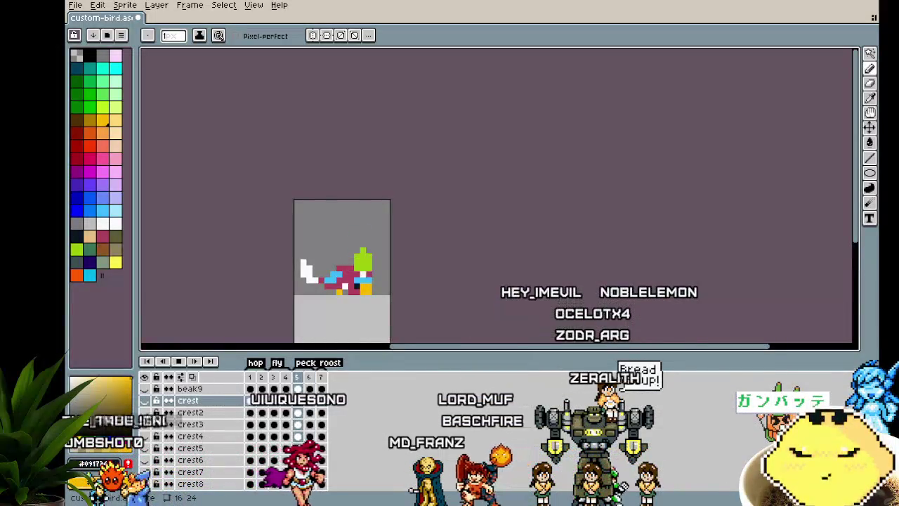
key("Right")
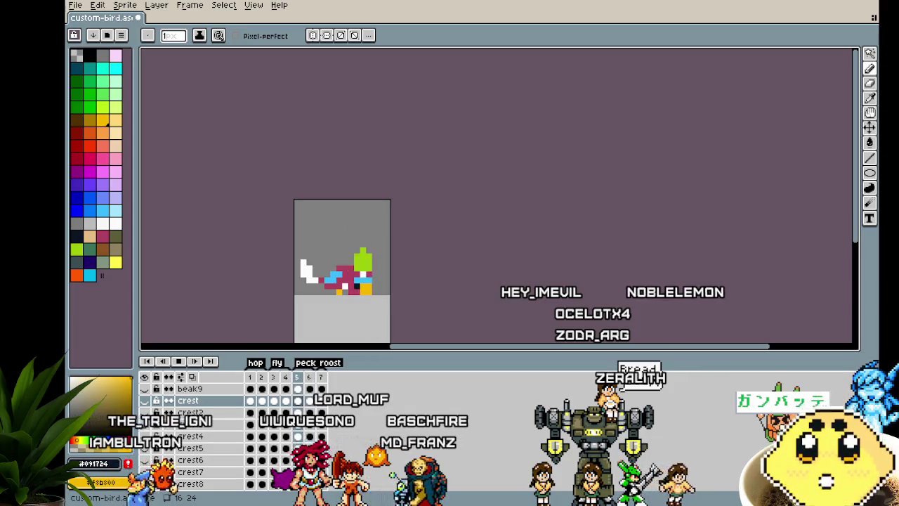
key("Left")
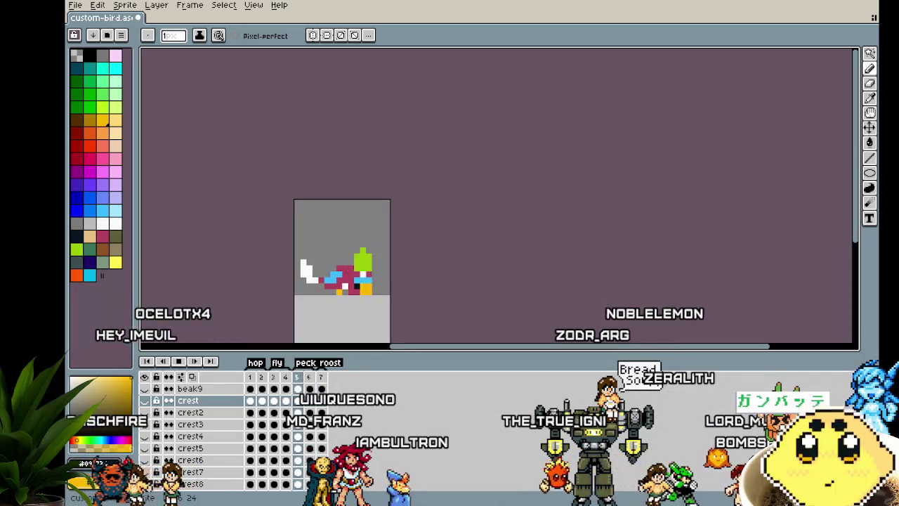
key("Left")
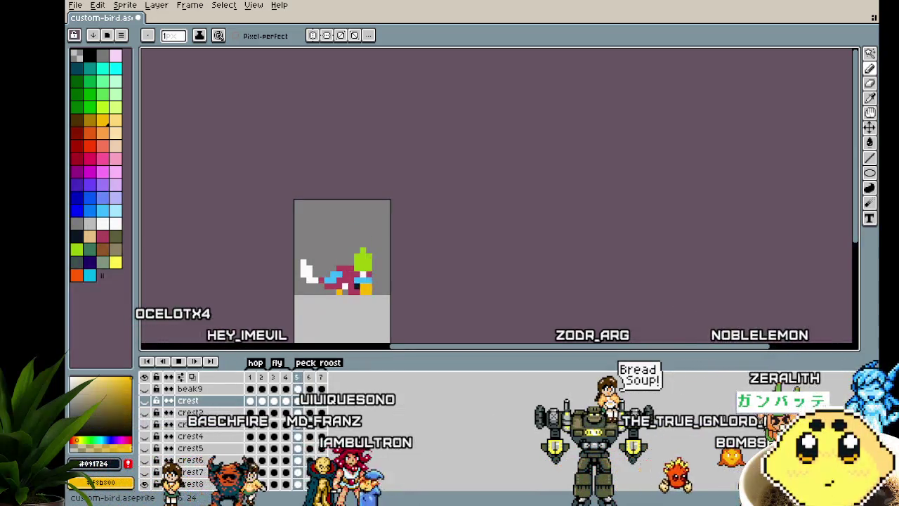